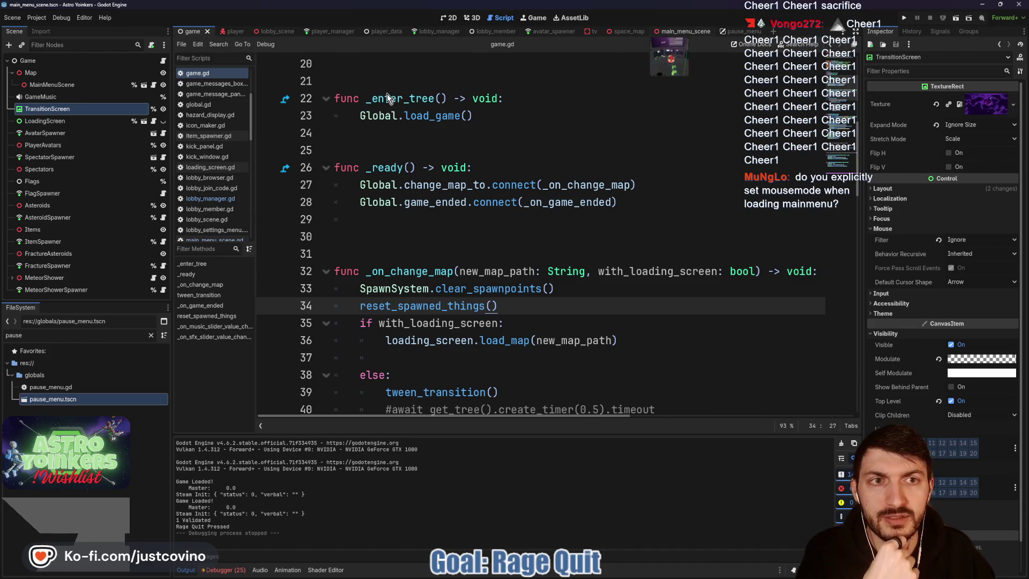
# - Add 'Input.mouse_mode = Input.MOUSE_MODE_VISIBLE' at the end of _ready and save
pyautogui.scroll(10, 493, 129)
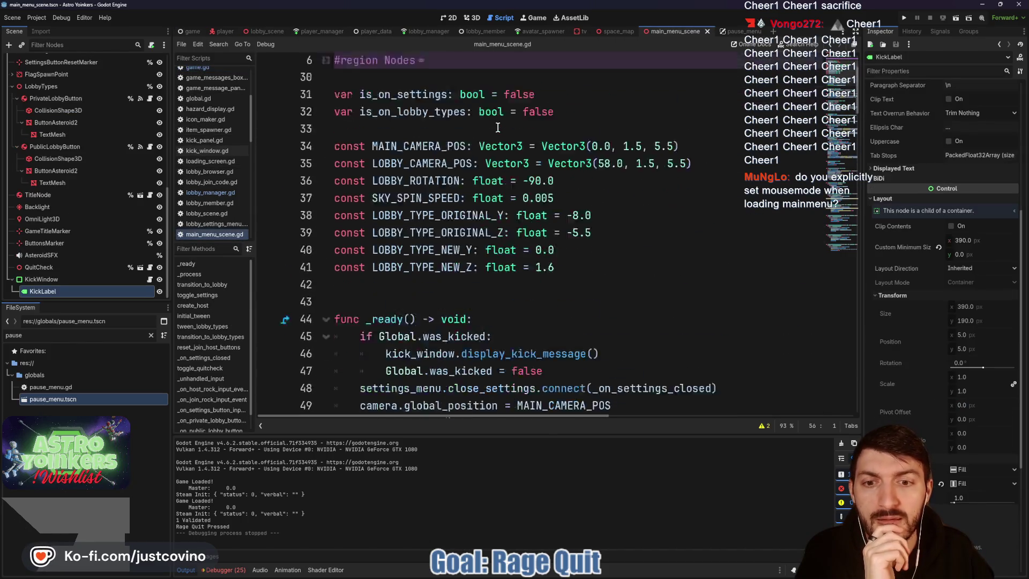
pyautogui.scroll(-2, 497, 127)
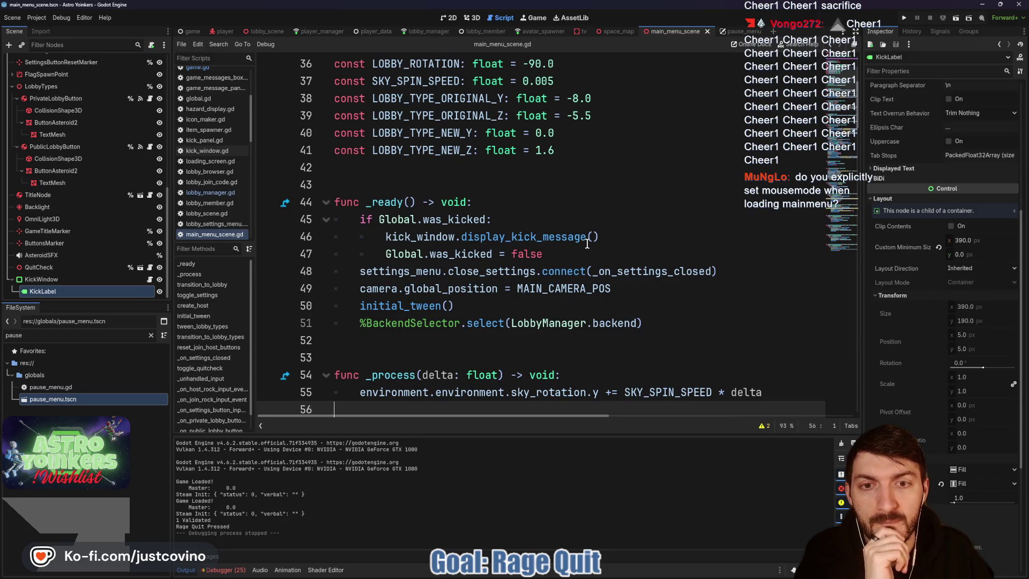
pyautogui.click(683, 333)
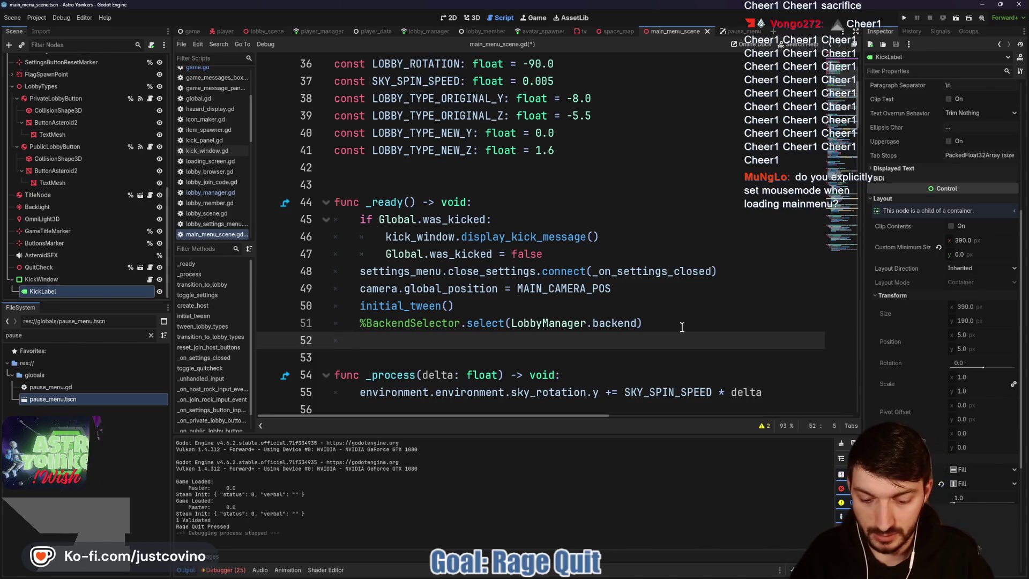
pyautogui.write('Input.mouse_mode = IN')
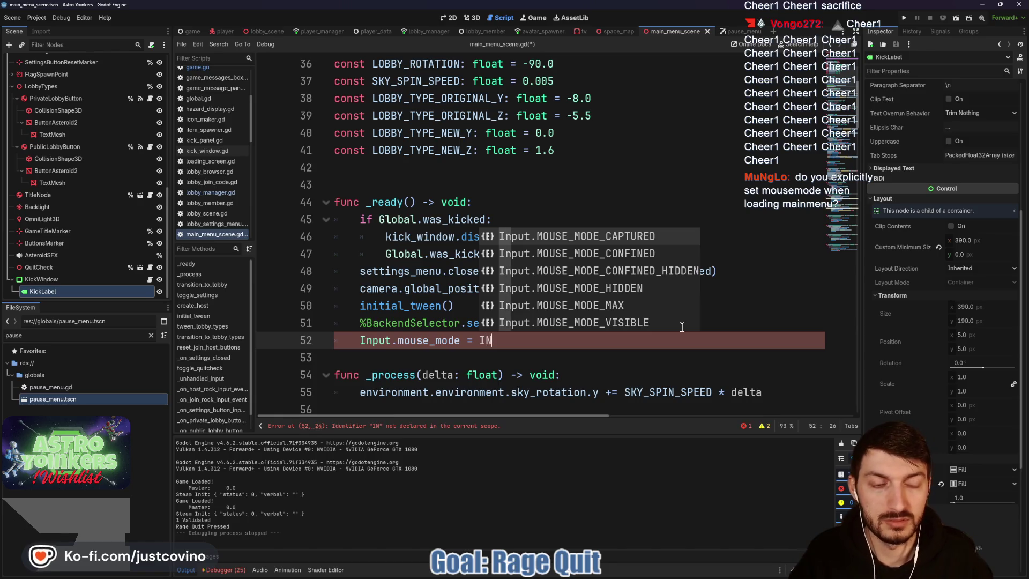
pyautogui.press('Down')
pyautogui.press('Down')
pyautogui.press('Down')
pyautogui.press('Return')
pyautogui.hotkey('ctrl', 's')
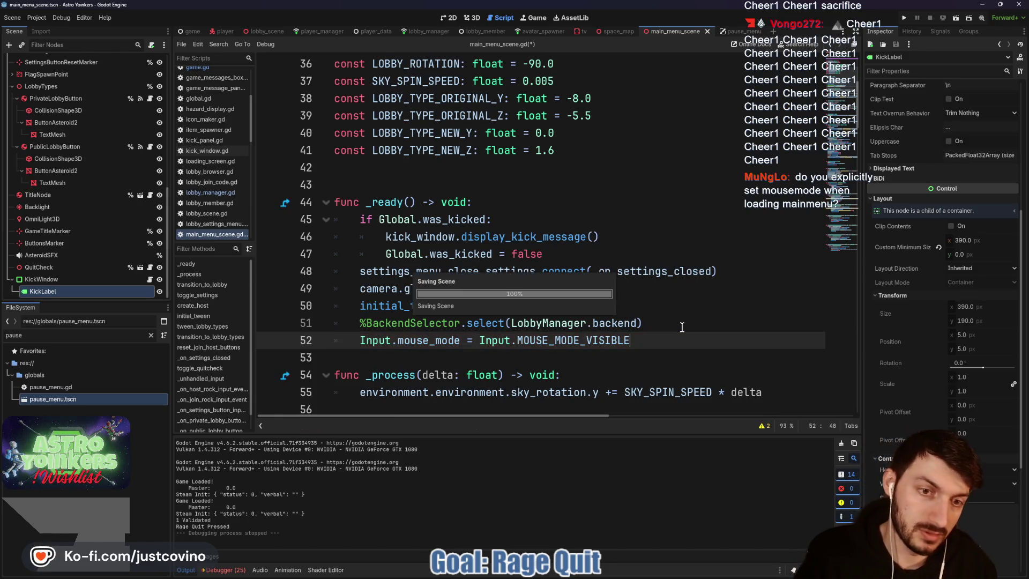
# - Add a blank line after the mouse-mode line and save main_menu_scene.gd
pyautogui.click(444, 362)
pyautogui.press('Return')
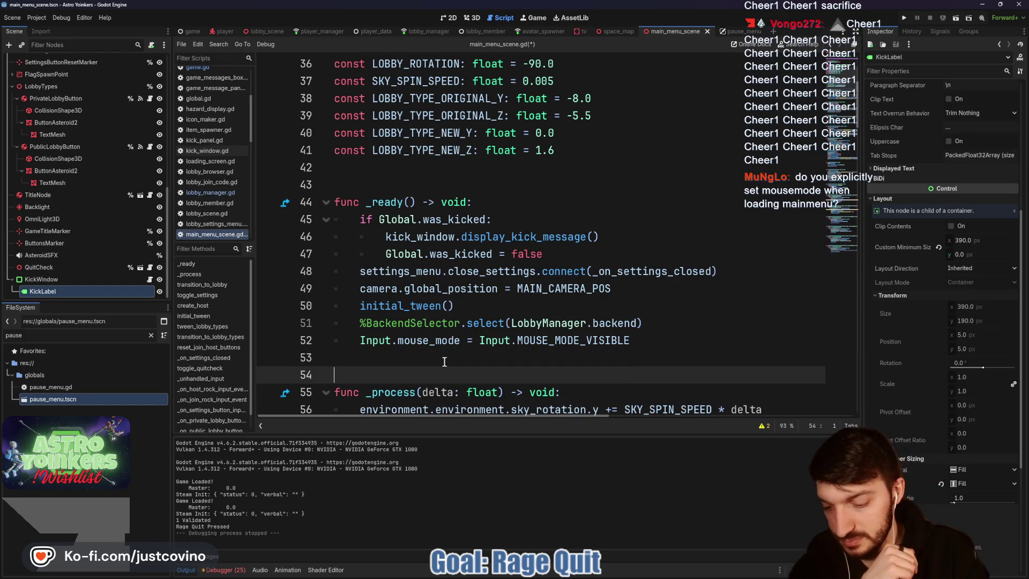
pyautogui.hotkey('ctrl', 's')
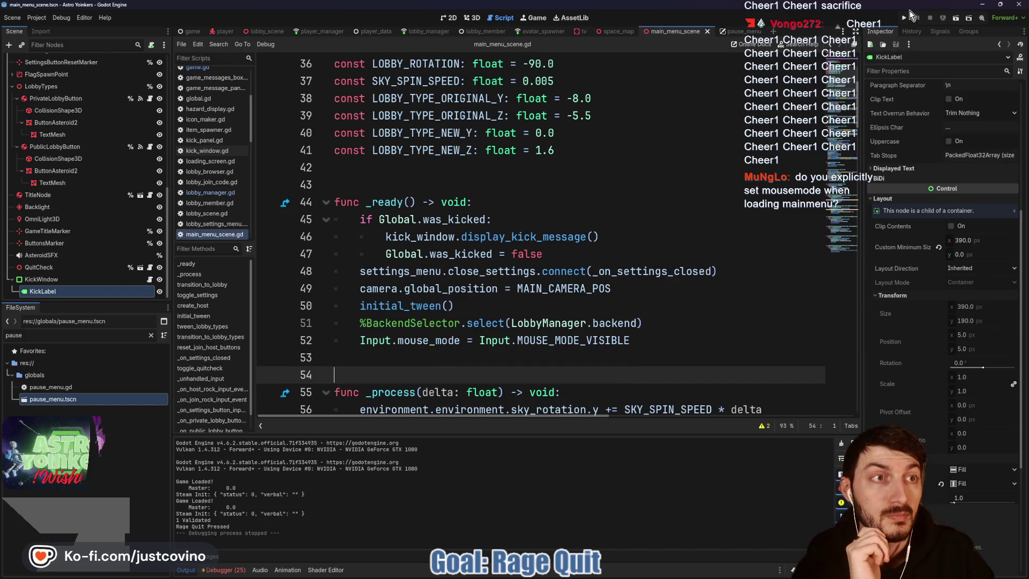
pyautogui.click(906, 17)
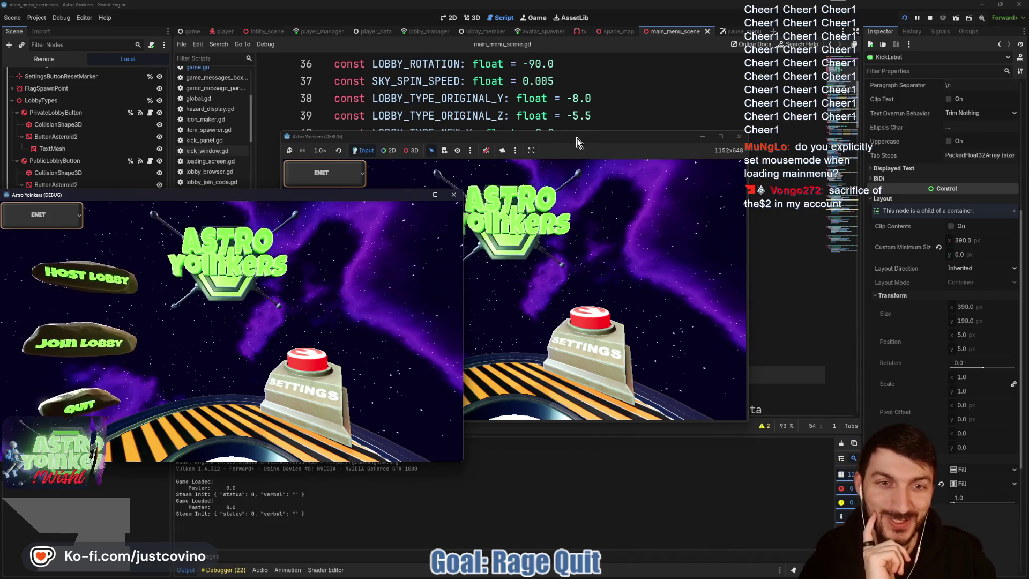
pyautogui.moveTo(577, 142); pyautogui.dragTo(573, 138)
pyautogui.click(375, 236)
pyautogui.click(507, 239)
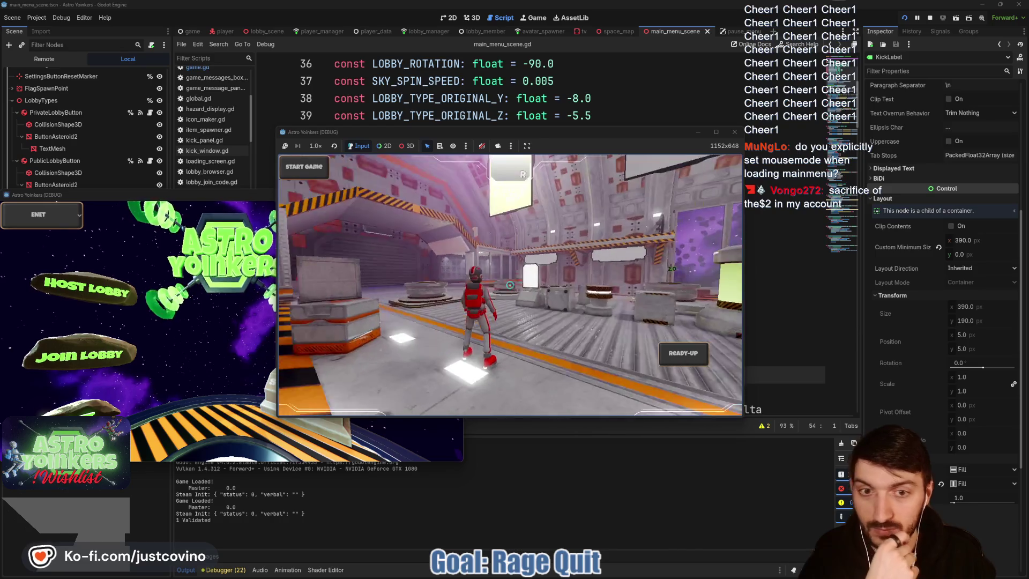
pyautogui.press('Escape')
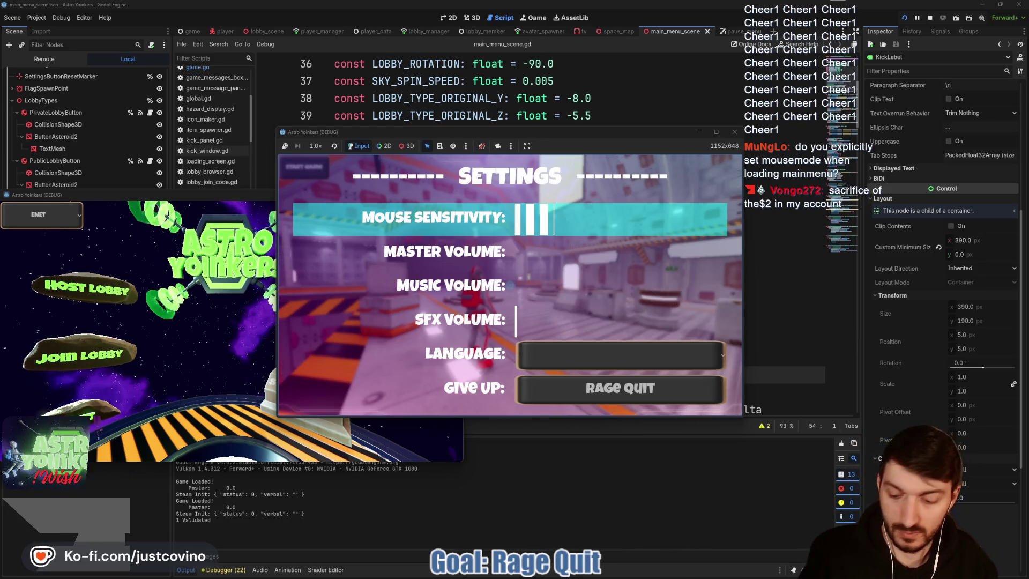
pyautogui.press('Down')
pyautogui.press('Down')
pyautogui.press('Down')
pyautogui.press('Down')
pyautogui.press('Return')
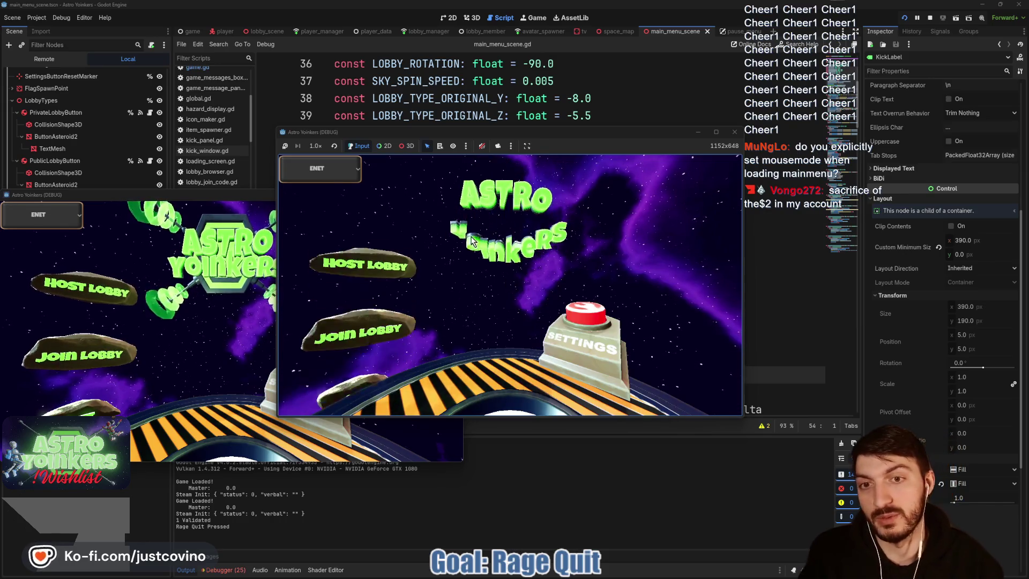
pyautogui.click(378, 222)
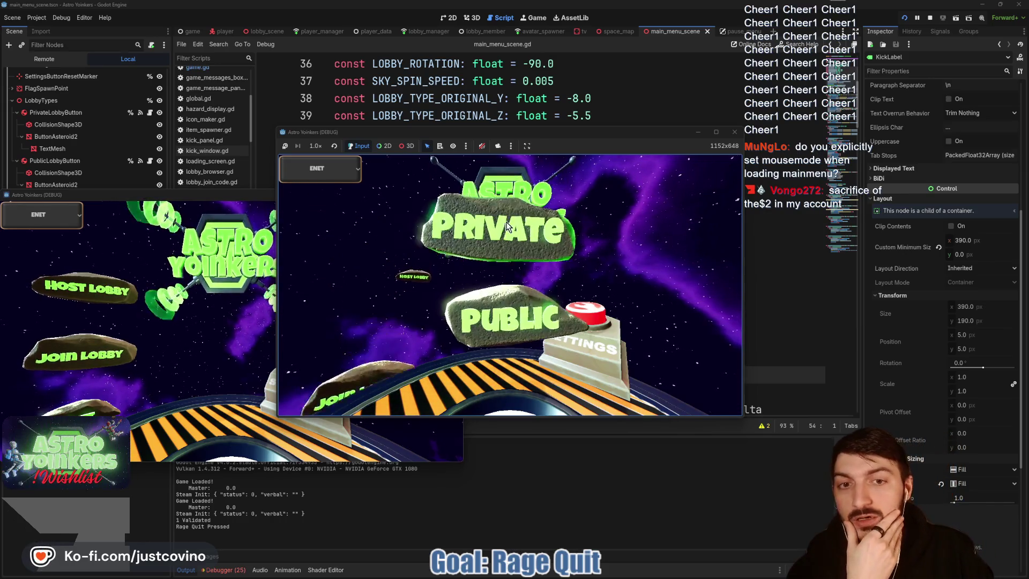
pyautogui.click(508, 227)
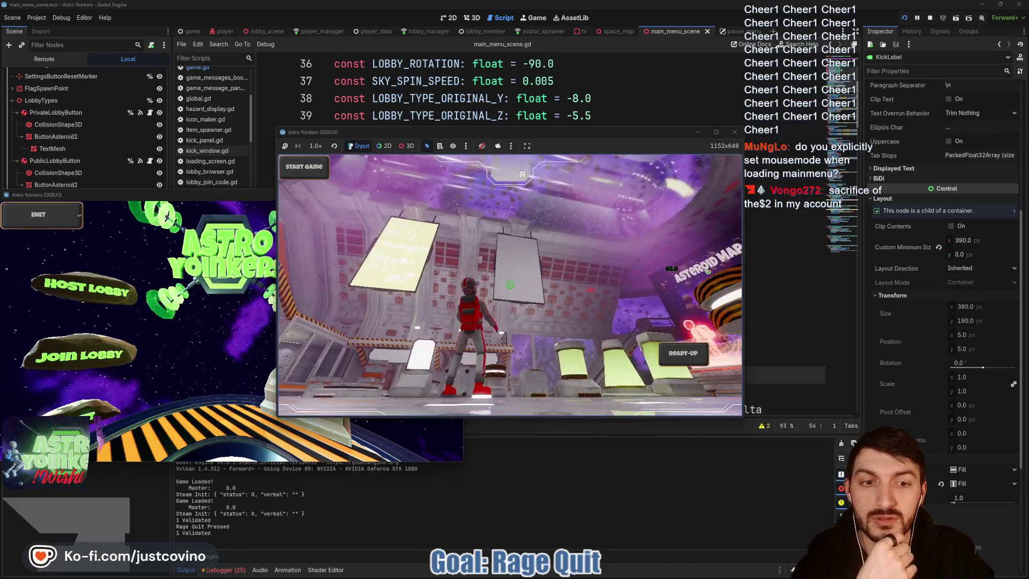
pyautogui.click(683, 356)
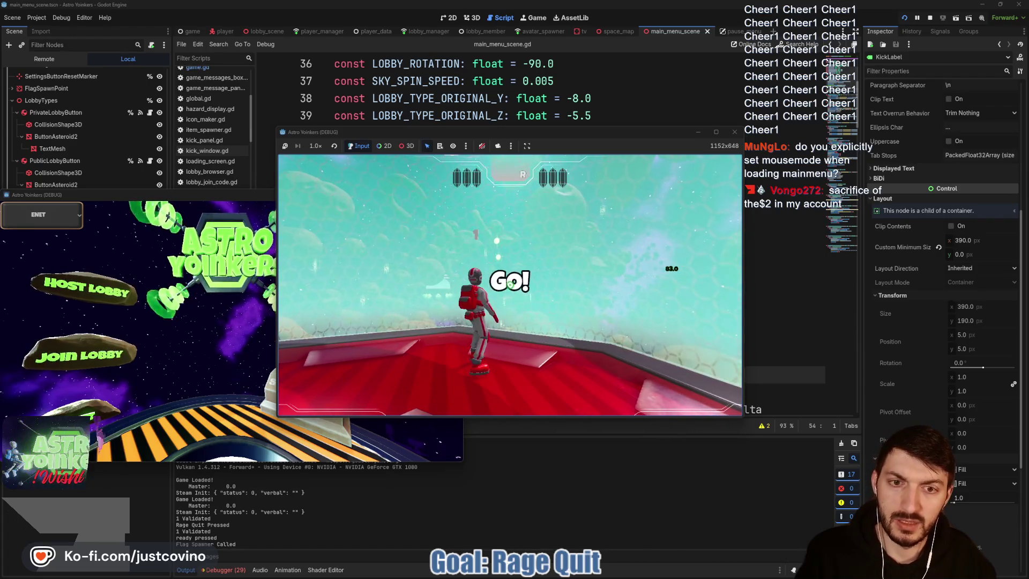
pyautogui.press('Escape')
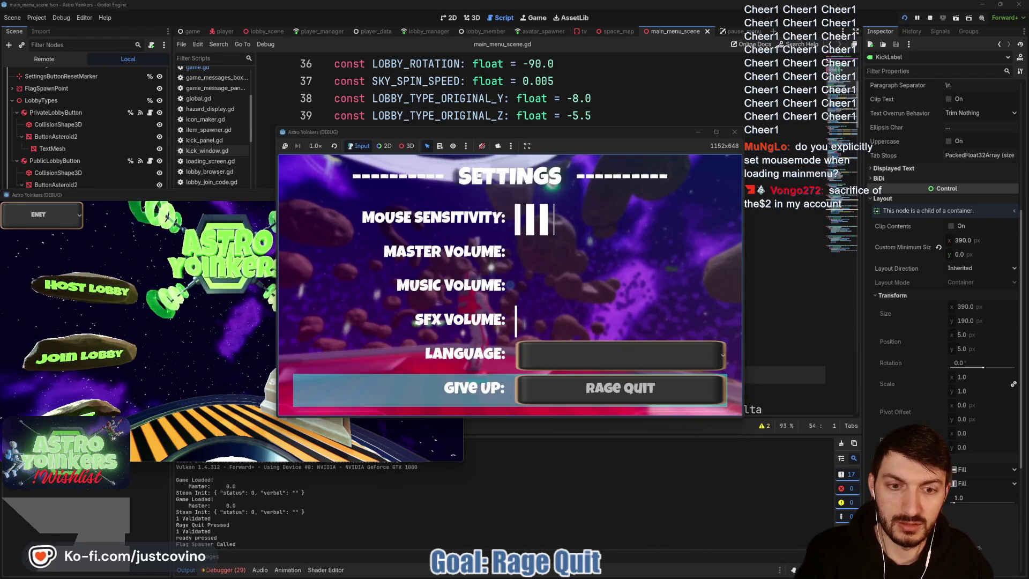
pyautogui.click(619, 387)
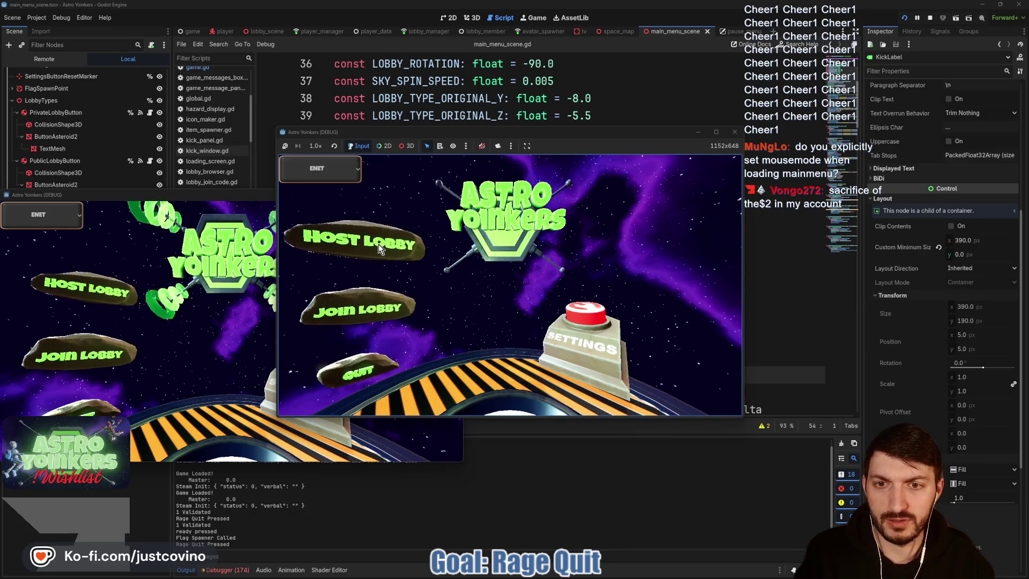
pyautogui.click(362, 232)
pyautogui.click(509, 236)
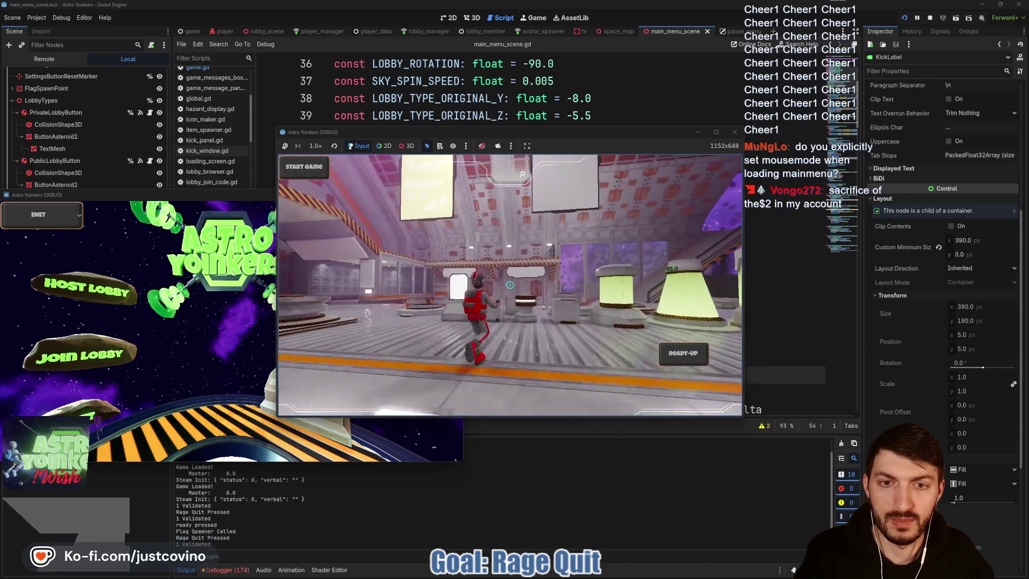
pyautogui.press('F8')
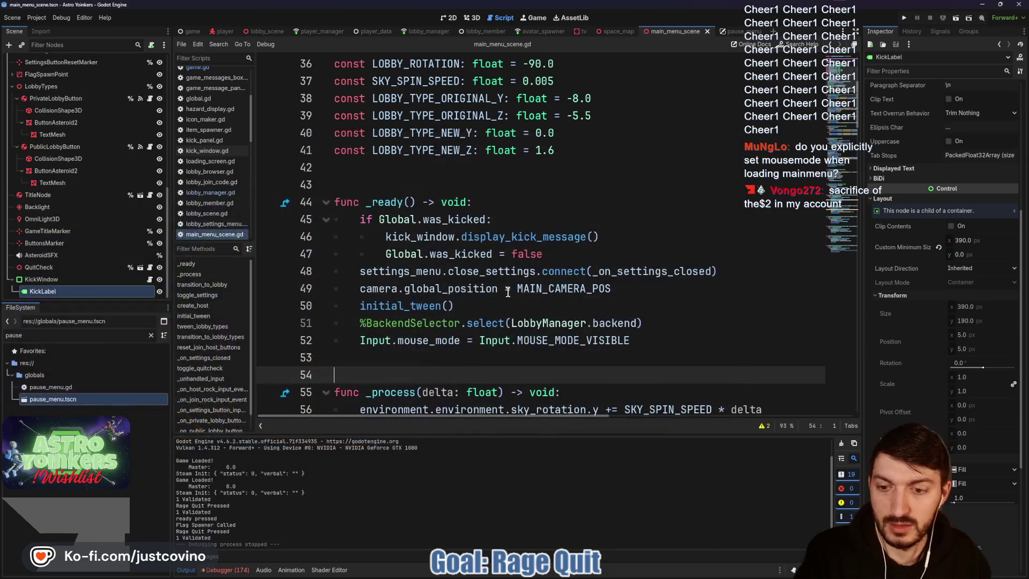
# - Enlarge the debugger's Errors list and select the material_casts_shadows error
pyautogui.click(225, 569)
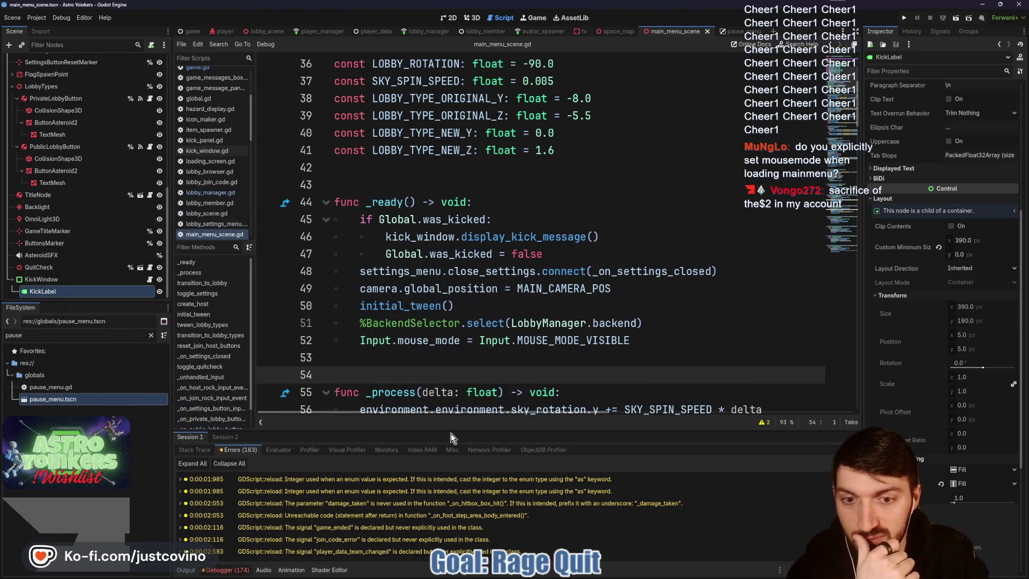
pyautogui.moveTo(451, 433); pyautogui.dragTo(460, 132)
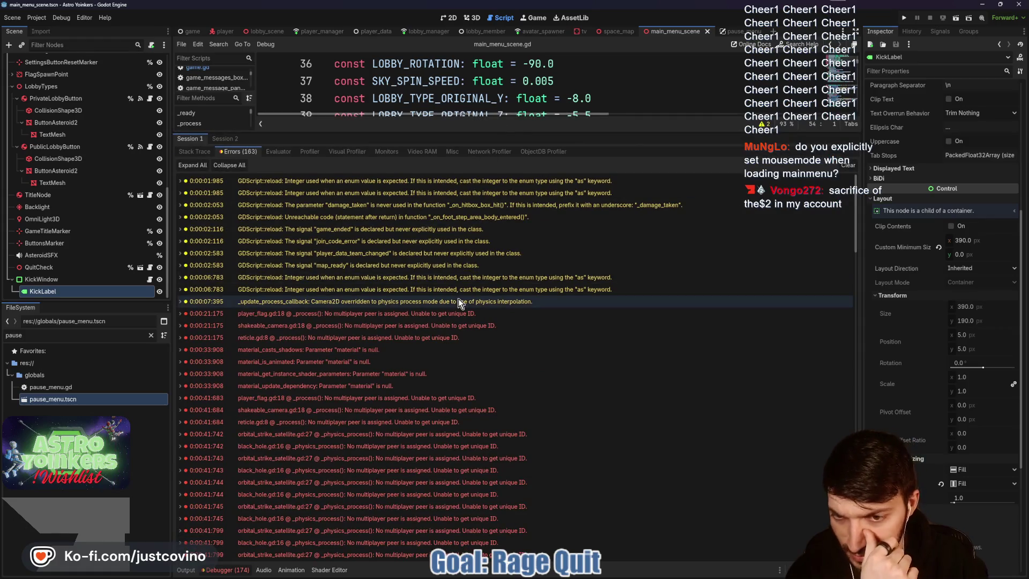
pyautogui.moveTo(478, 352)
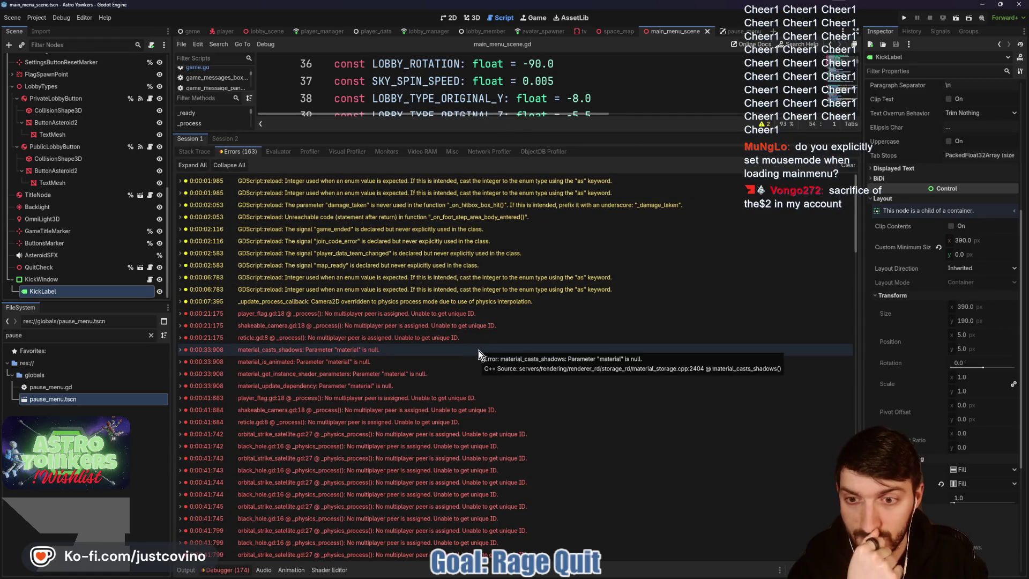
pyautogui.click(473, 349)
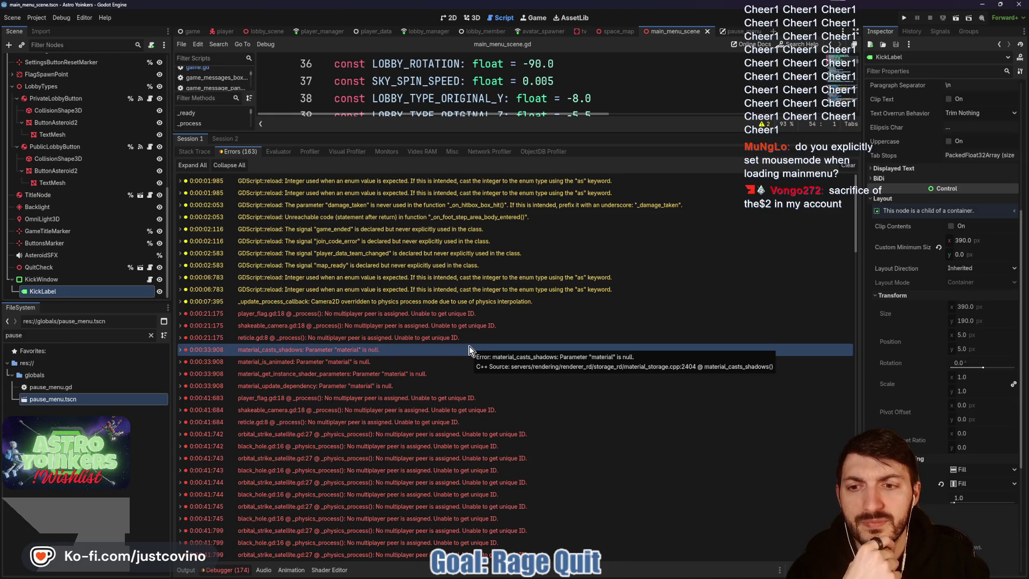
# - Open orbital_strike_satellite.gd from one of its error rows
pyautogui.scroll(-5, 446, 336)
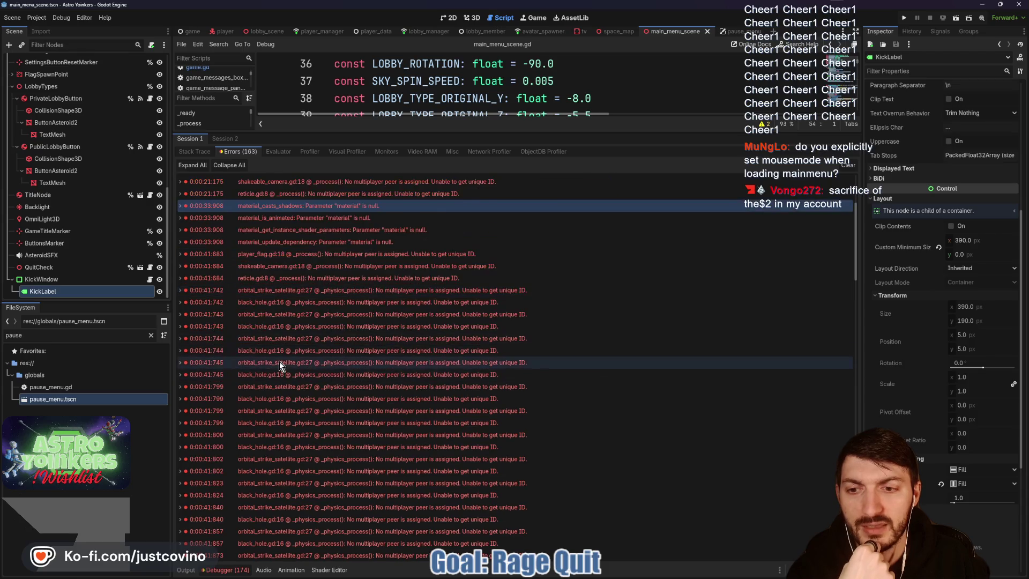
pyautogui.scroll(-10, 294, 375)
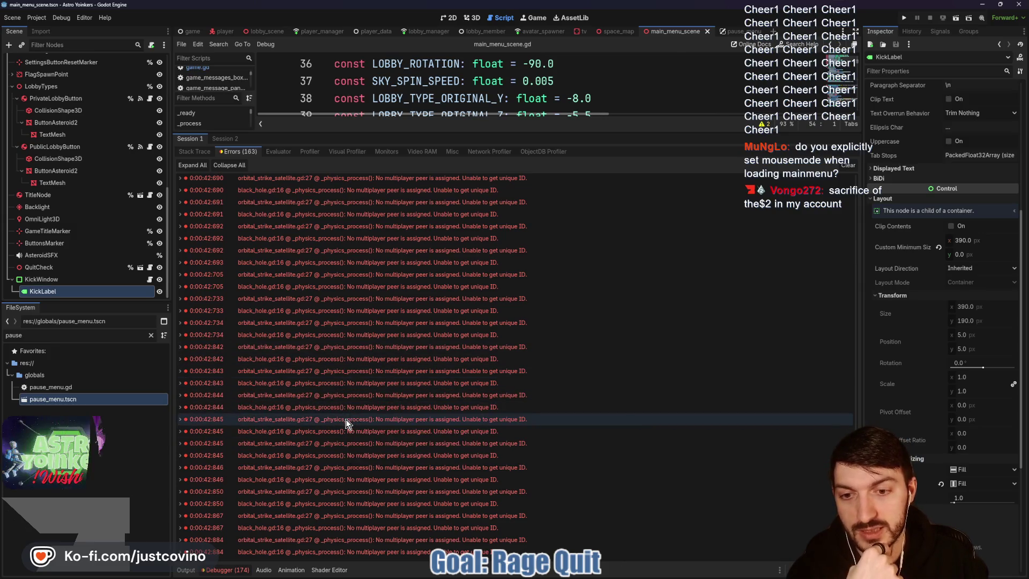
pyautogui.click(346, 419)
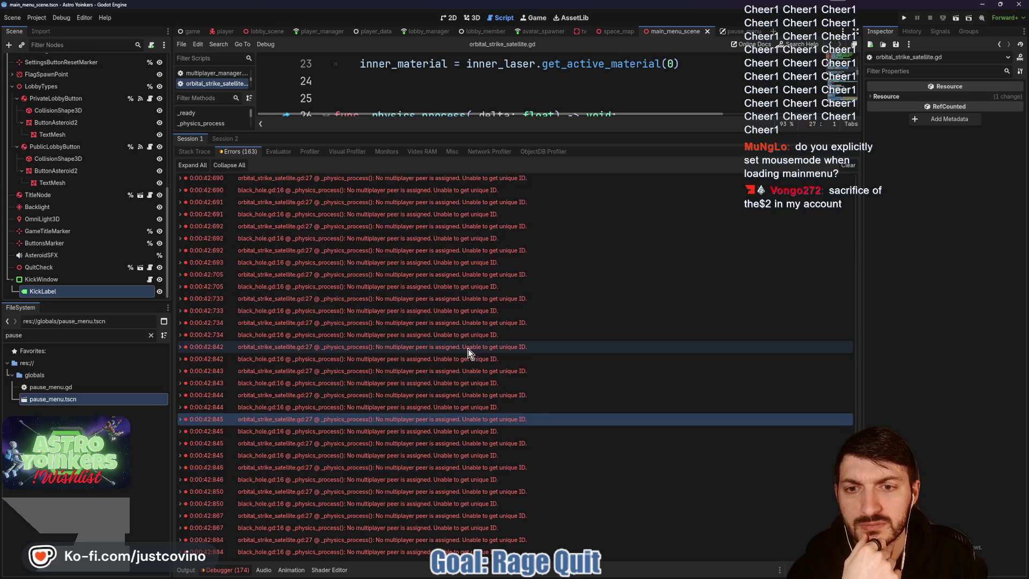
# - Enlarge the orbital_strike_satellite.gd code view and clear the debugger's error list
pyautogui.moveTo(580, 132); pyautogui.dragTo(580, 284)
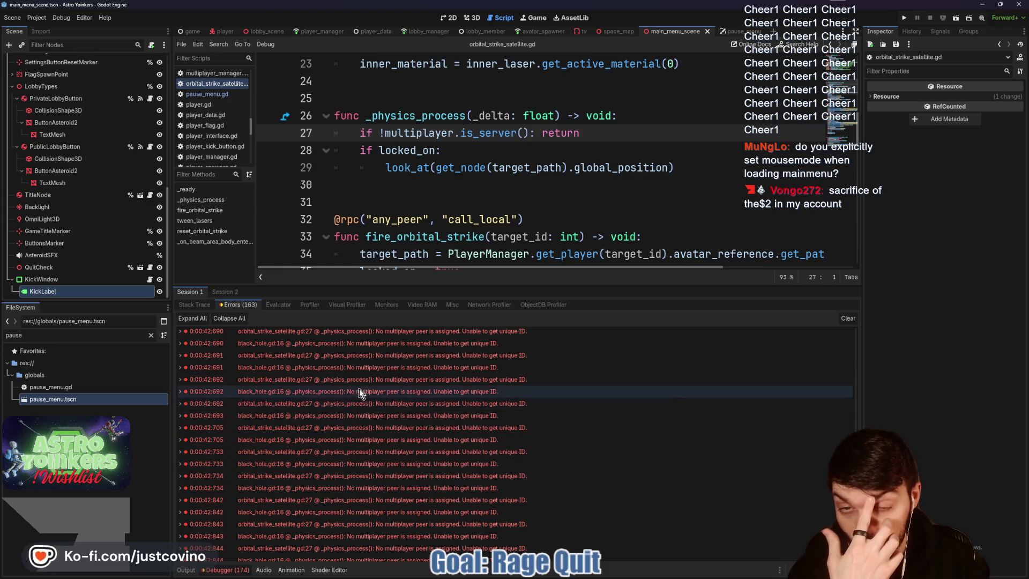
pyautogui.moveTo(354, 384)
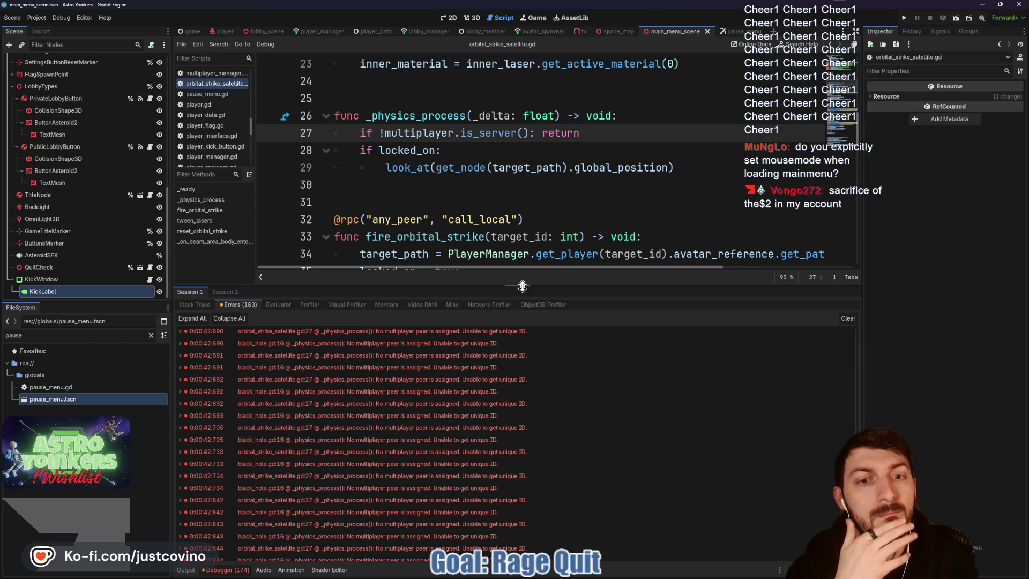
pyautogui.moveTo(530, 287)
pyautogui.mouseDown()
pyautogui.moveTo(534, 437)
pyautogui.moveTo(530, 257)
pyautogui.mouseUp()
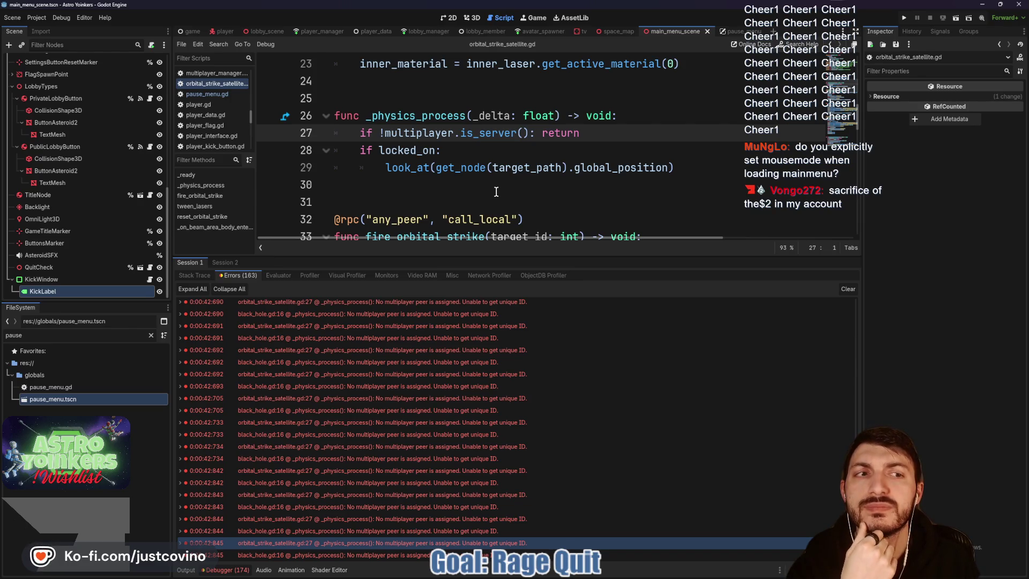
pyautogui.click(846, 292)
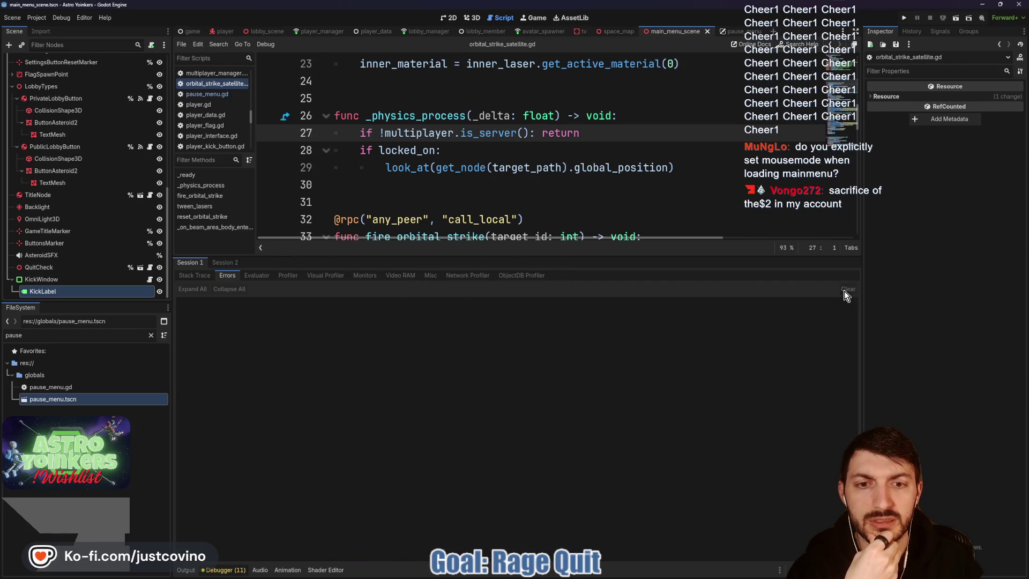
pyautogui.click(589, 574)
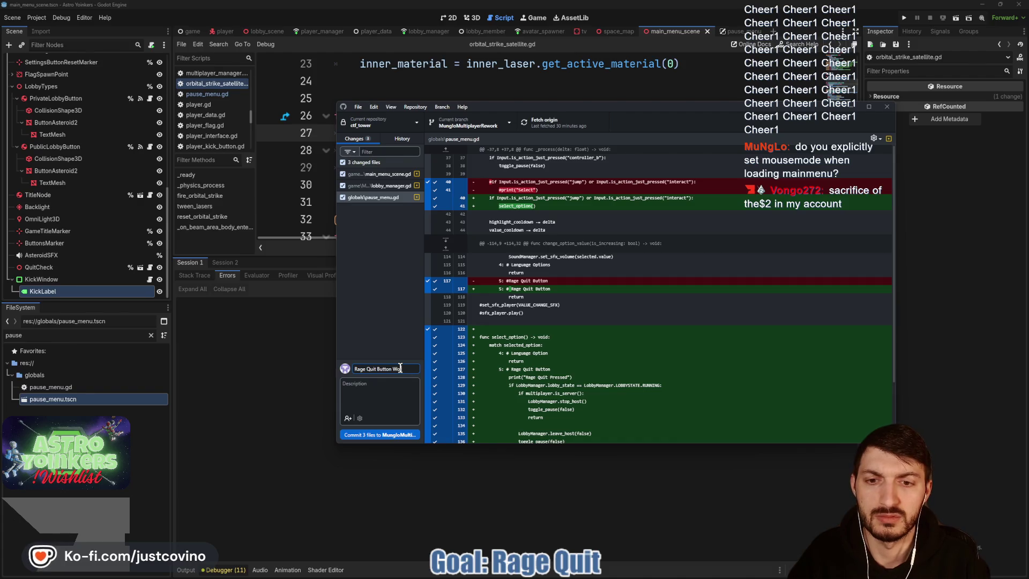
# - Commit the three files as 'Rage Quit Button Works', push to origin, and return to Godot
pyautogui.write('rks - sort of')
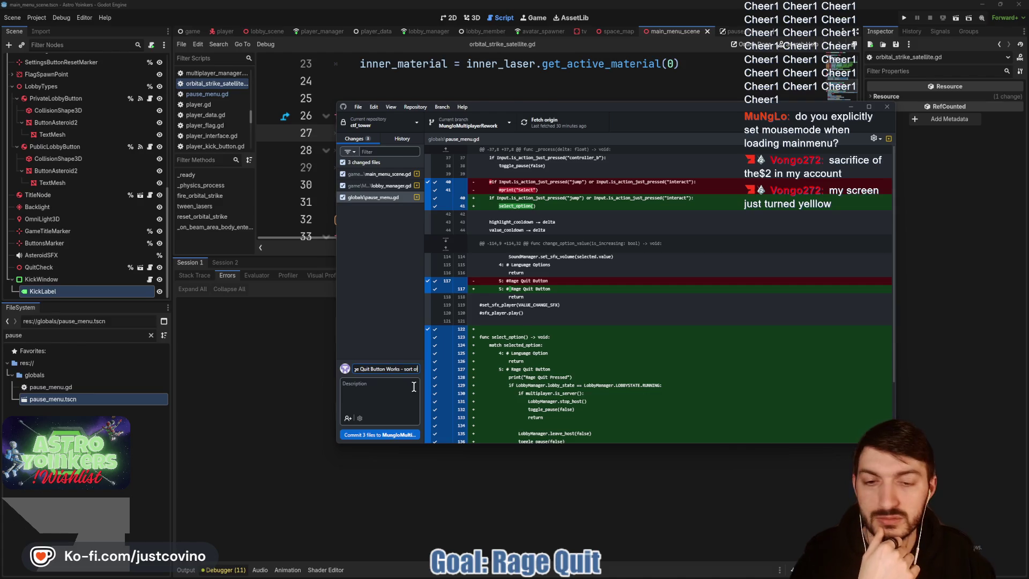
pyautogui.click(402, 435)
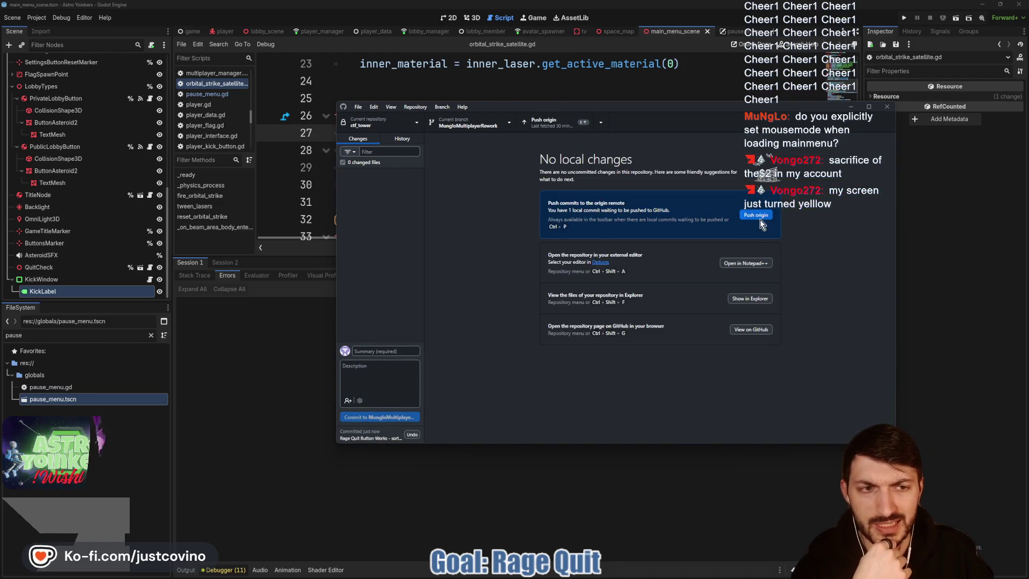
pyautogui.click(759, 217)
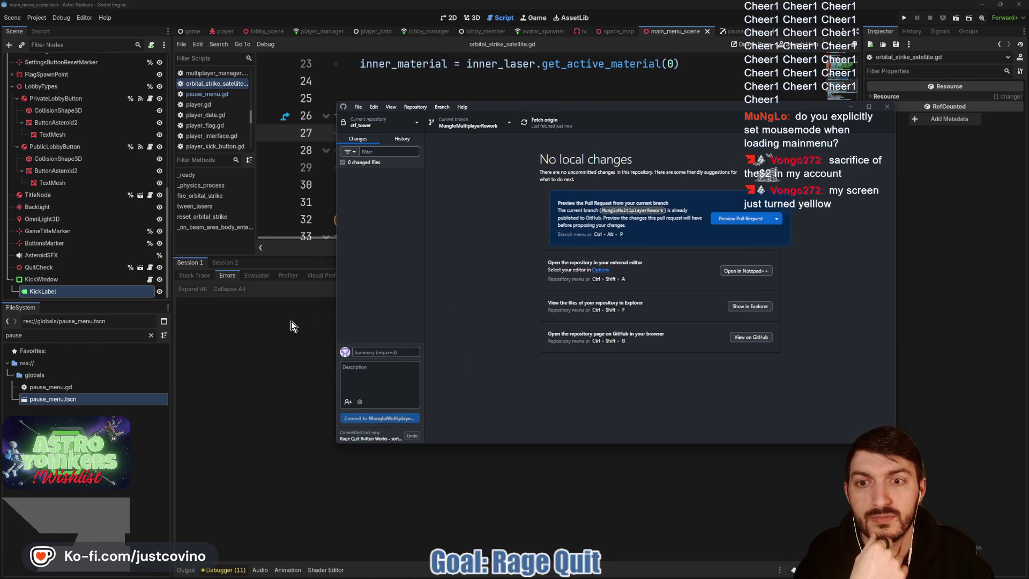
pyautogui.click(294, 337)
pyautogui.moveTo(342, 256); pyautogui.dragTo(343, 394)
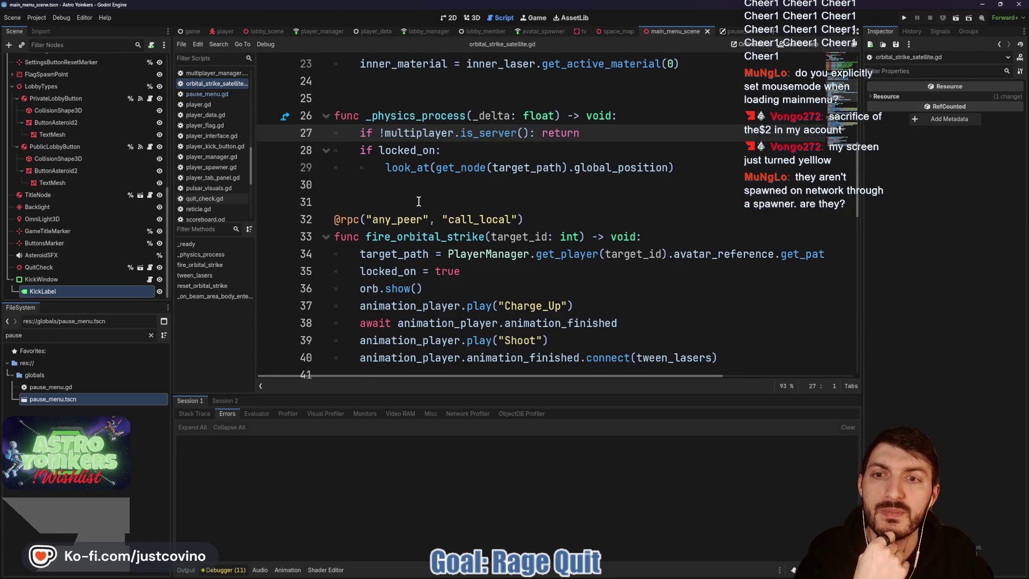
# - In the space_map scene's 3D view, toggle BlackHole visibility and expand OrbitalStrikeNode
pyautogui.click(419, 201)
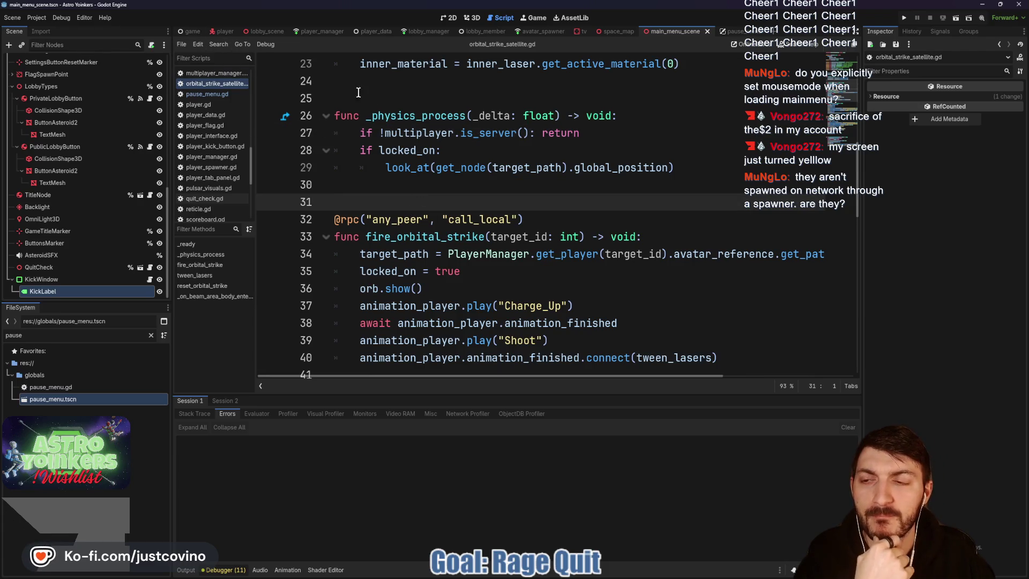
pyautogui.scroll(-2, 455, 209)
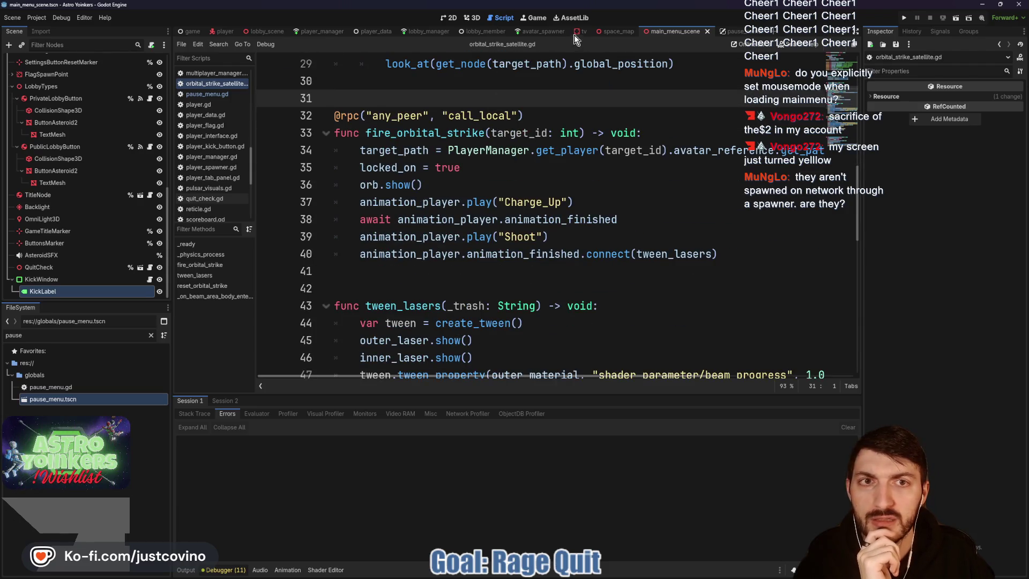
pyautogui.click(618, 33)
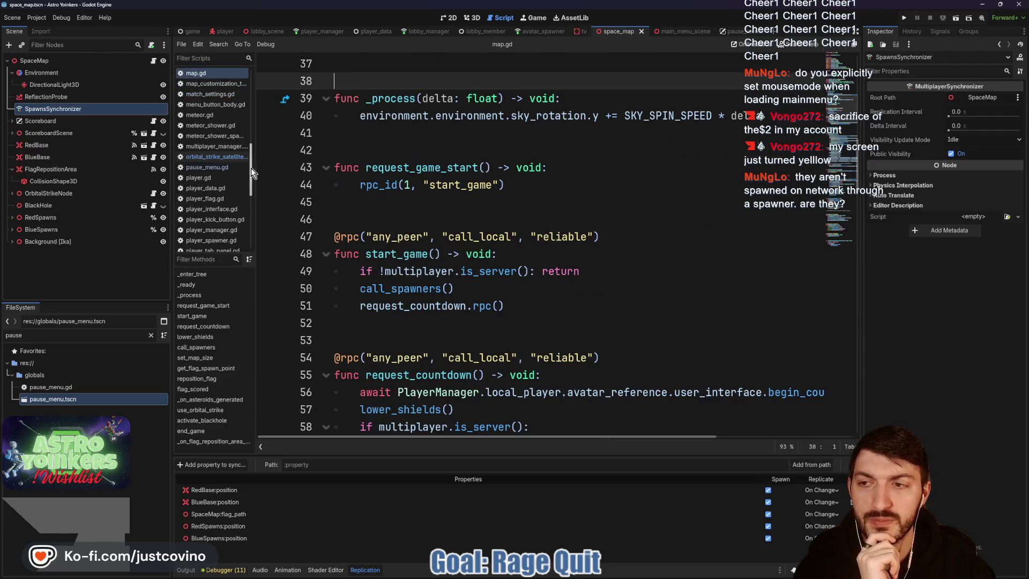
pyautogui.click(51, 195)
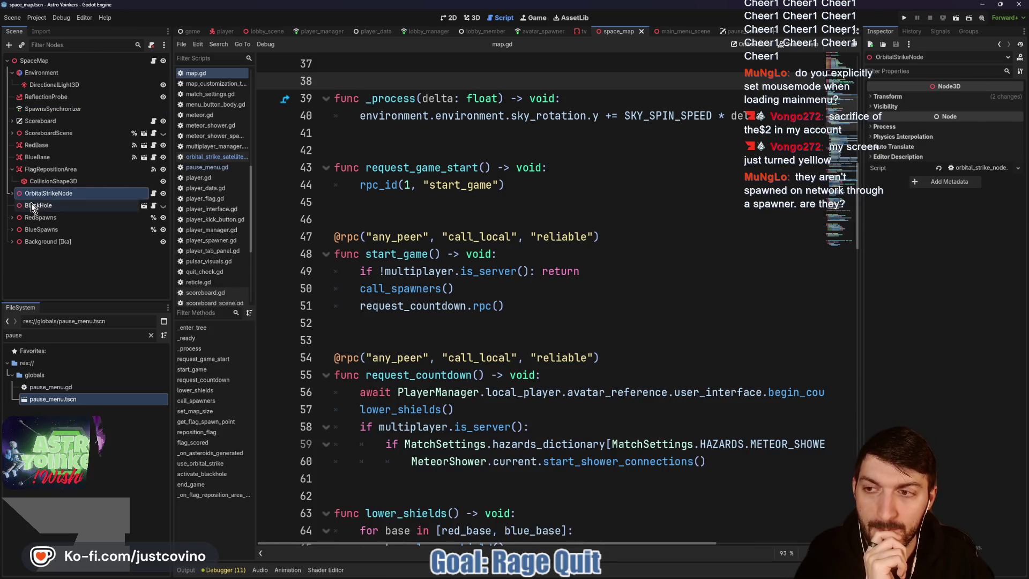
pyautogui.click(31, 206)
pyautogui.click(474, 20)
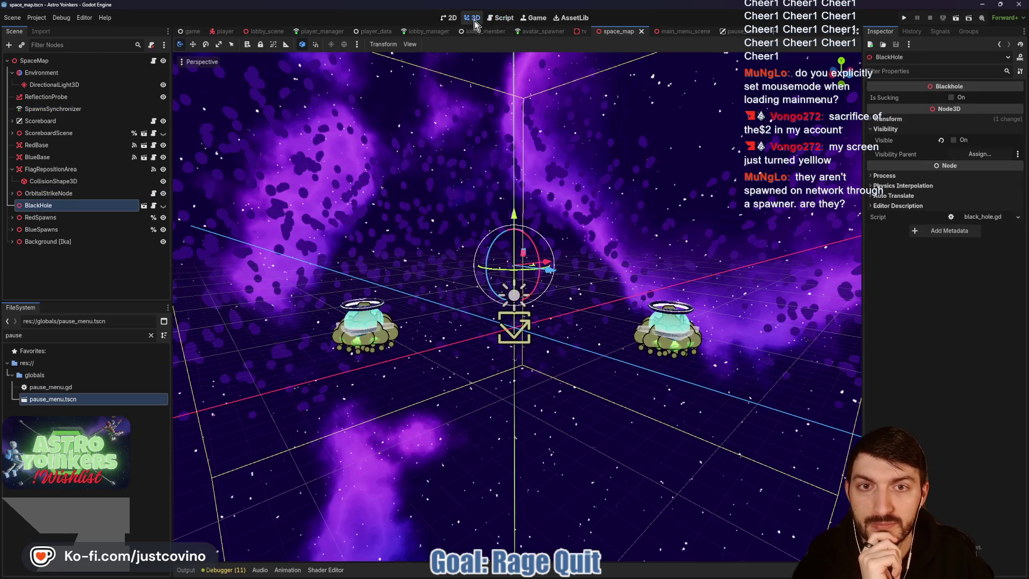
pyautogui.click(163, 205)
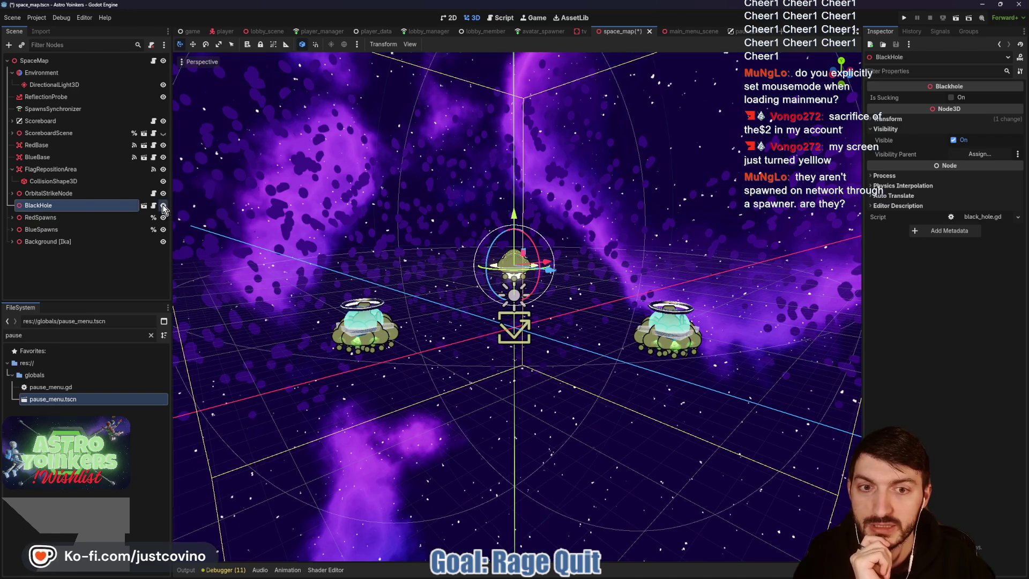
pyautogui.click(162, 205)
pyautogui.click(12, 193)
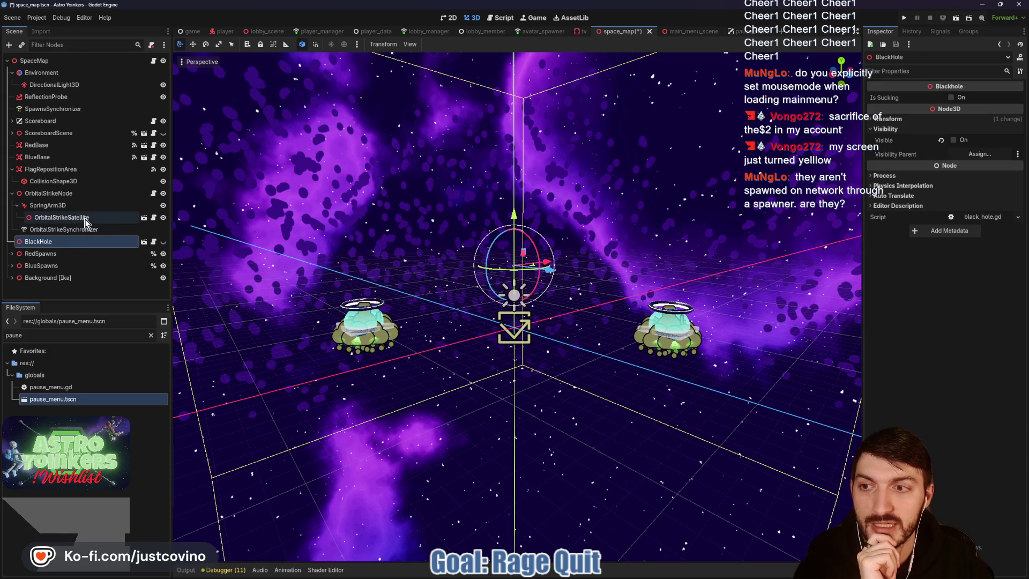
# - Fly the 3D camera down toward the black hole and save space_map
pyautogui.moveTo(393, 214); pyautogui.dragTo(600, 112)
pyautogui.moveTo(694, 204); pyautogui.dragTo(616, 177)
pyautogui.scroll(1, 616, 177)
pyautogui.scroll(10, 515, 306)
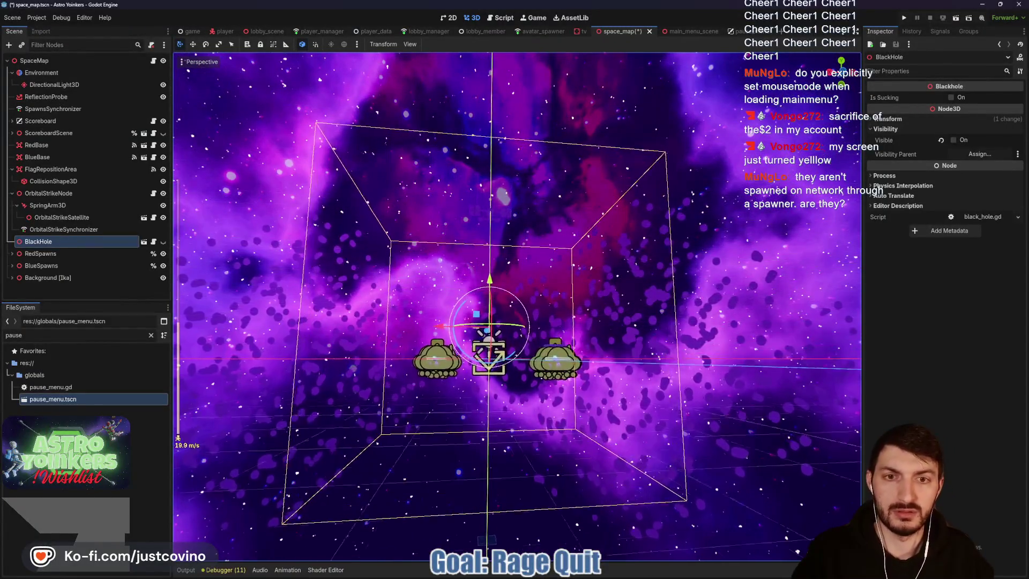
pyautogui.press('w')
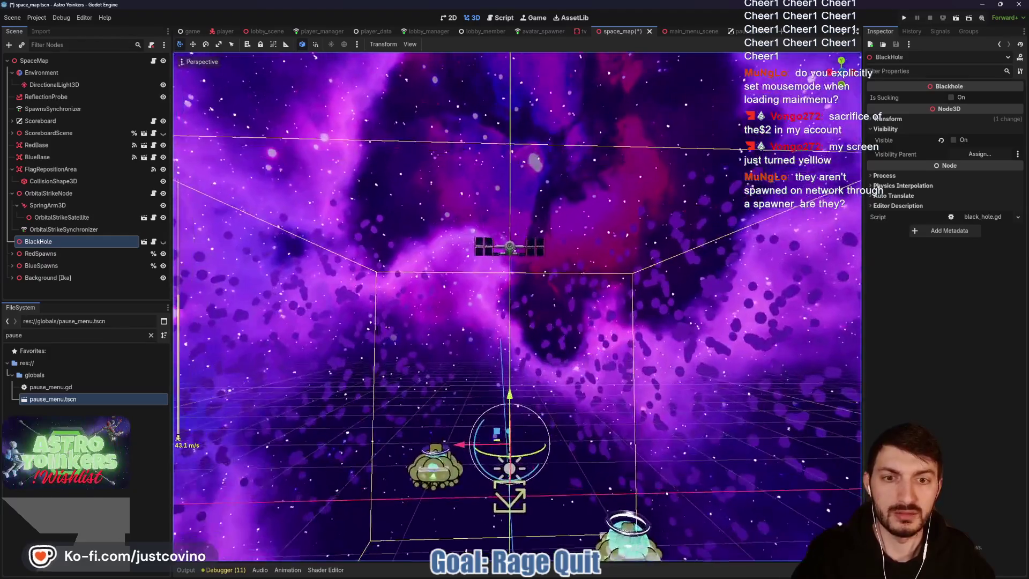
pyautogui.moveTo(514, 305); pyautogui.dragTo(694, 204)
pyautogui.hotkey('ctrl', 's')
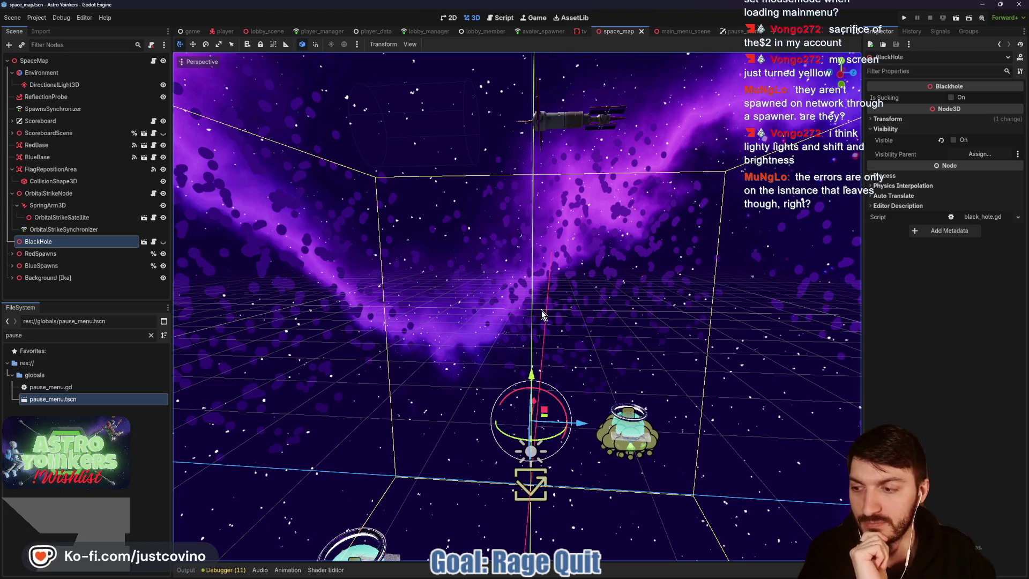
# - Orbit the view around the satellite and save space_map again
pyautogui.moveTo(570, 315); pyautogui.dragTo(609, 326)
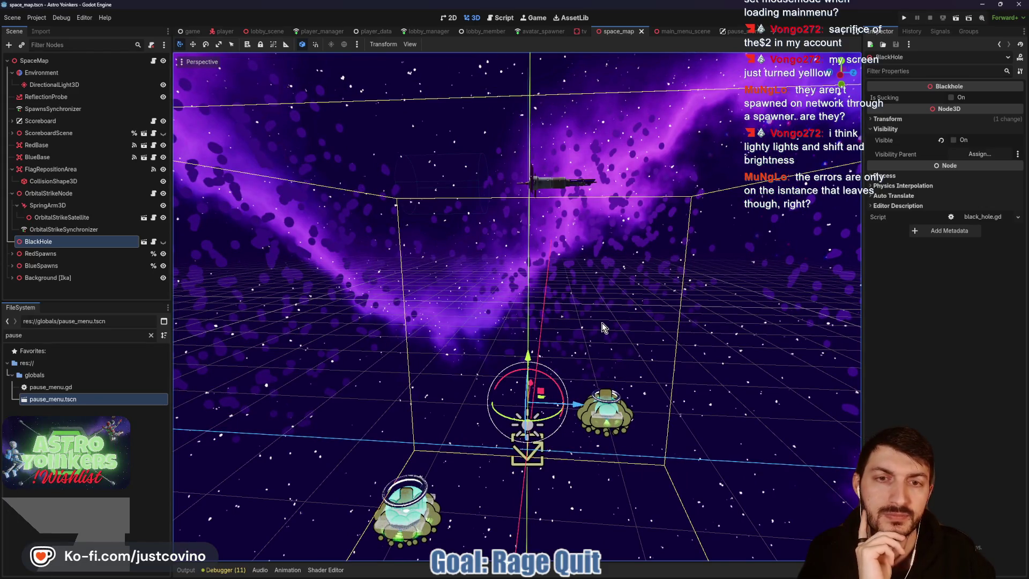
pyautogui.moveTo(602, 328); pyautogui.dragTo(614, 325)
pyautogui.scroll(2, 607, 327)
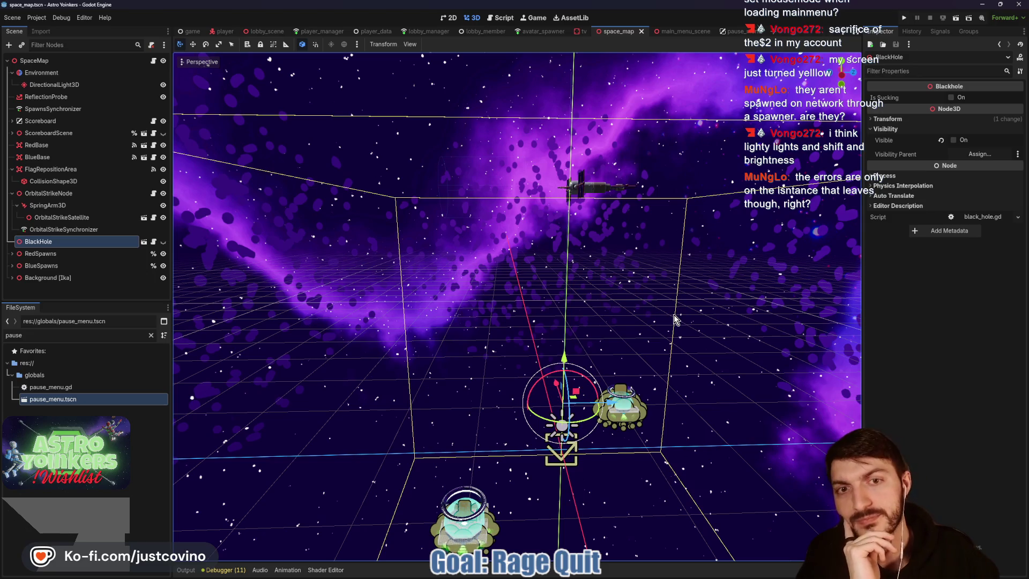
pyautogui.moveTo(673, 326); pyautogui.dragTo(647, 337)
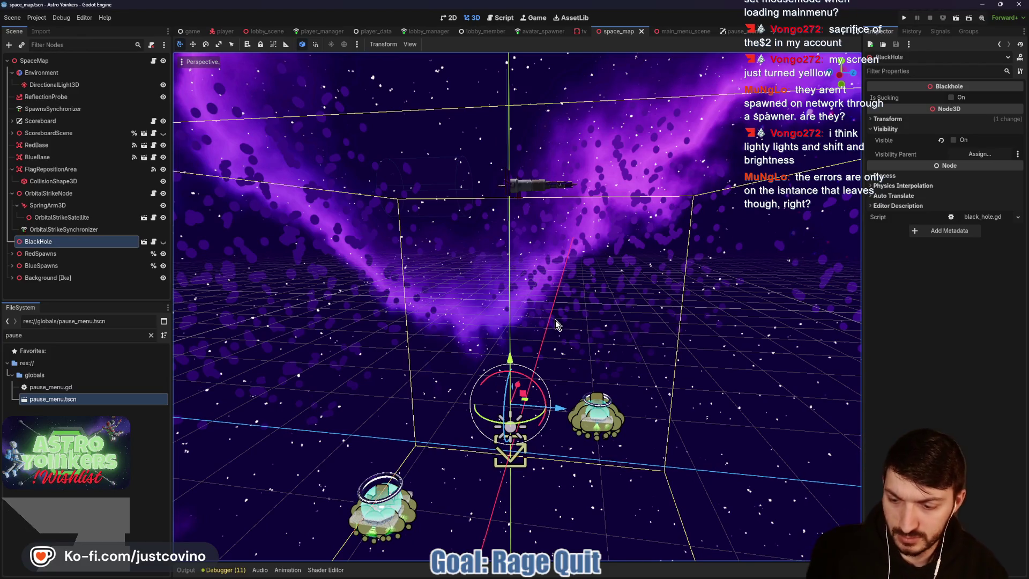
pyautogui.hotkey('ctrl', 's')
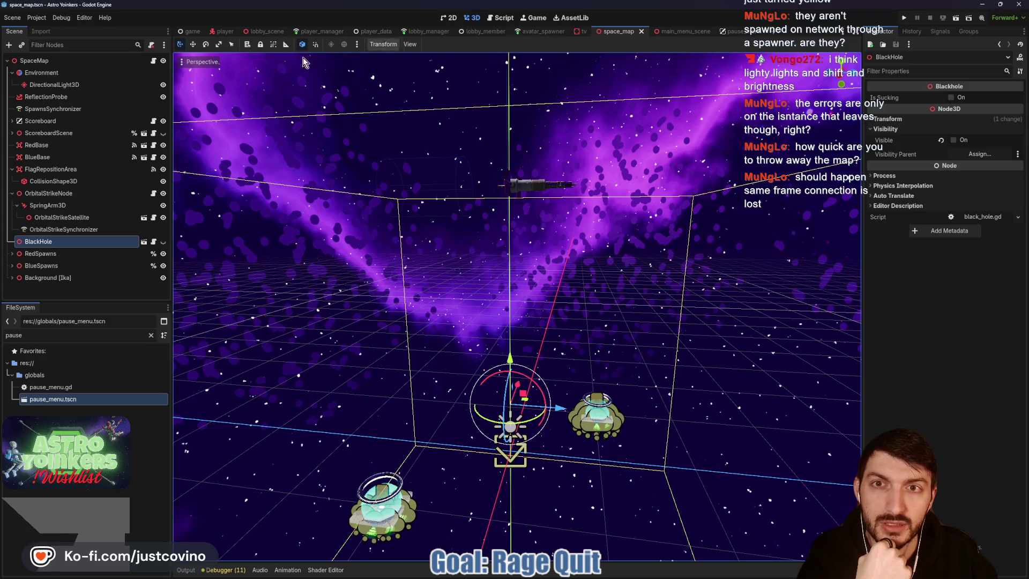
# - Filter FileSystem for 'load', open loading_screen.tscn and its loading_screen.gd script
pyautogui.moveTo(59, 338); pyautogui.dragTo(2, 337)
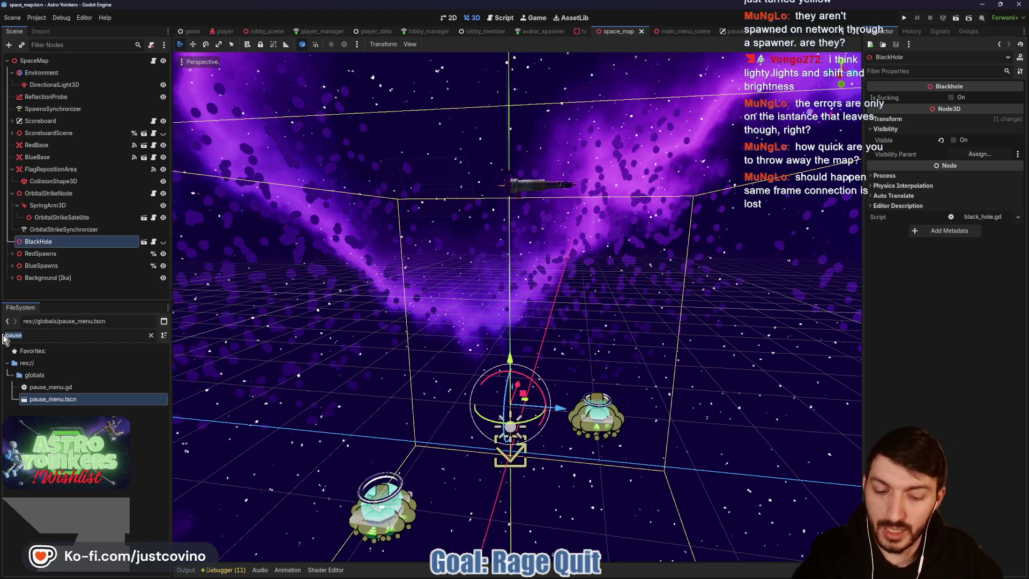
pyautogui.write('load')
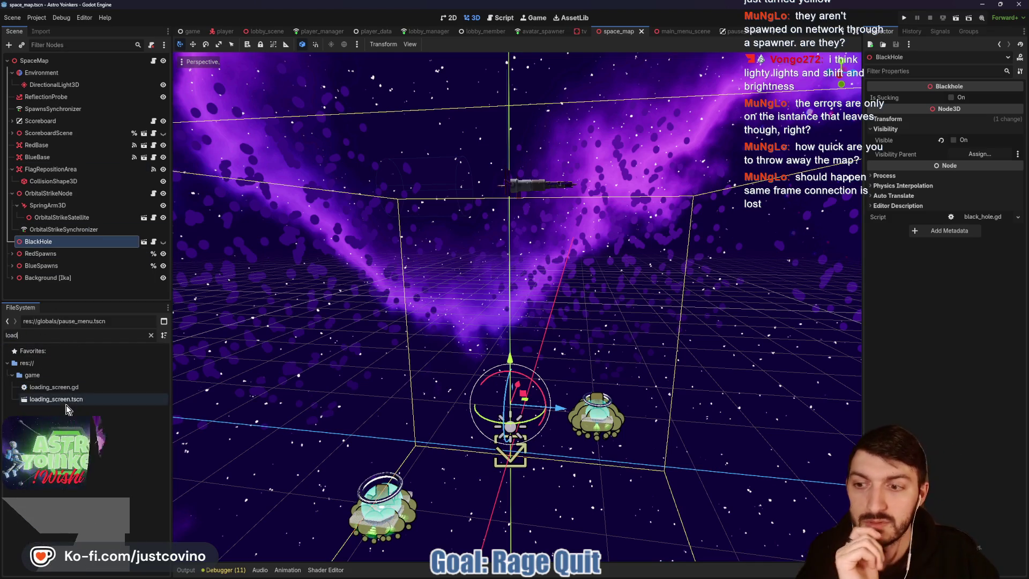
pyautogui.doubleClick(68, 399)
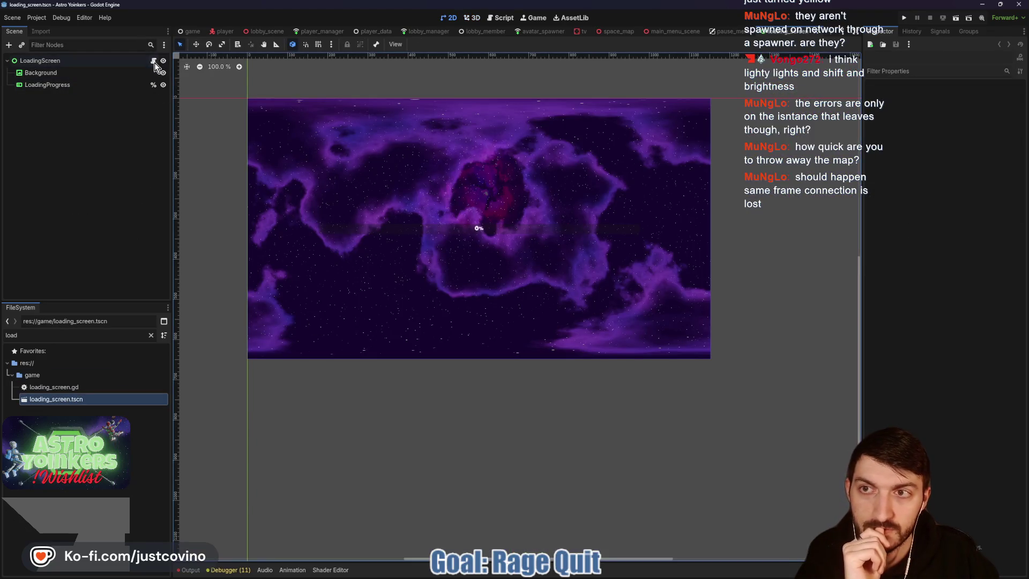
pyautogui.click(154, 62)
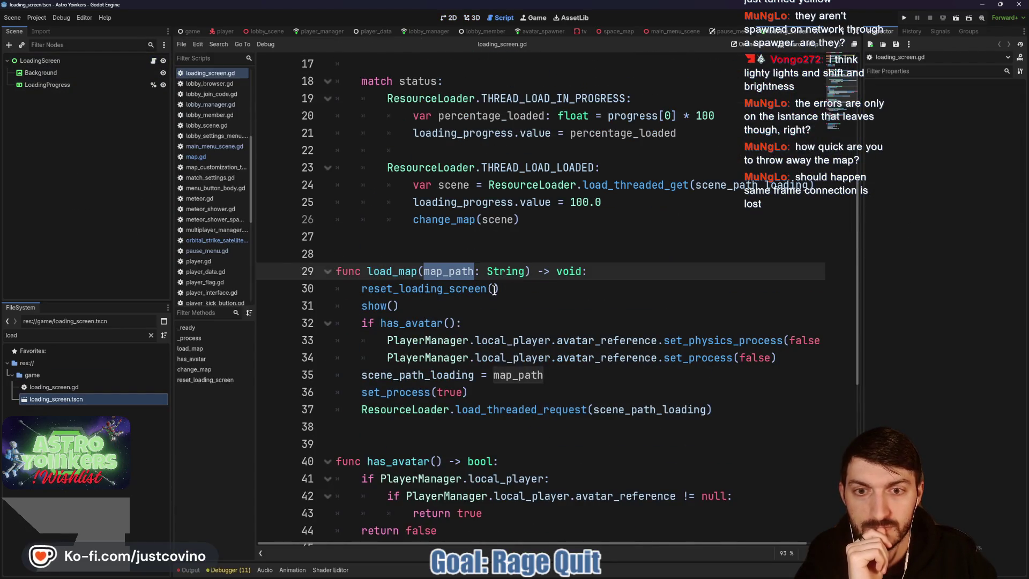
# - Review change_map in loading_screen.gd, highlight lines 48–49, then switch to lobby_manager.gd
pyautogui.scroll(-1, 494, 289)
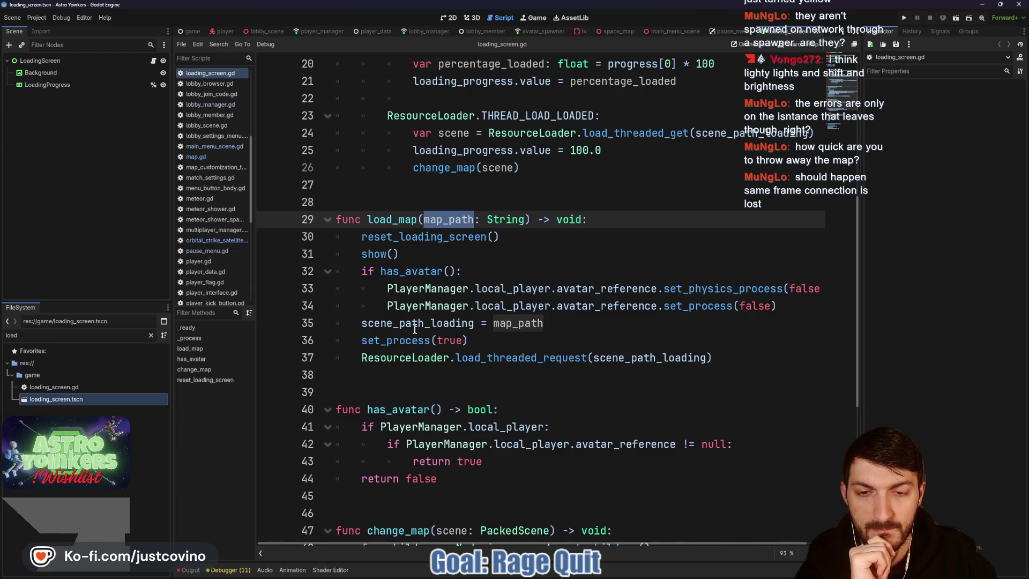
pyautogui.scroll(4, 513, 319)
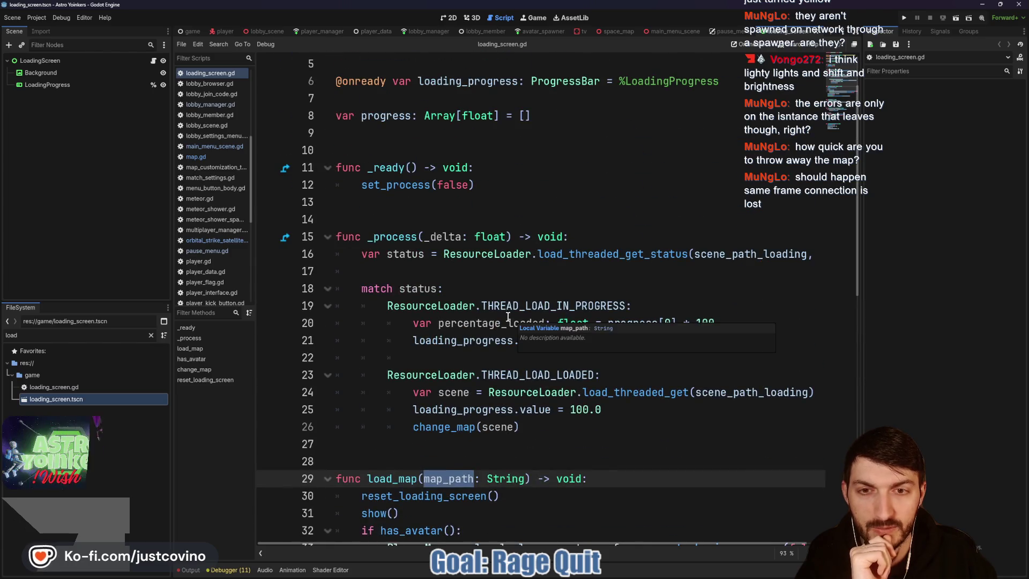
pyautogui.scroll(-6, 509, 317)
pyautogui.scroll(-3, 503, 316)
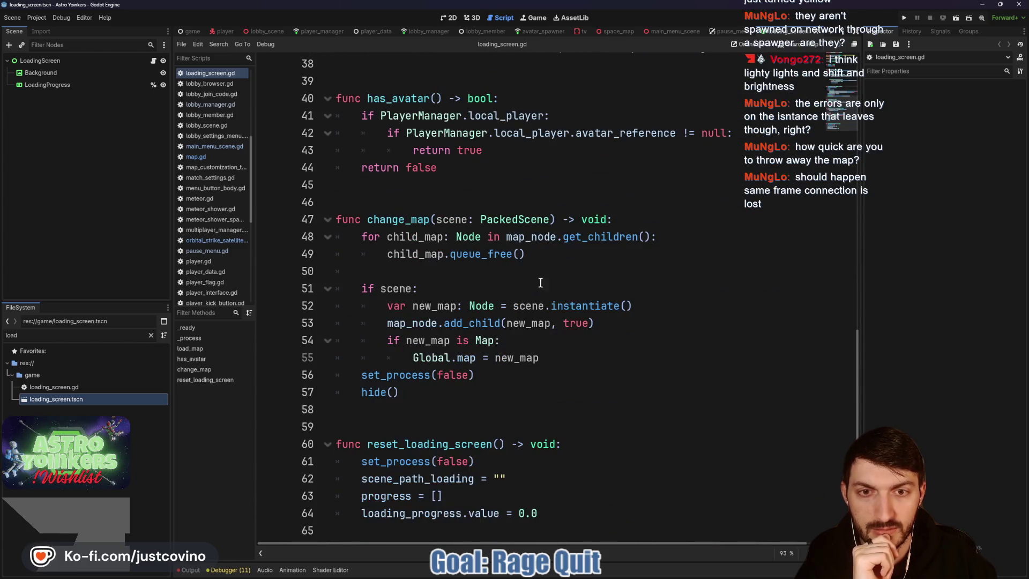
pyautogui.moveTo(549, 259); pyautogui.dragTo(354, 244)
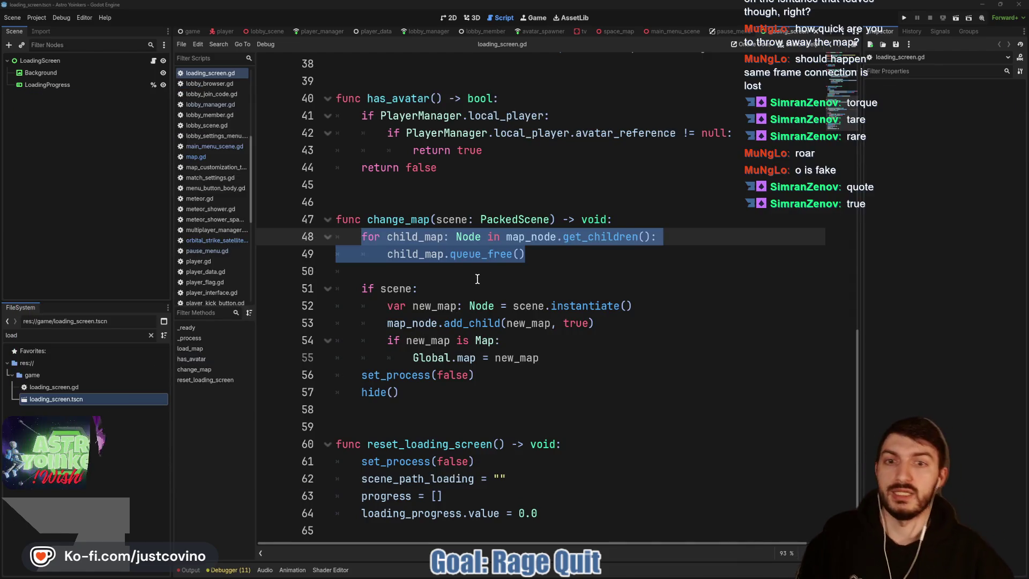
pyautogui.click(473, 277)
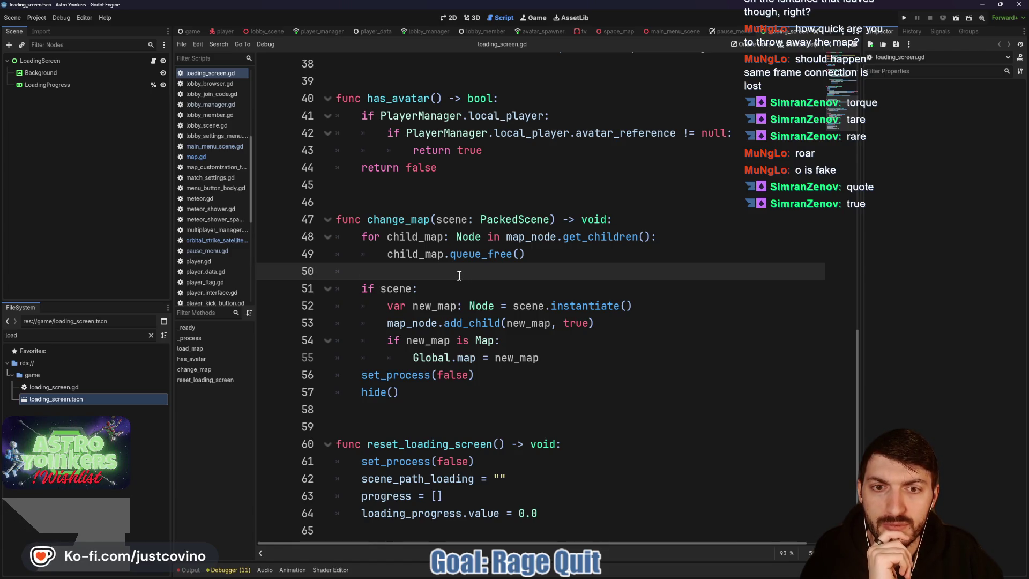
pyautogui.moveTo(558, 251); pyautogui.dragTo(378, 232)
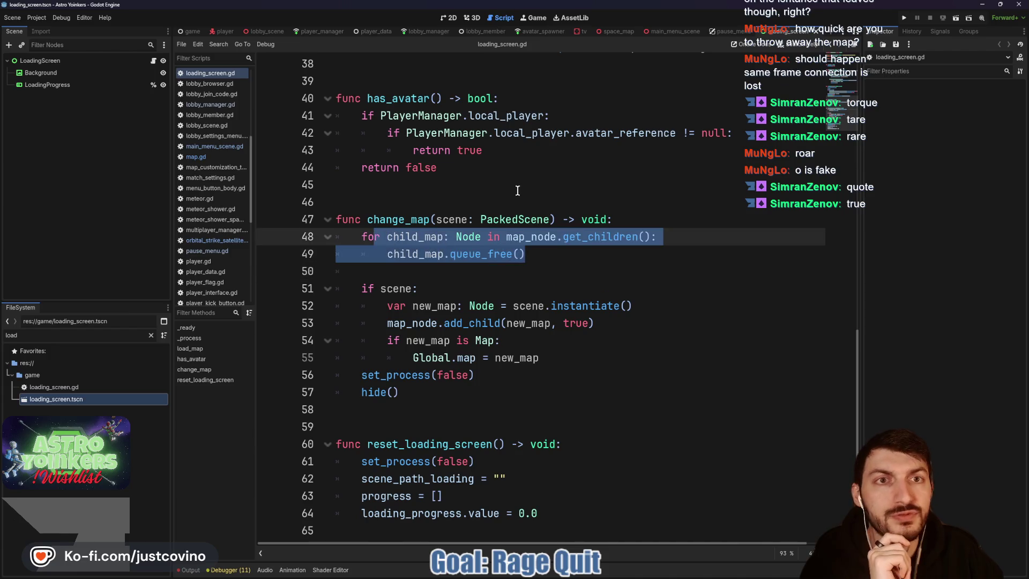
pyautogui.click(484, 31)
pyautogui.click(420, 33)
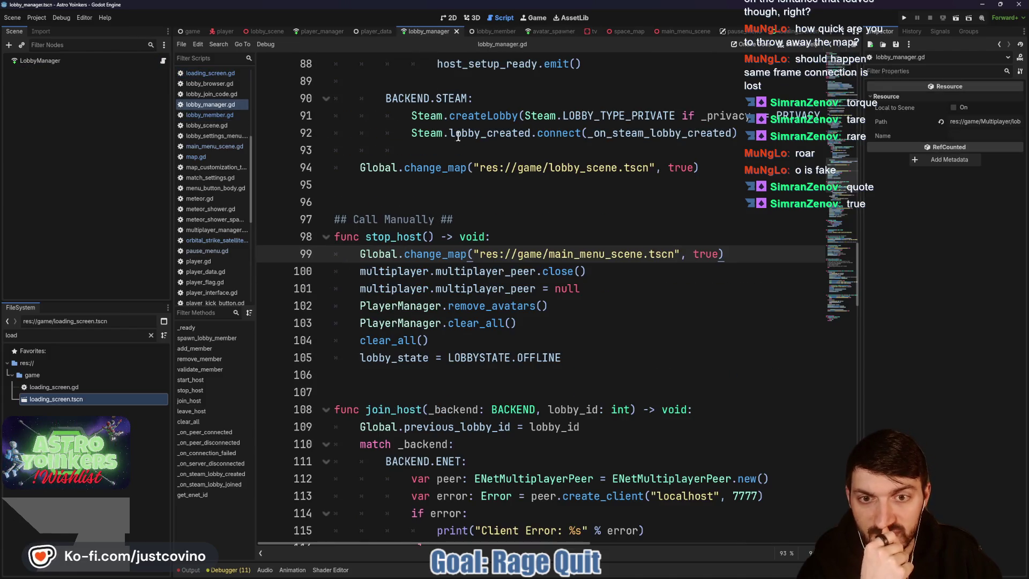
pyautogui.doubleClick(394, 237)
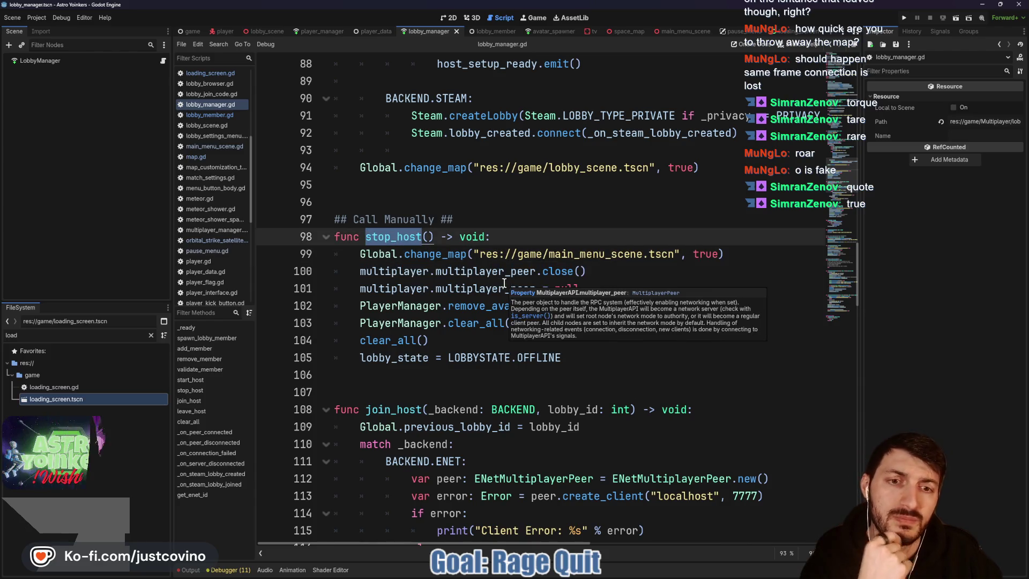
pyautogui.click(622, 274)
pyautogui.hotkey('shift', 'Home')
pyautogui.hotkey('shift', 'Home')
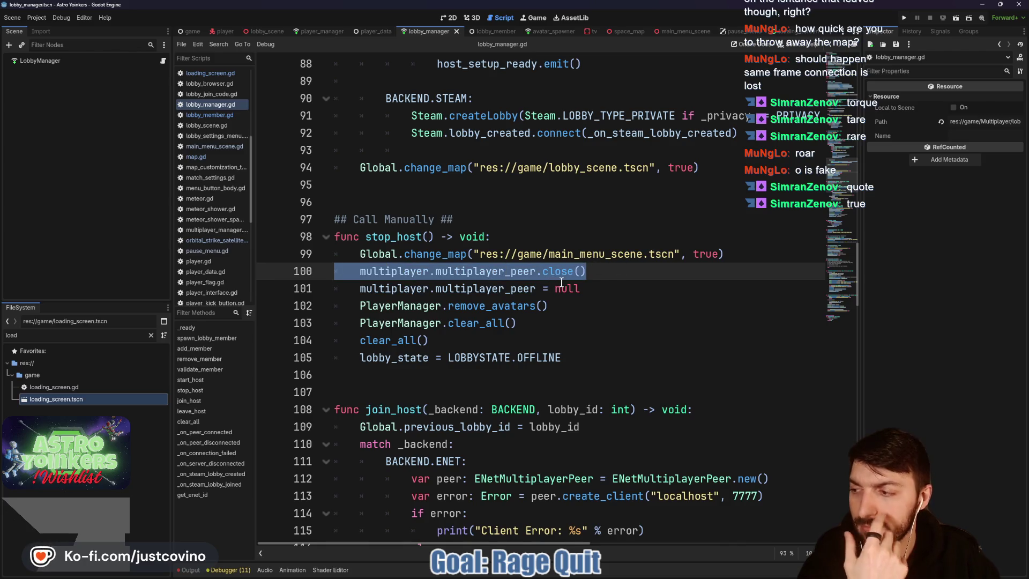
pyautogui.click(595, 352)
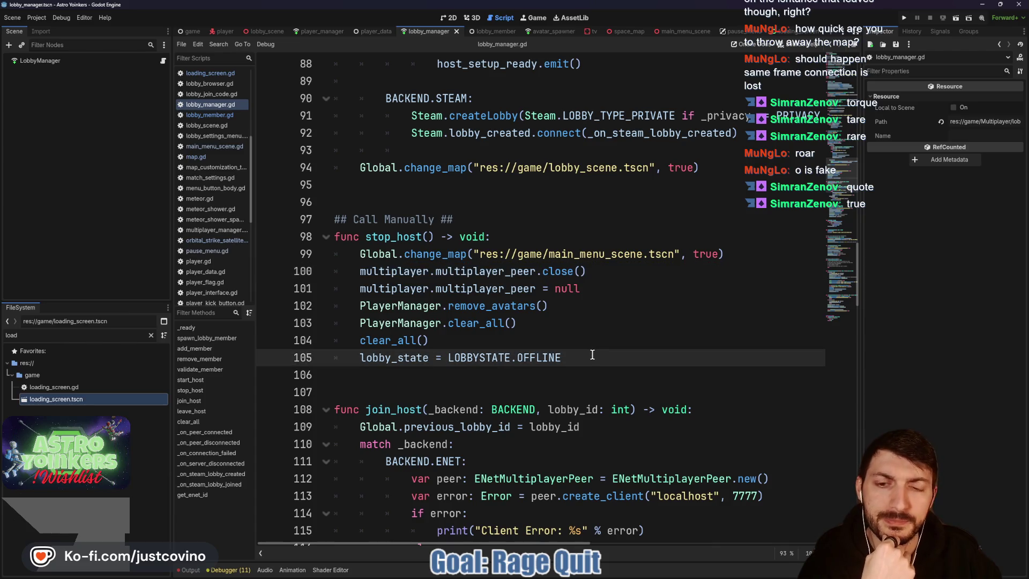
pyautogui.click(555, 320)
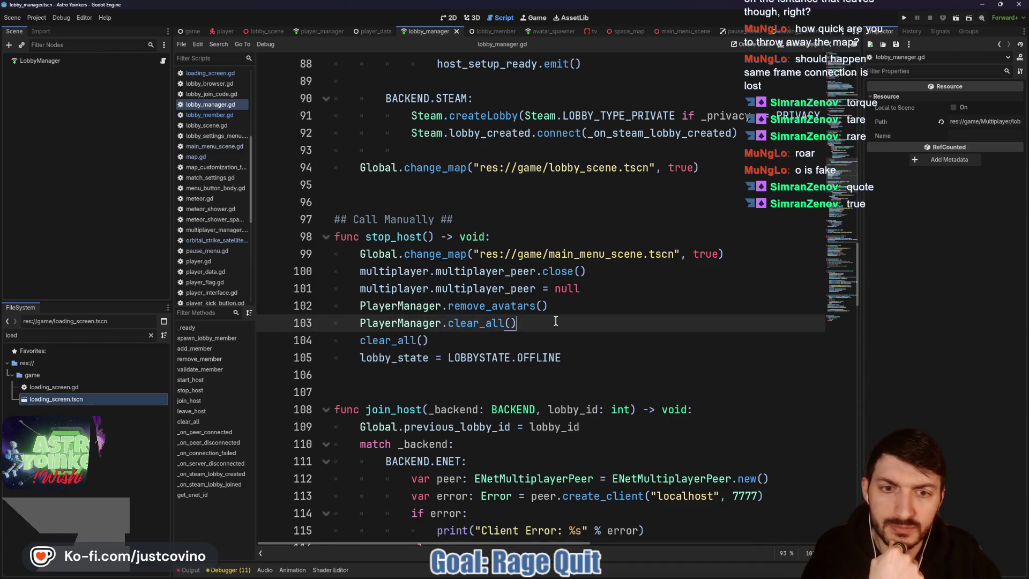
pyautogui.click(435, 194)
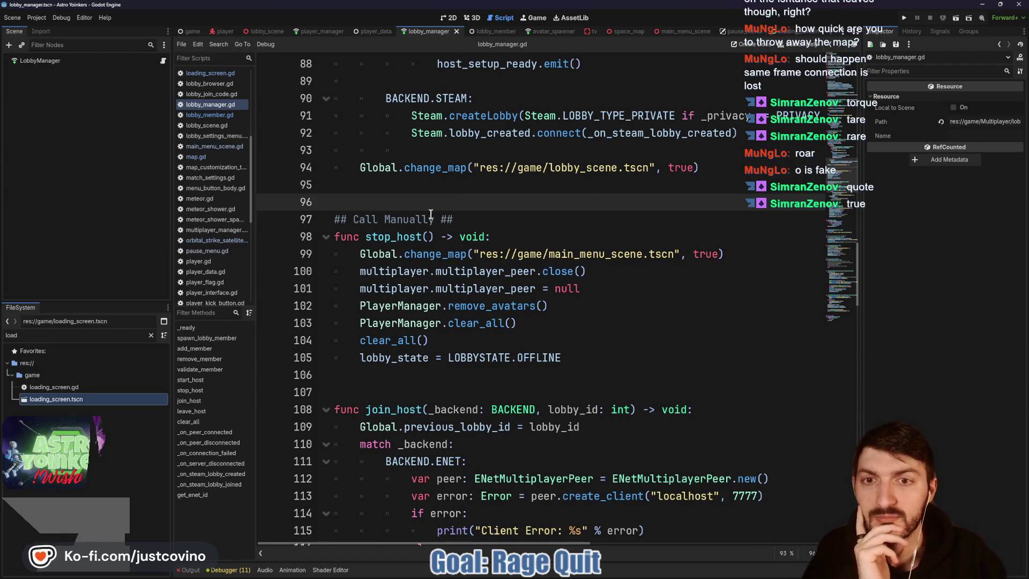
pyautogui.click(408, 185)
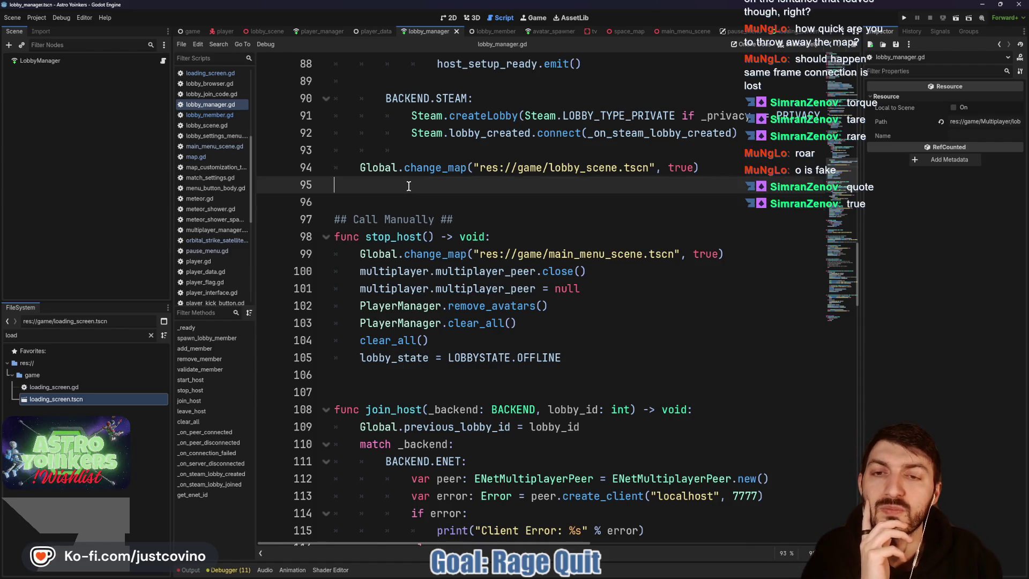
pyautogui.click(192, 31)
# - Delete the extra blank line before _on_change_map in game.gd and save
pyautogui.click(398, 230)
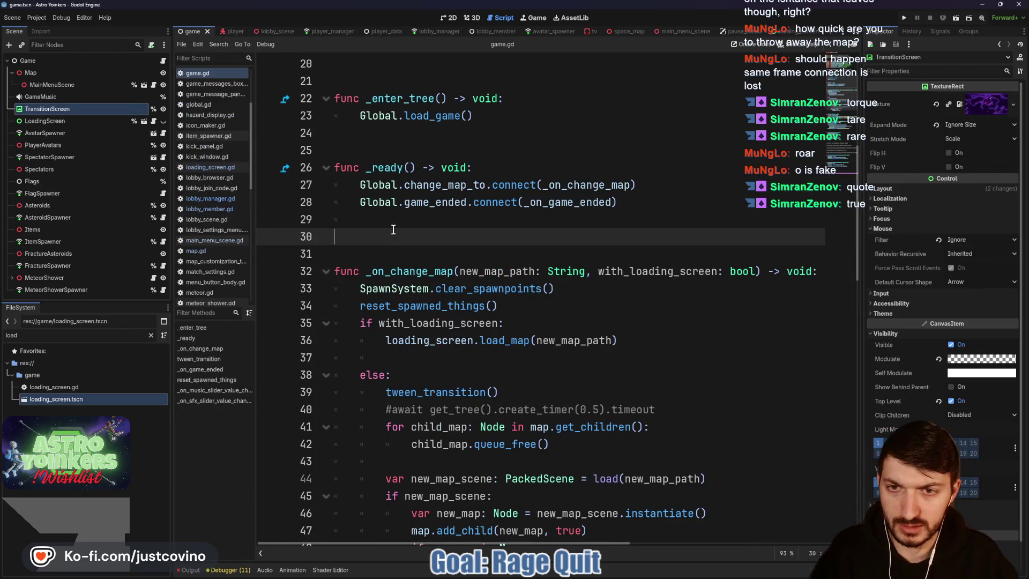
pyautogui.press('Up')
pyautogui.press('BackSpace')
pyautogui.hotkey('ctrl', 's')
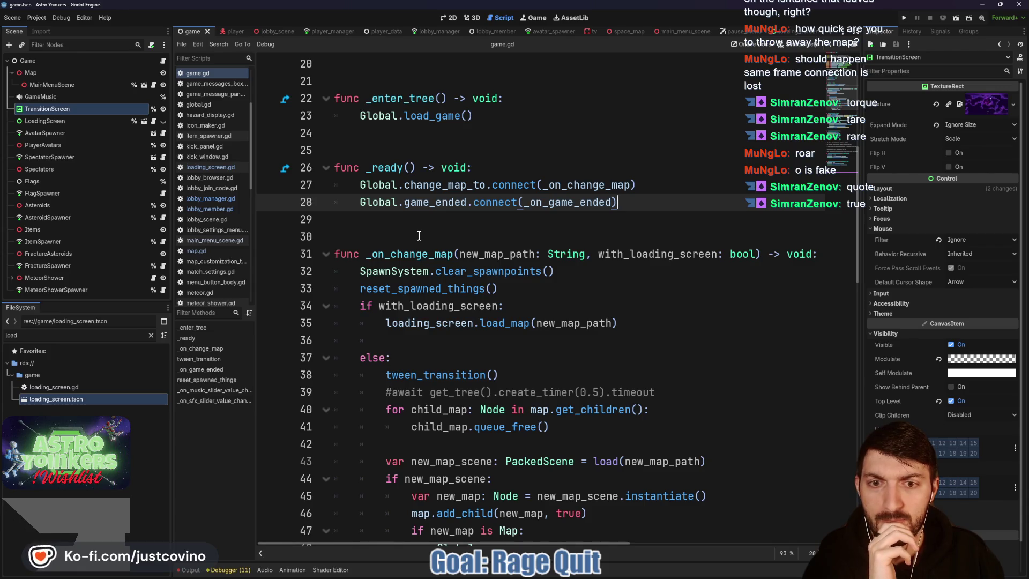
# - Bring up the Notion ToDo board in the web browser
pyautogui.scroll(-3, 419, 235)
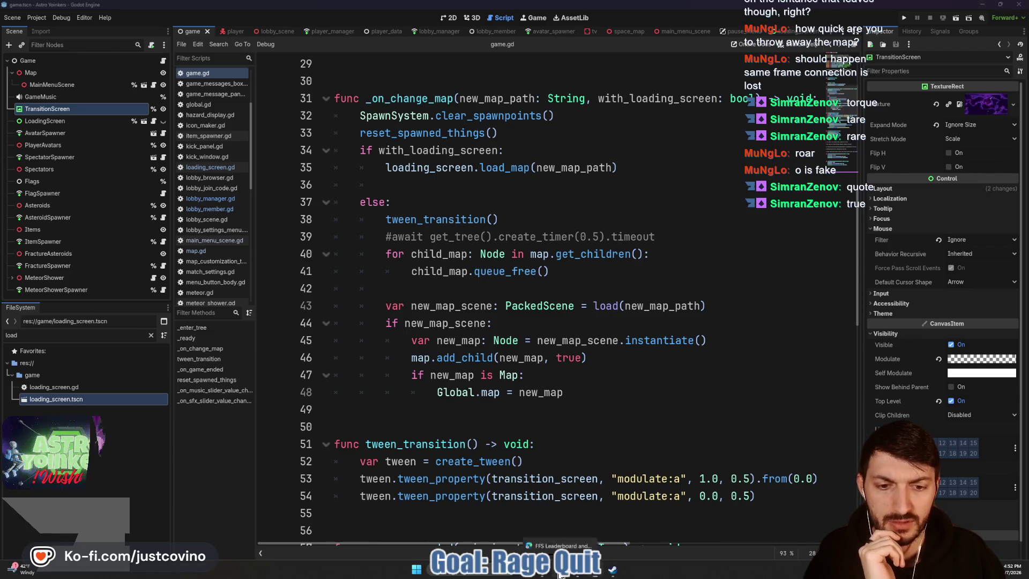
pyautogui.hotkey('alt', 'Tab')
pyautogui.click(246, 26)
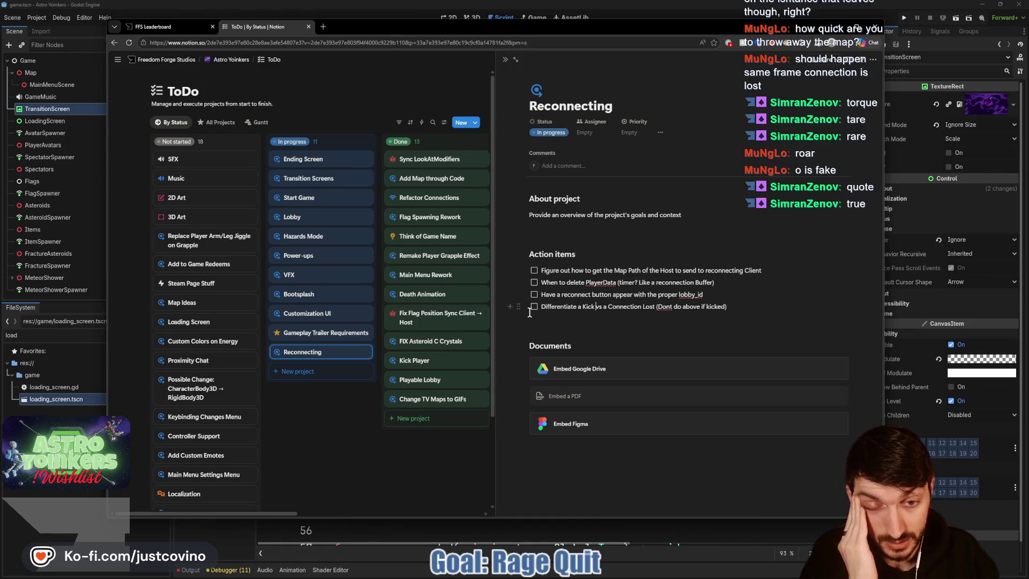
# - Check the reconnect-button and kick-vs-connection-lost action items on the Reconnecting page
pyautogui.click(534, 295)
pyautogui.click(534, 306)
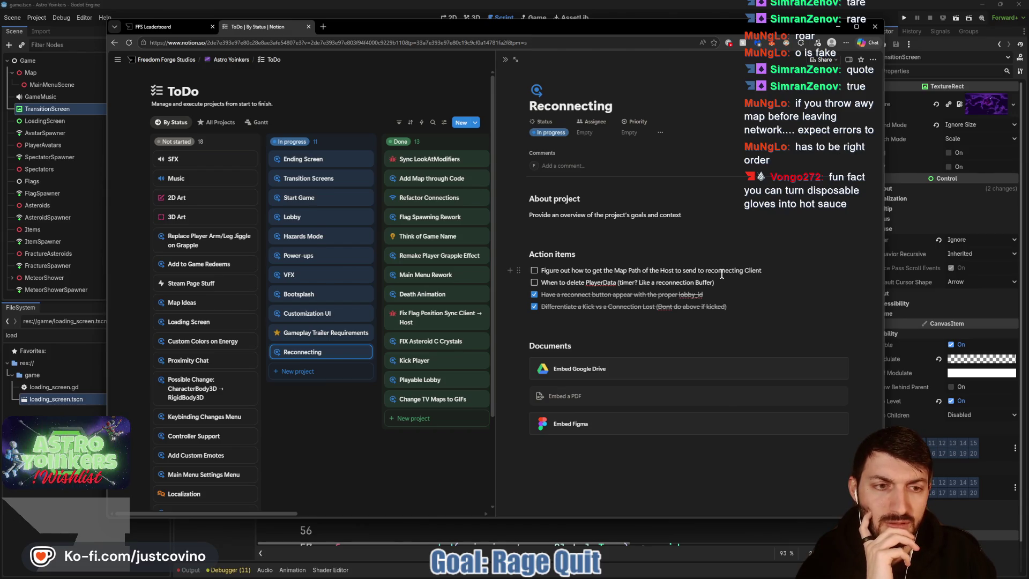
pyautogui.moveTo(764, 270); pyautogui.dragTo(541, 270)
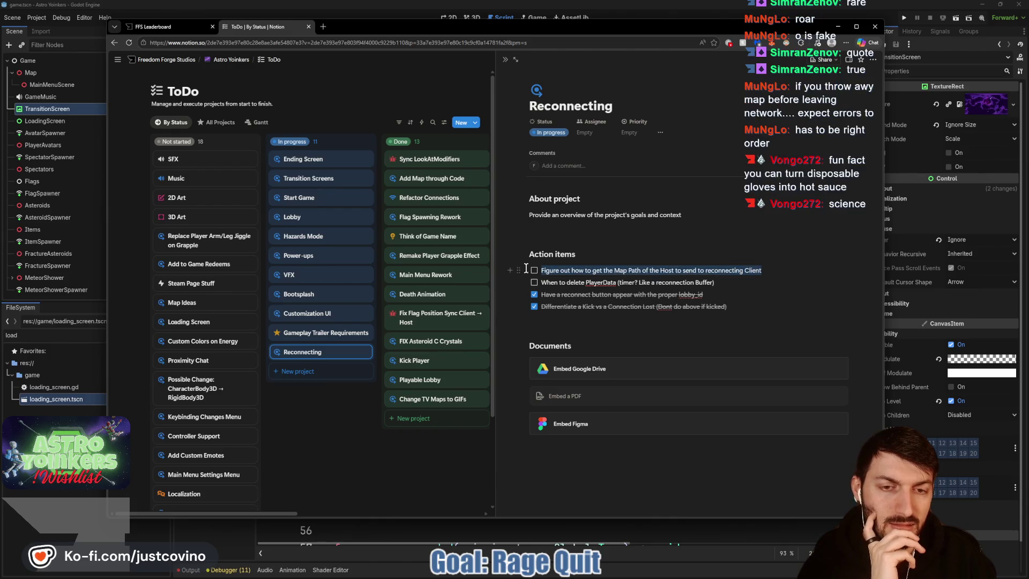
pyautogui.click(702, 288)
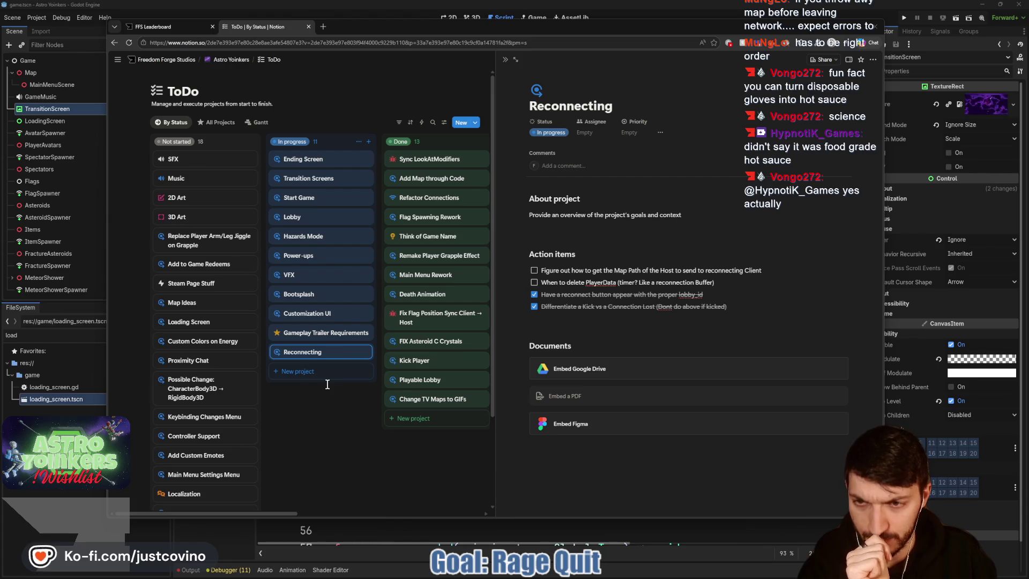
pyautogui.scroll(-2, 347, 423)
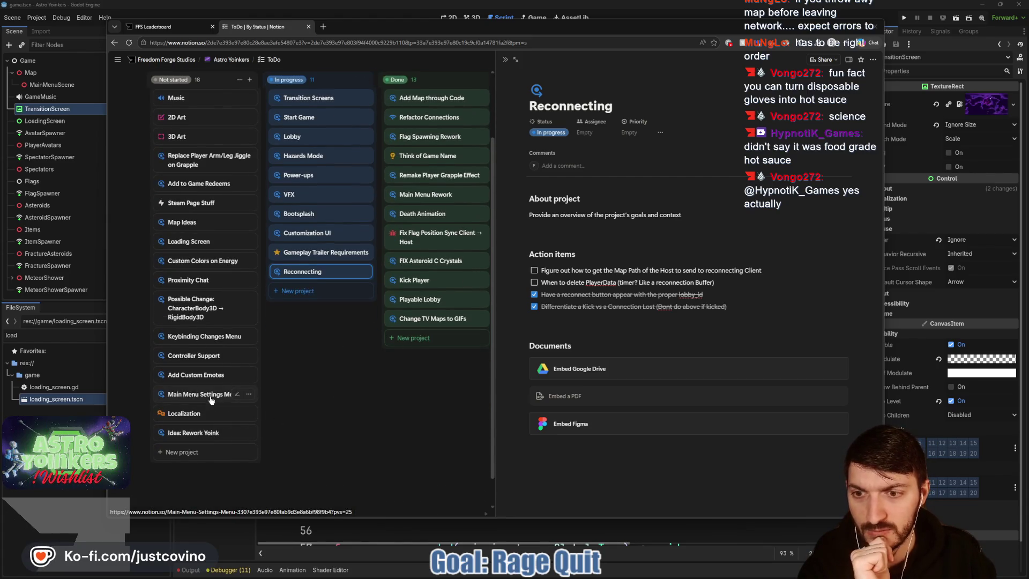
# - Back in Godot, look at loading_screen and pause_menu, then close the pause_menu tab
pyautogui.click(217, 545)
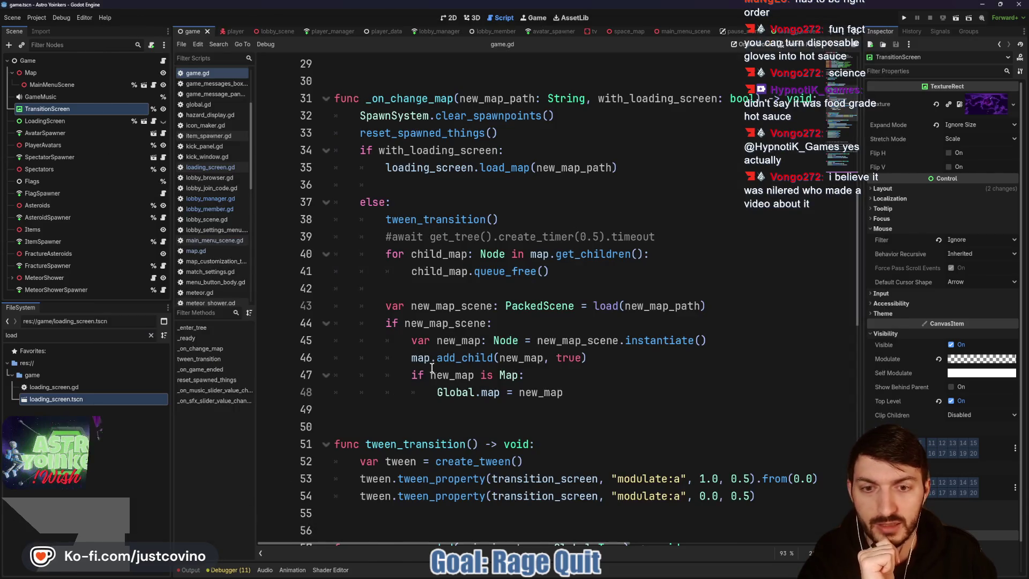
pyautogui.click(785, 31)
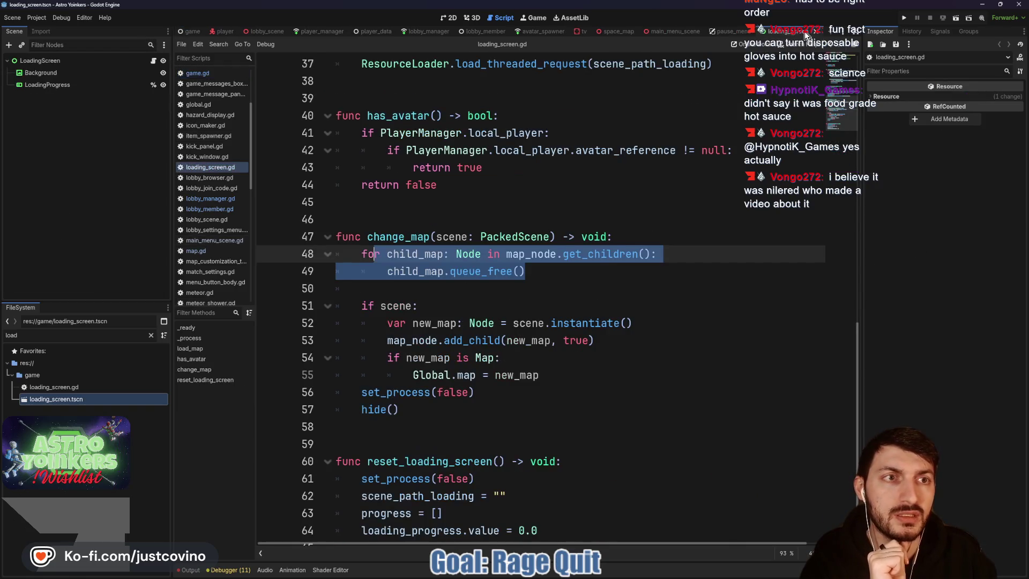
pyautogui.click(804, 31)
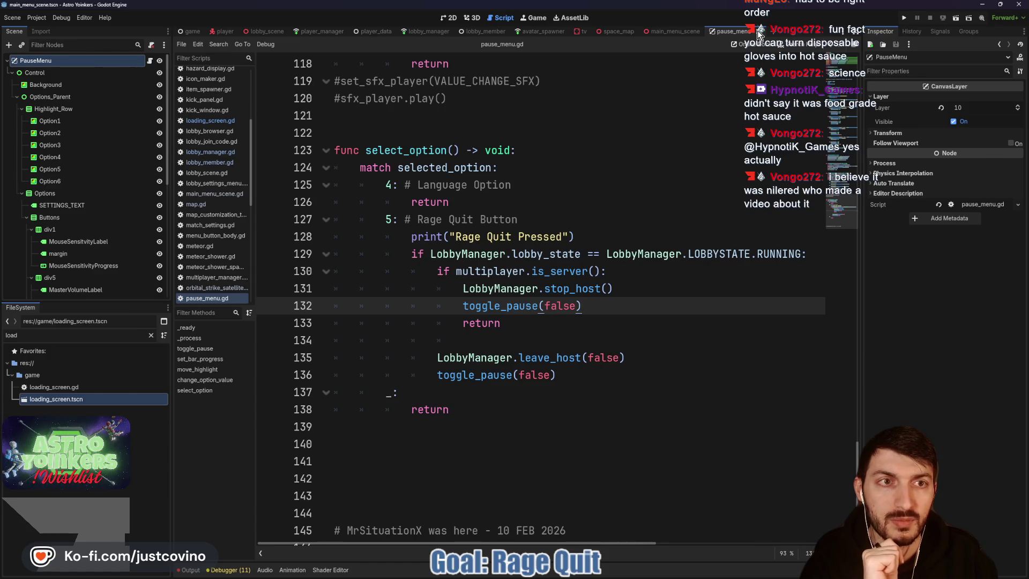
pyautogui.click(758, 32)
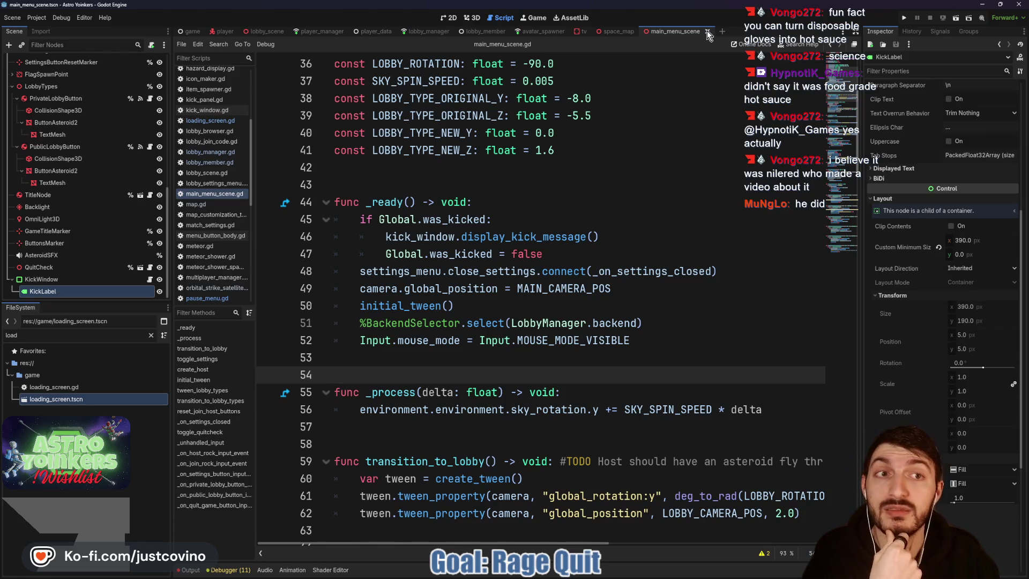
# - Close the main_menu_scene and space_map tabs, leaving map_customization_tv.gd visible
pyautogui.click(708, 34)
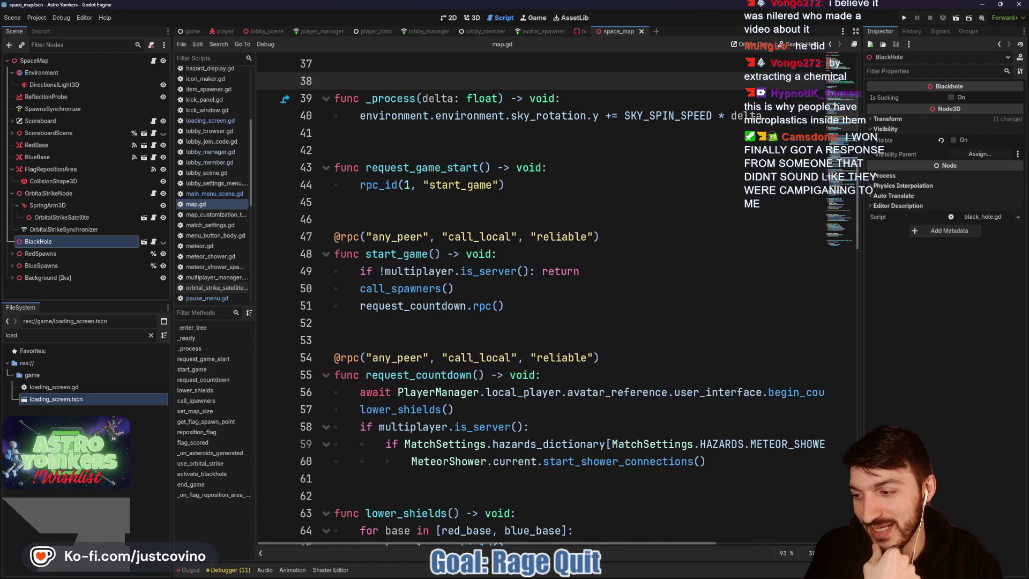
pyautogui.click(444, 204)
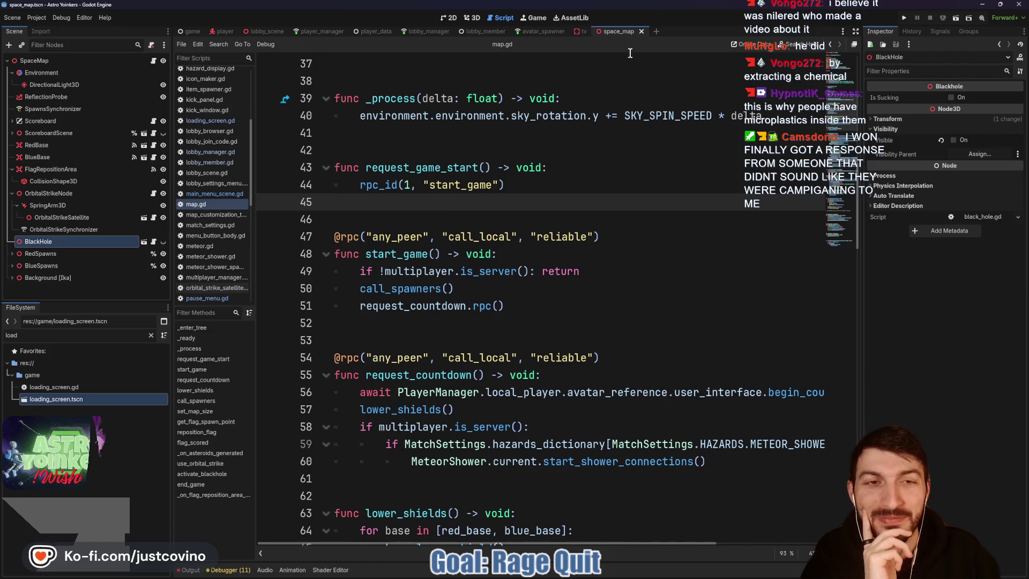
pyautogui.click(641, 32)
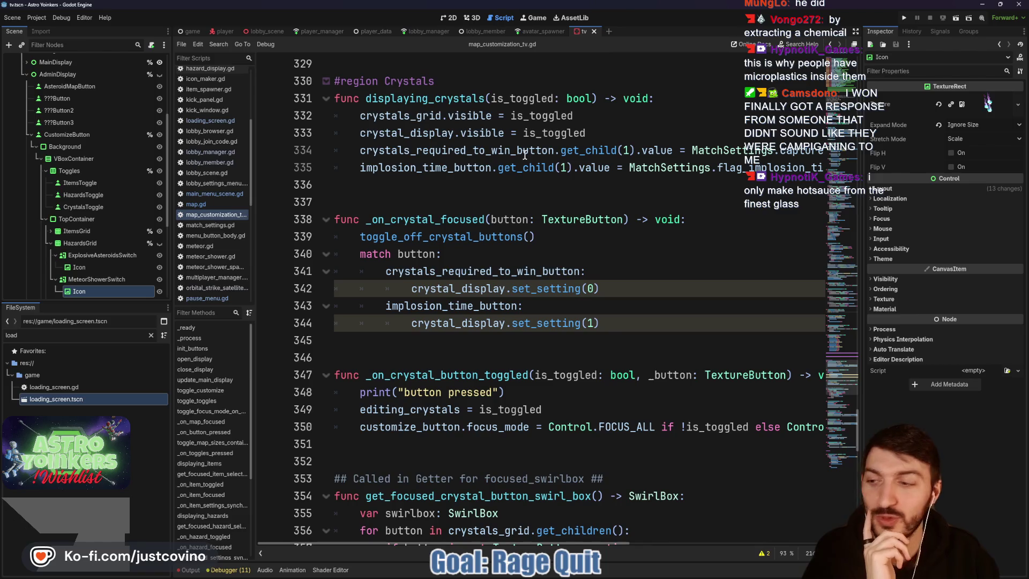
# - Dismiss the TextureButton documentation popup, close the tv scene, and return to game.gd
pyautogui.moveTo(595, 220)
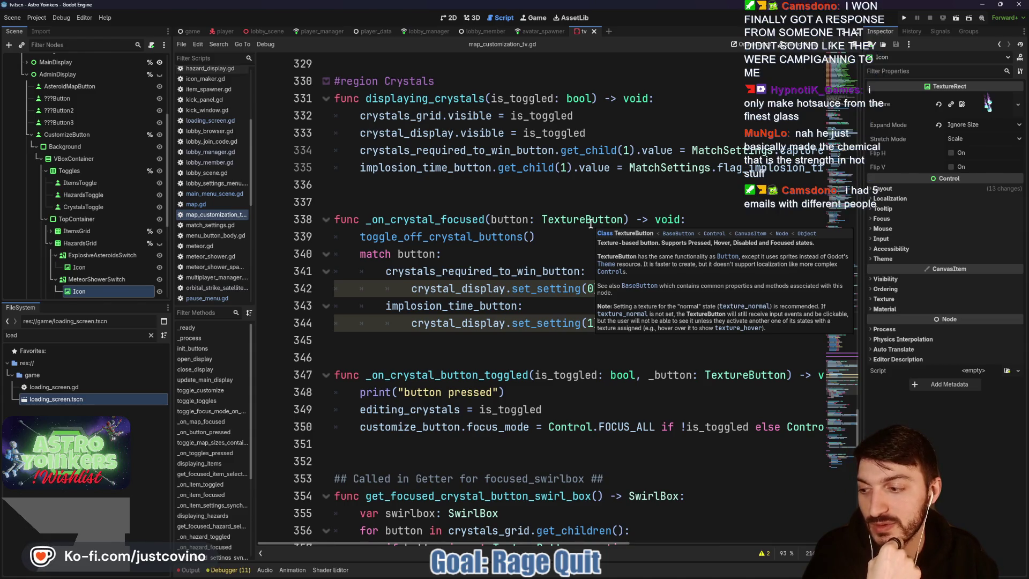
pyautogui.click(495, 206)
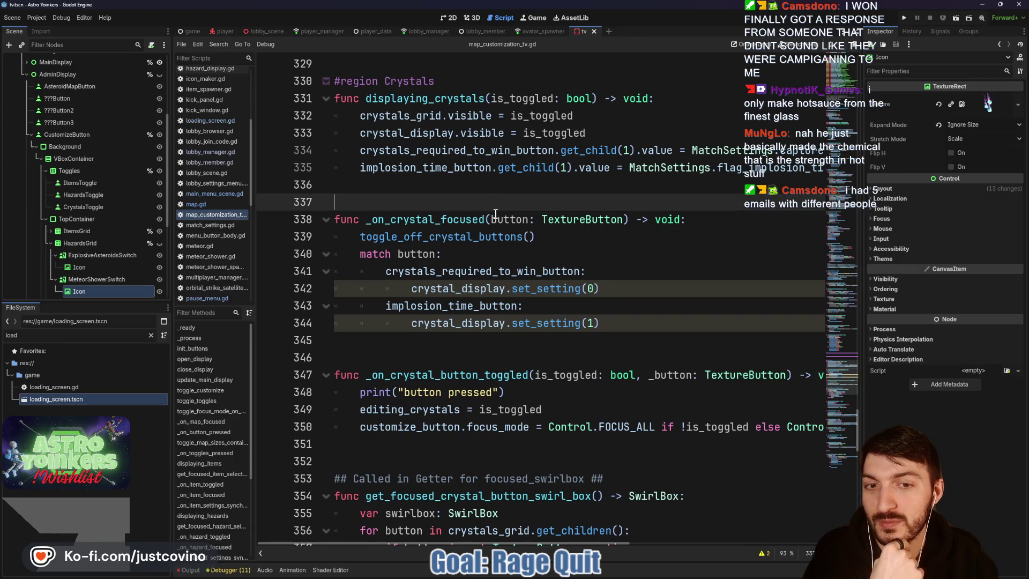
pyautogui.click(486, 289)
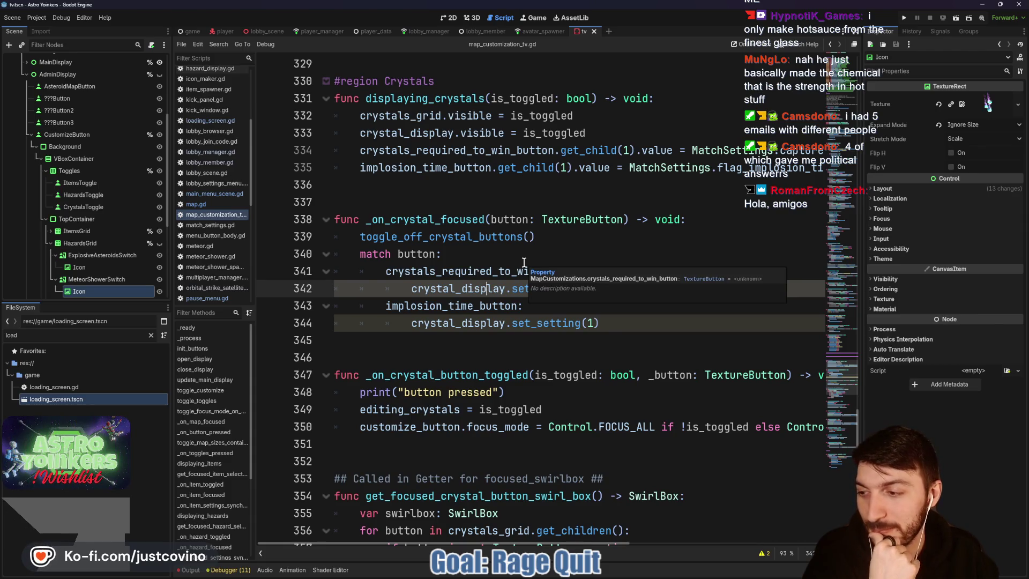
pyautogui.click(594, 32)
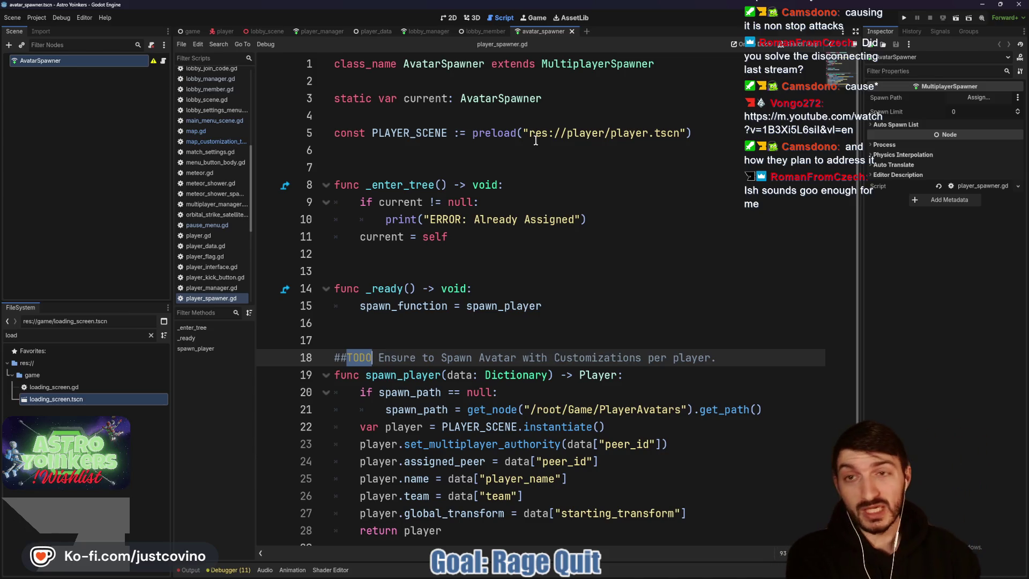
pyautogui.click(192, 32)
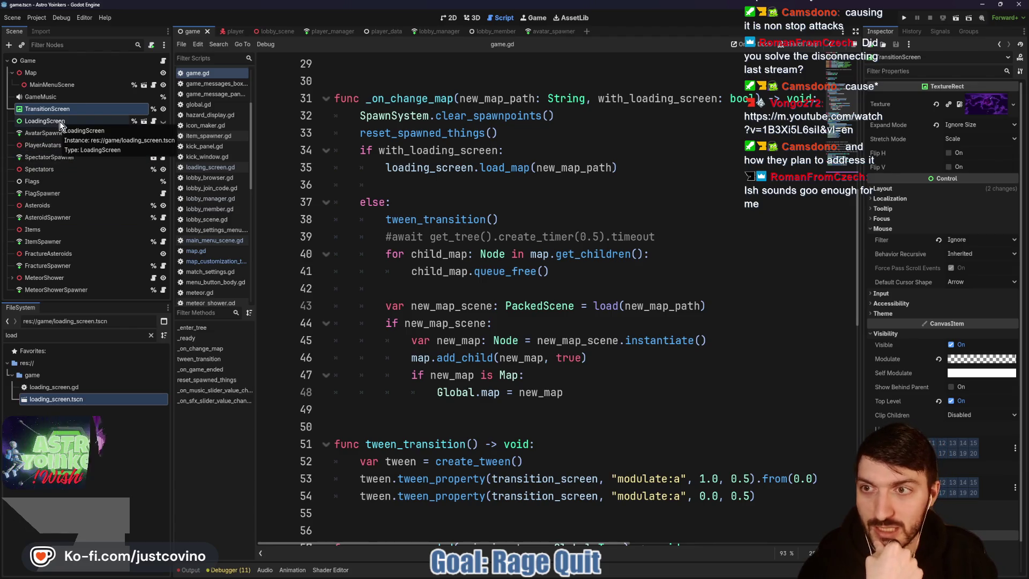
# - Clear the 'load' text from the FileSystem filter so all project files show
pyautogui.click(474, 202)
pyautogui.click(443, 184)
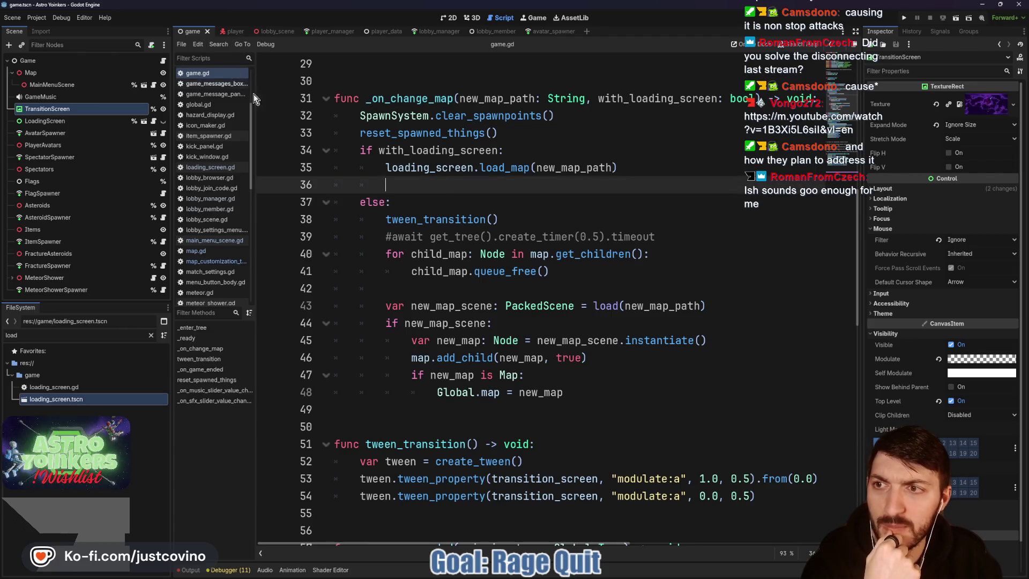
pyautogui.click(151, 335)
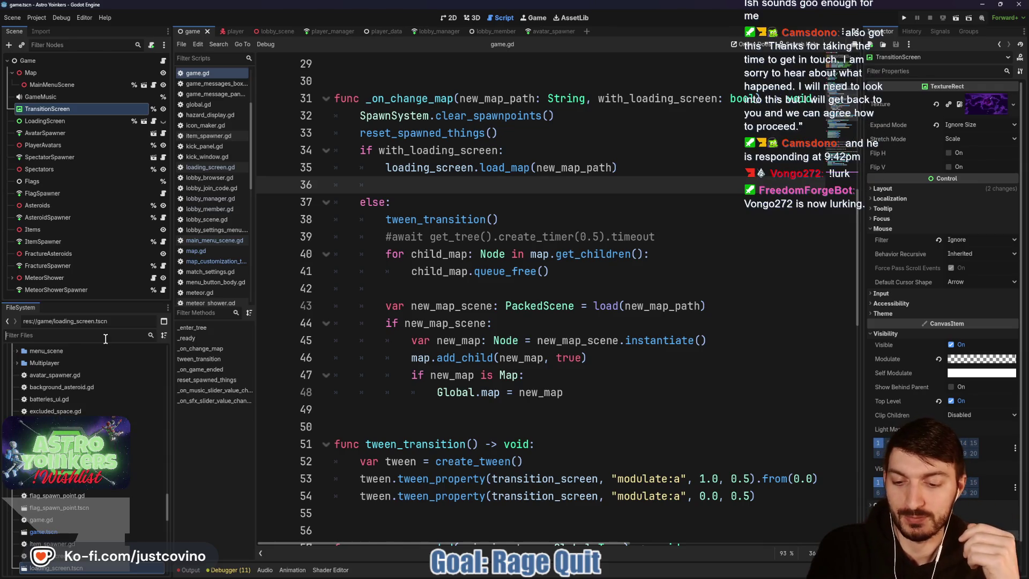
# - Filter the FileSystem by 'settings' to list settings_screen.gd and settings_screen.tscn
pyautogui.write('settings')
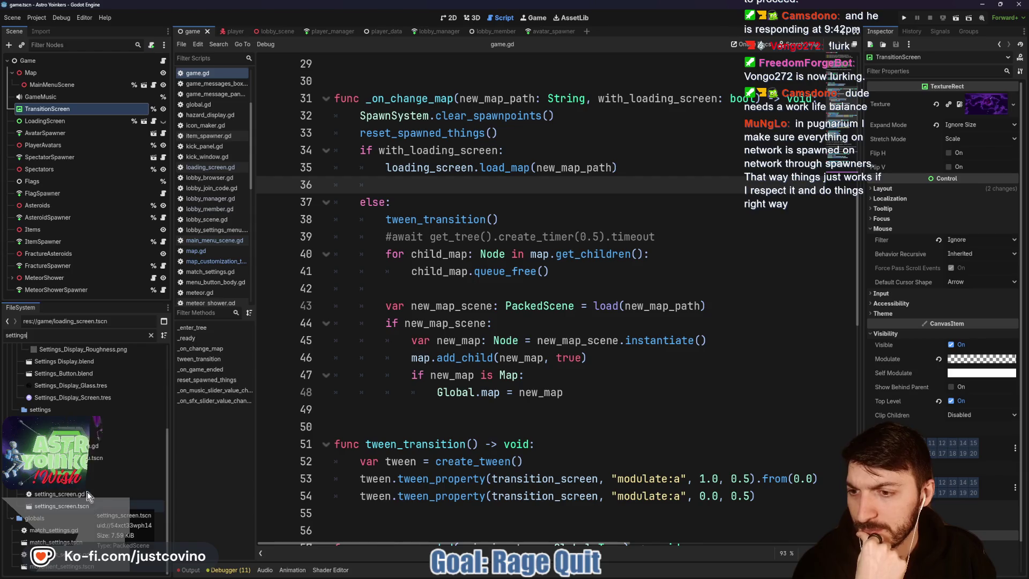
pyautogui.doubleClick(96, 505)
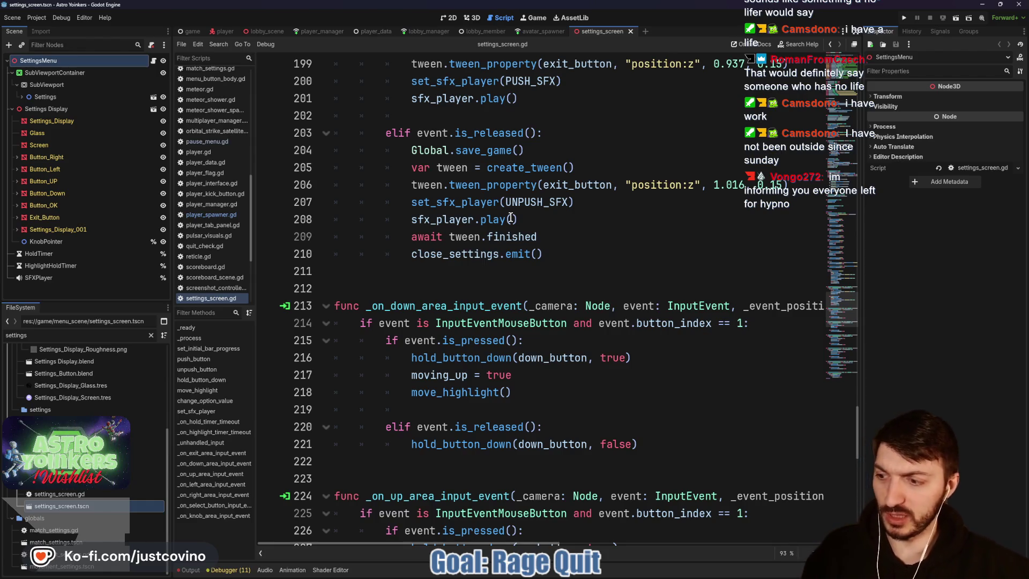
pyautogui.click(476, 270)
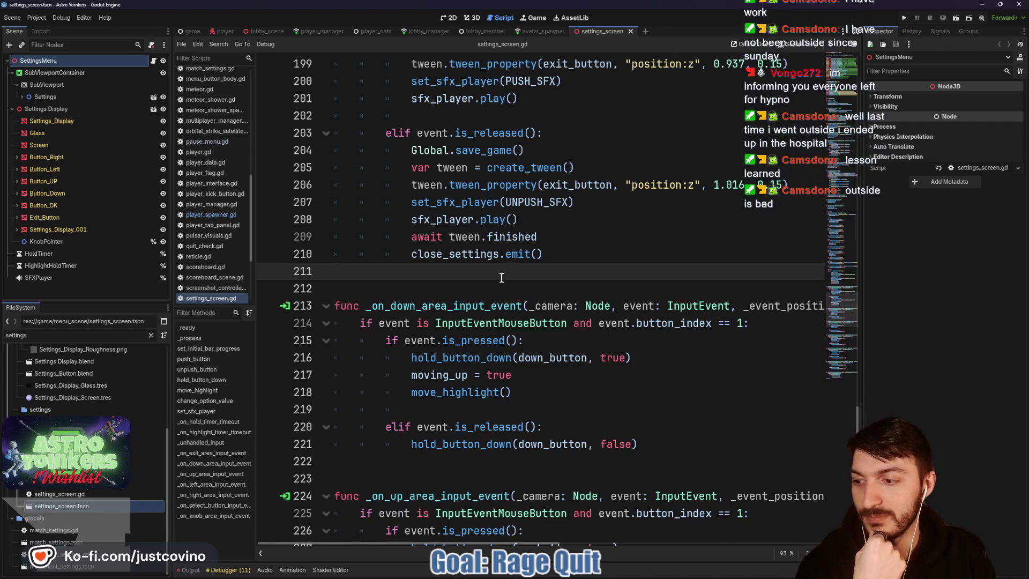
pyautogui.click(443, 285)
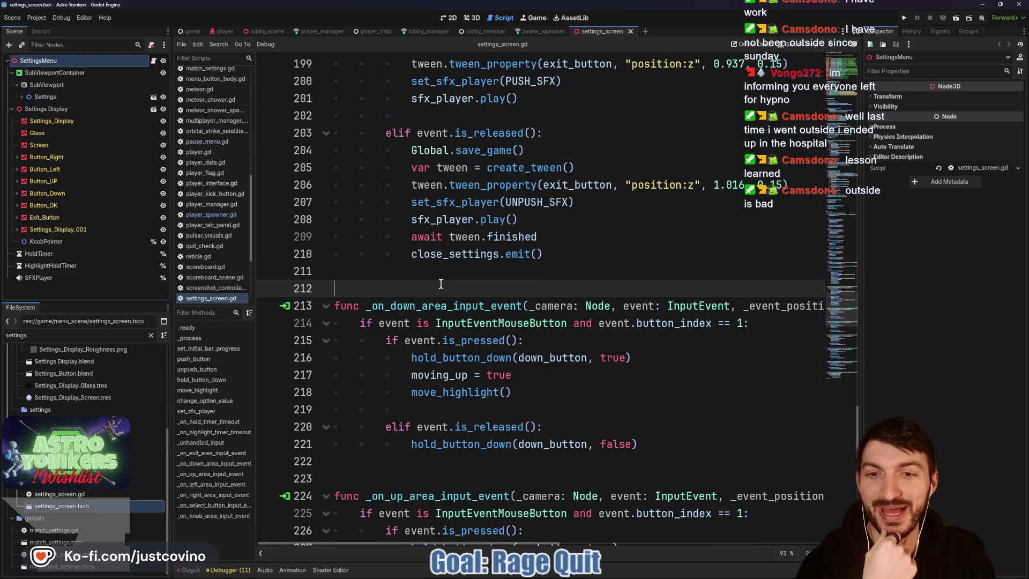
# - View the settings screen in 2D, expand the Settings node, and open SettingsMenu's settings_screen.gd
pyautogui.click(470, 17)
pyautogui.click(446, 20)
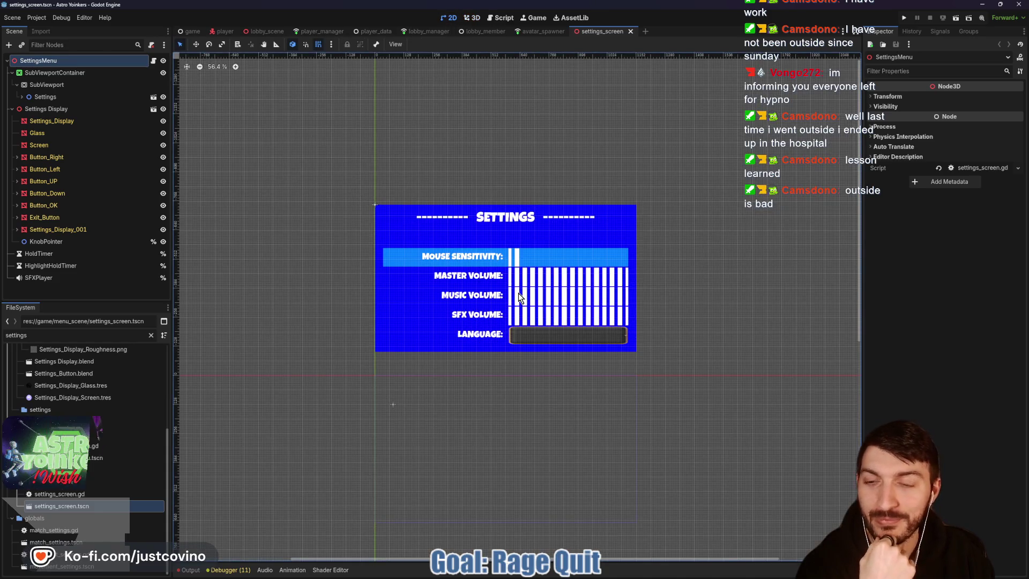
pyautogui.scroll(1, 514, 291)
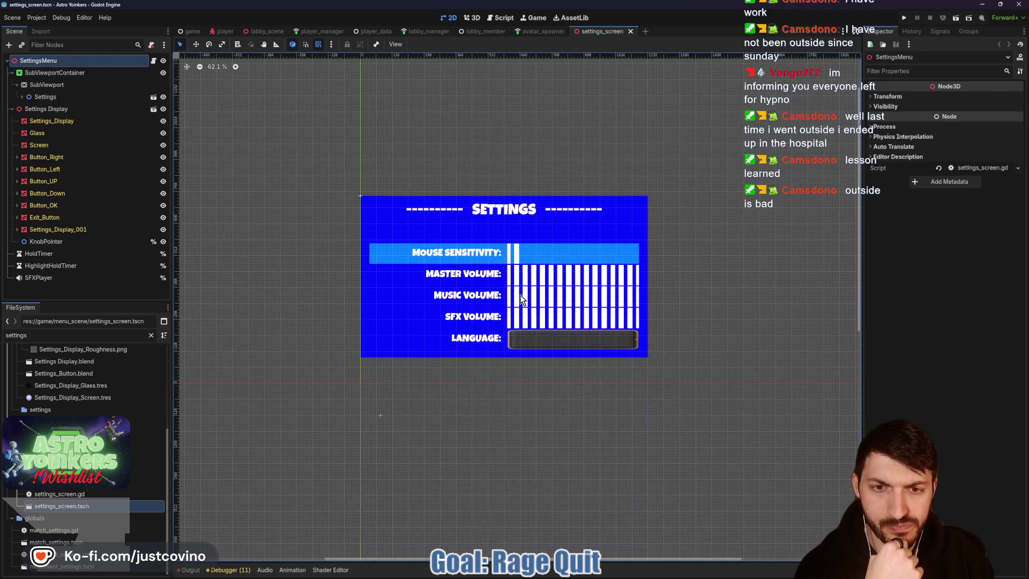
pyautogui.scroll(3, 521, 299)
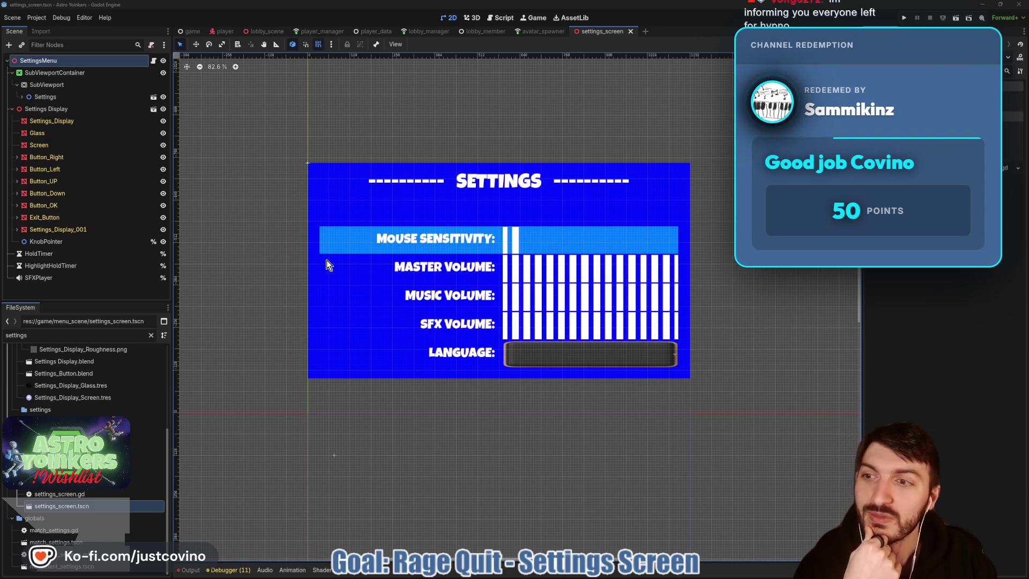
pyautogui.click(21, 97)
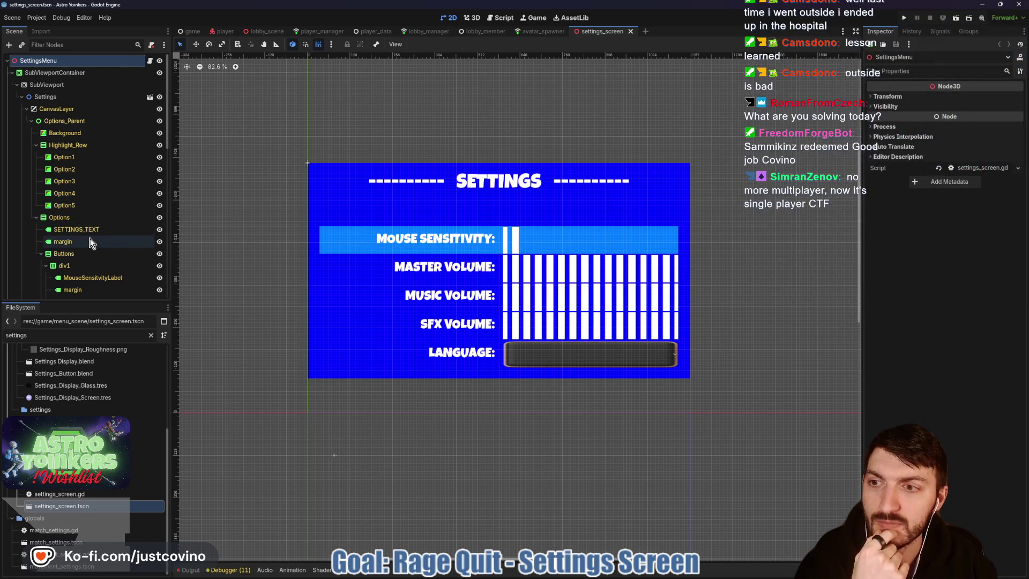
pyautogui.click(150, 63)
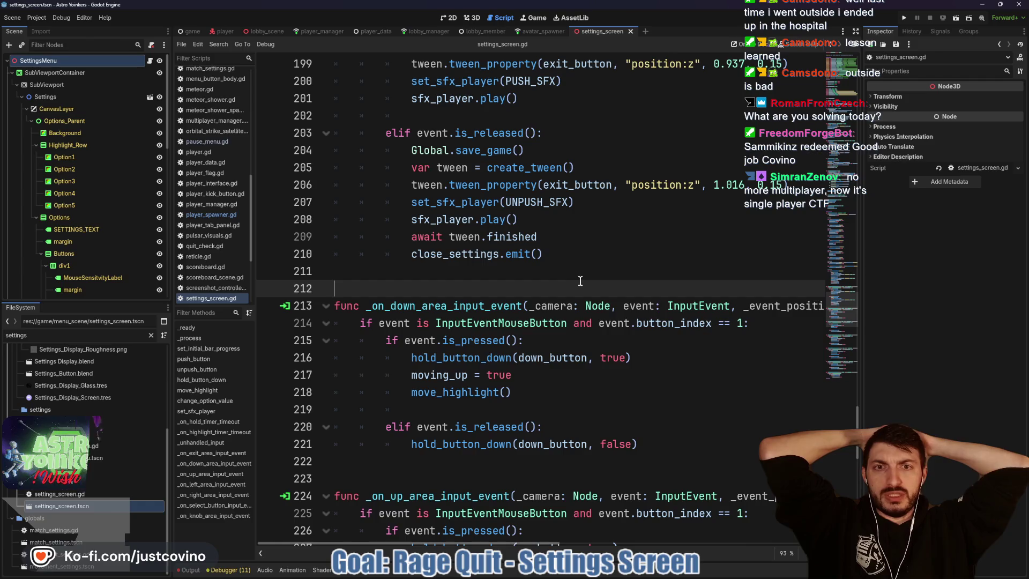
# - Scroll up through settings_screen.gd to review its code
pyautogui.scroll(10, 580, 281)
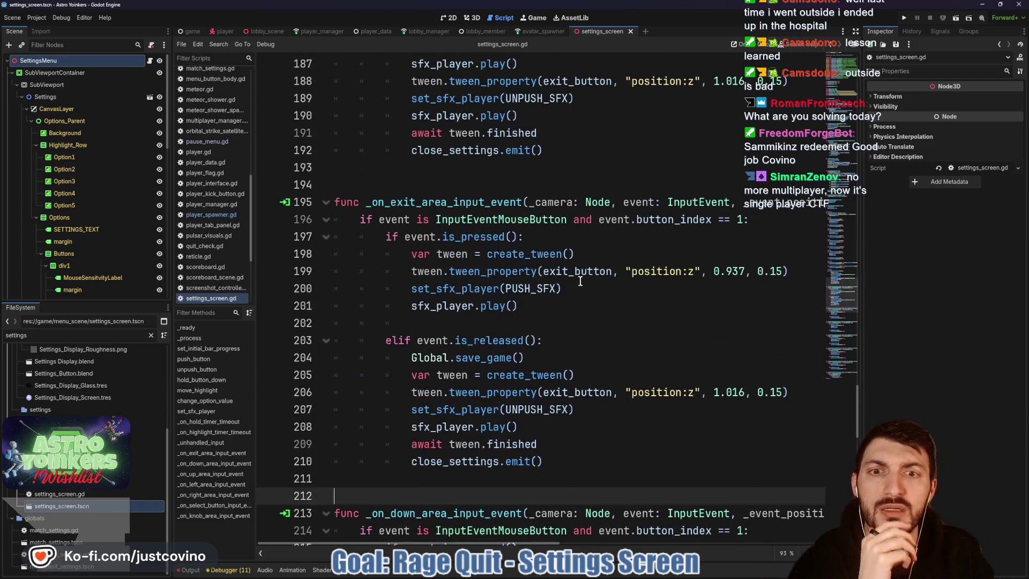
pyautogui.scroll(4, 571, 280)
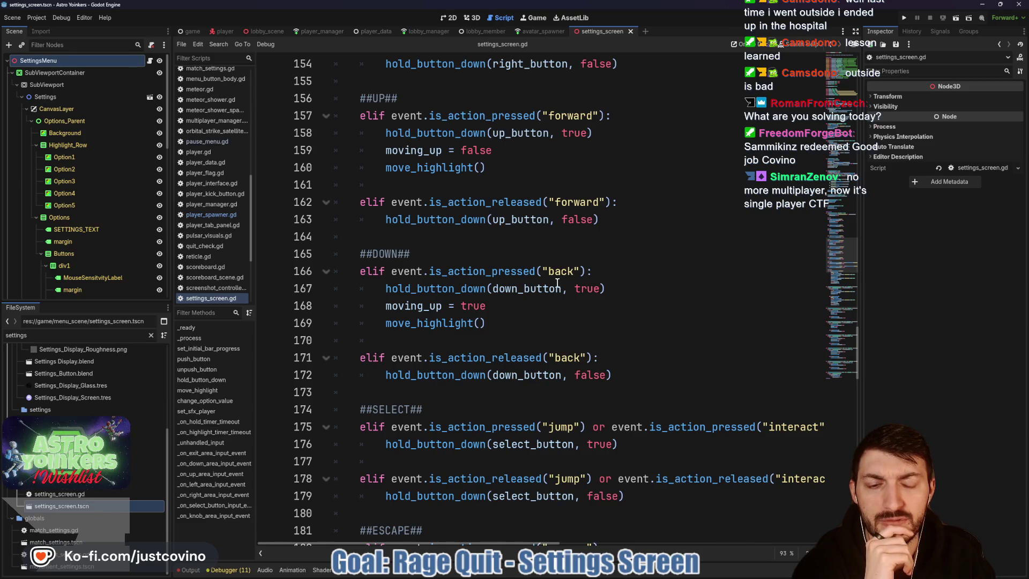
pyautogui.scroll(17, 557, 283)
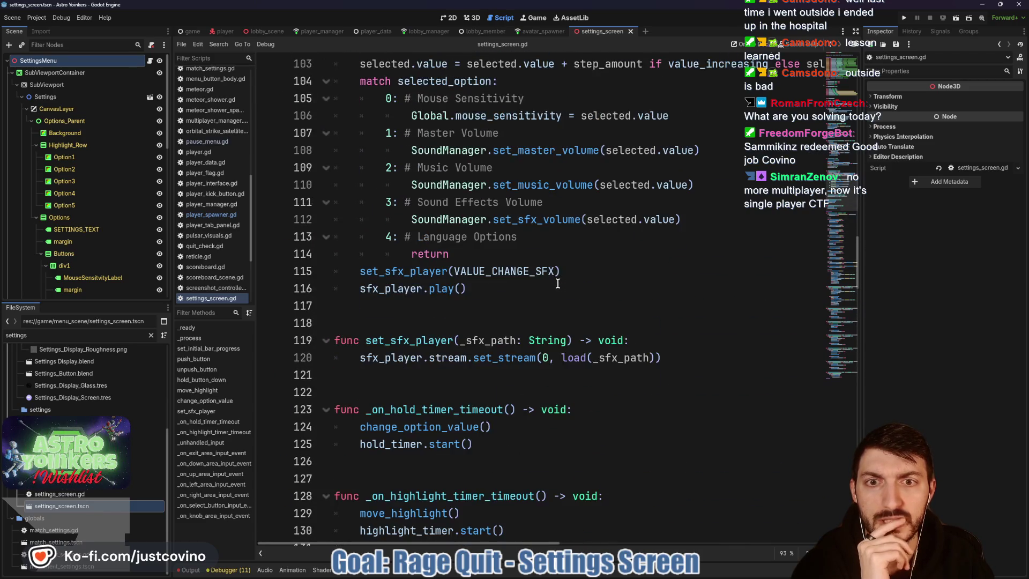
pyautogui.scroll(8, 557, 283)
pyautogui.scroll(3, 557, 283)
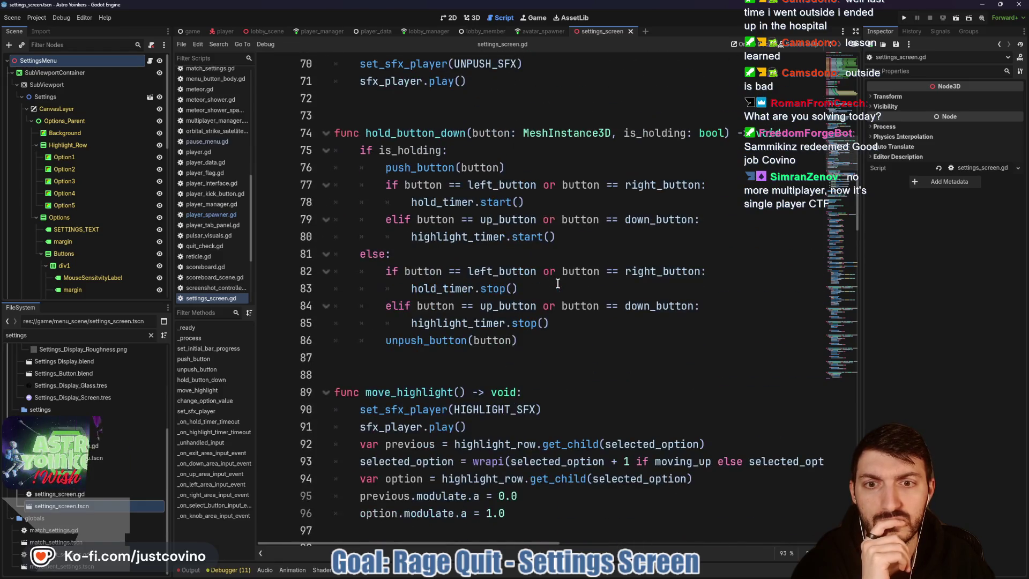
pyautogui.scroll(12, 557, 284)
pyautogui.scroll(7, 558, 283)
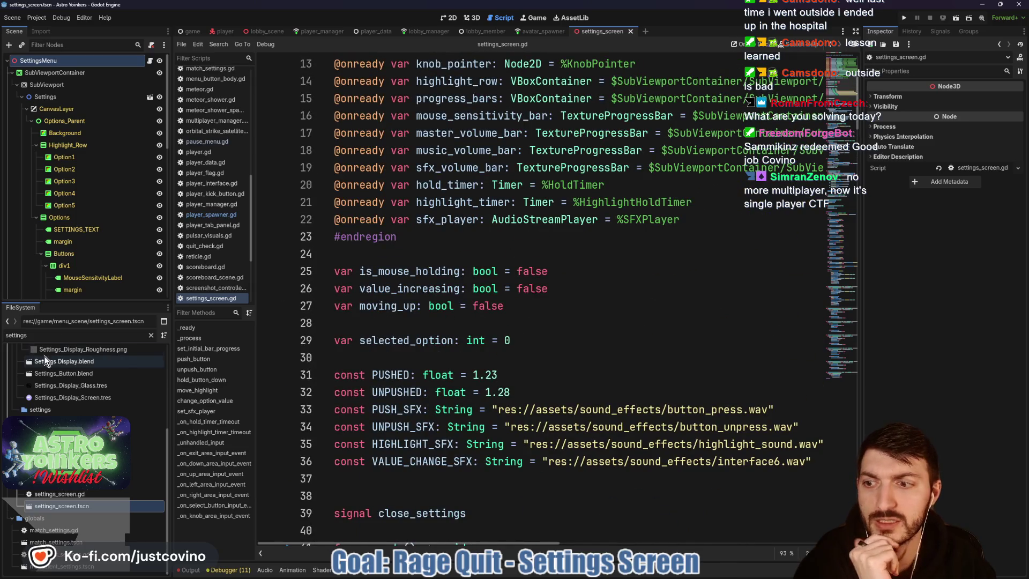
# - Replace the FileSystem filter with 'pause' and open the pause menu scene
pyautogui.doubleClick(114, 336)
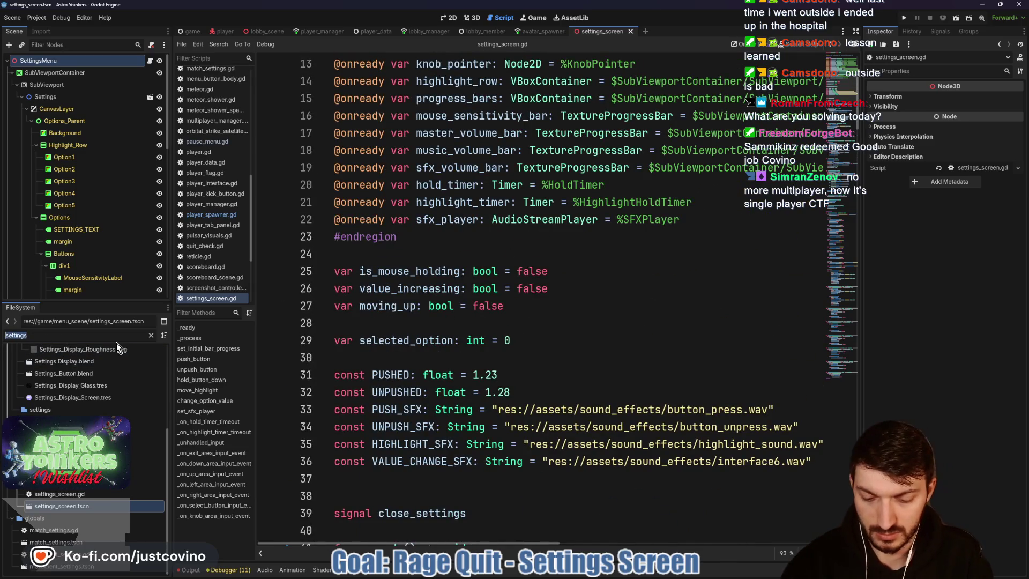
pyautogui.write('pause')
pyautogui.doubleClick(89, 397)
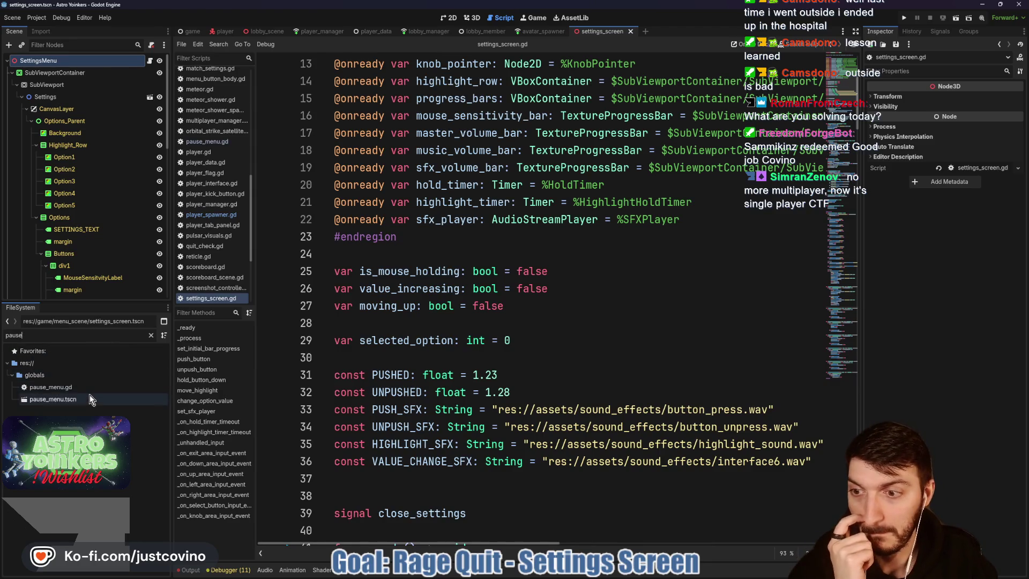
# - Review pause_menu.gd's _process handling of escape, controller_b and jump inputs
pyautogui.click(583, 328)
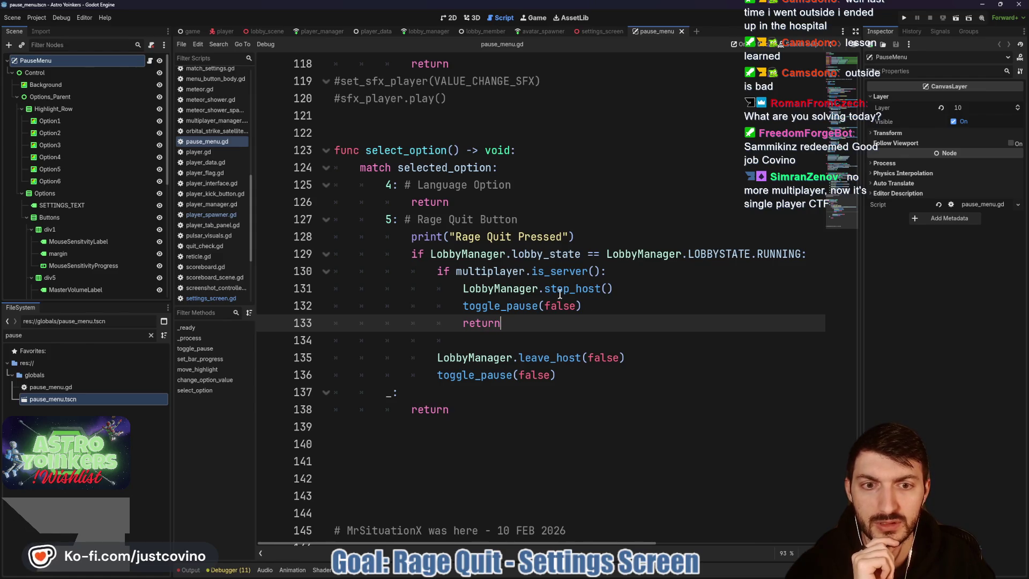
pyautogui.scroll(9, 467, 305)
pyautogui.scroll(20, 468, 306)
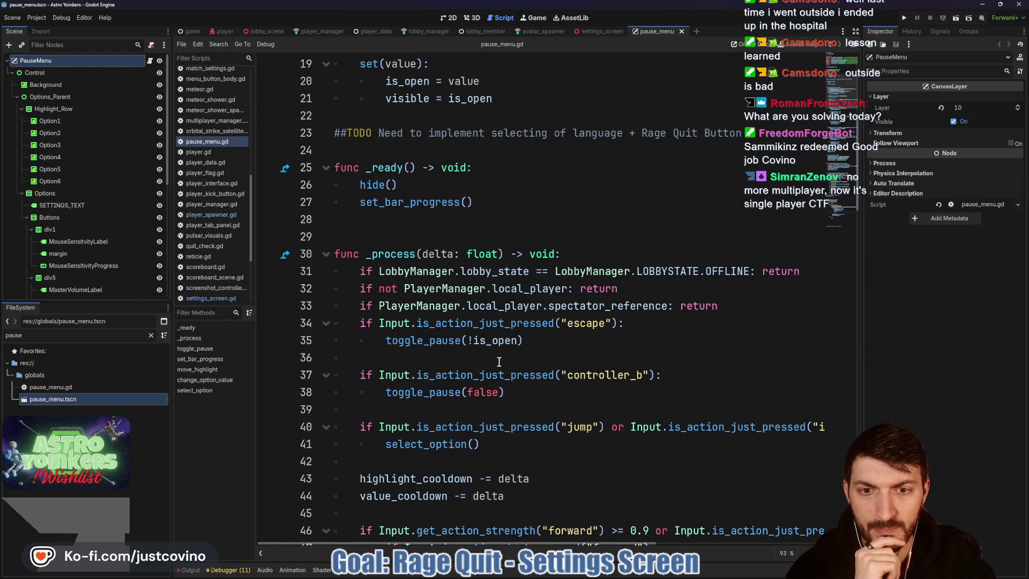
pyautogui.scroll(-2, 485, 347)
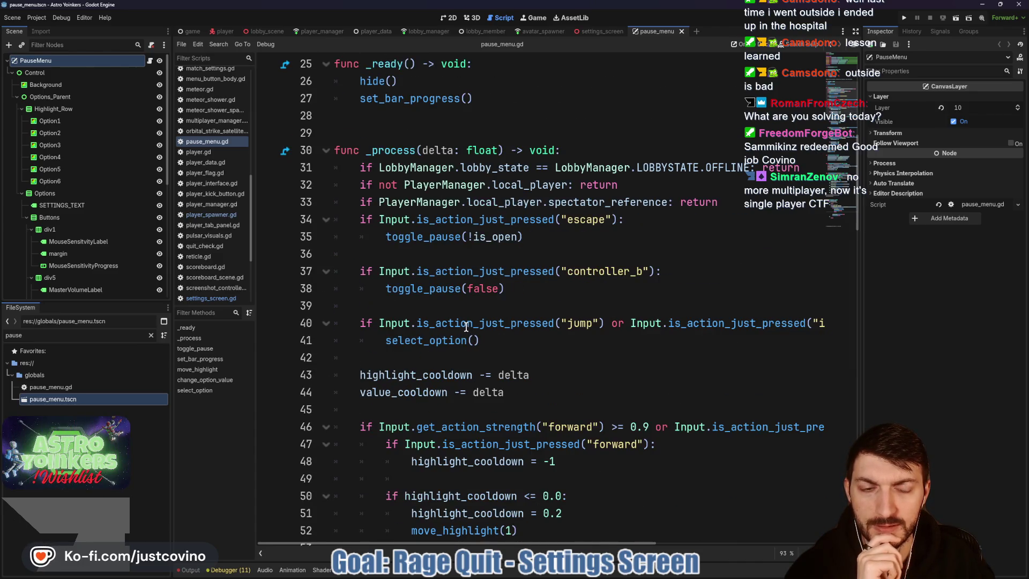
pyautogui.moveTo(464, 325)
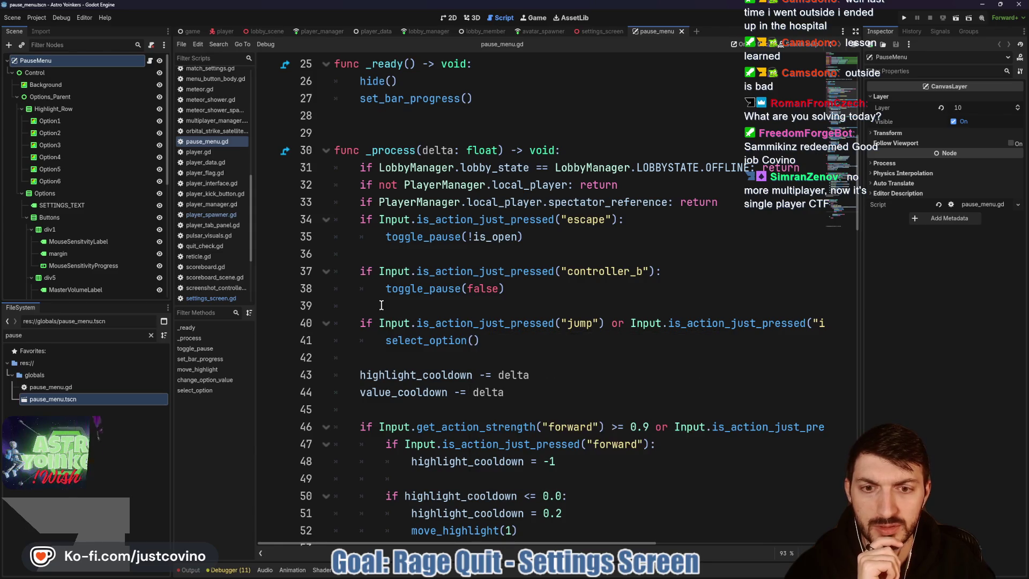
pyautogui.scroll(2, 380, 304)
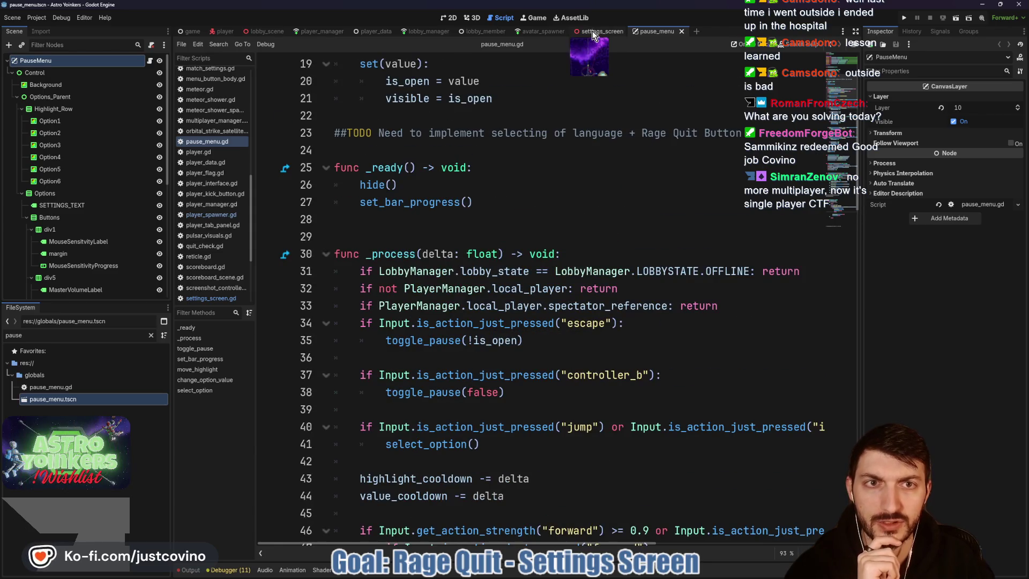
# - Back in settings_screen.gd, scroll through the code and collapse the '#region Nodes' block
pyautogui.click(594, 31)
pyautogui.scroll(4, 497, 298)
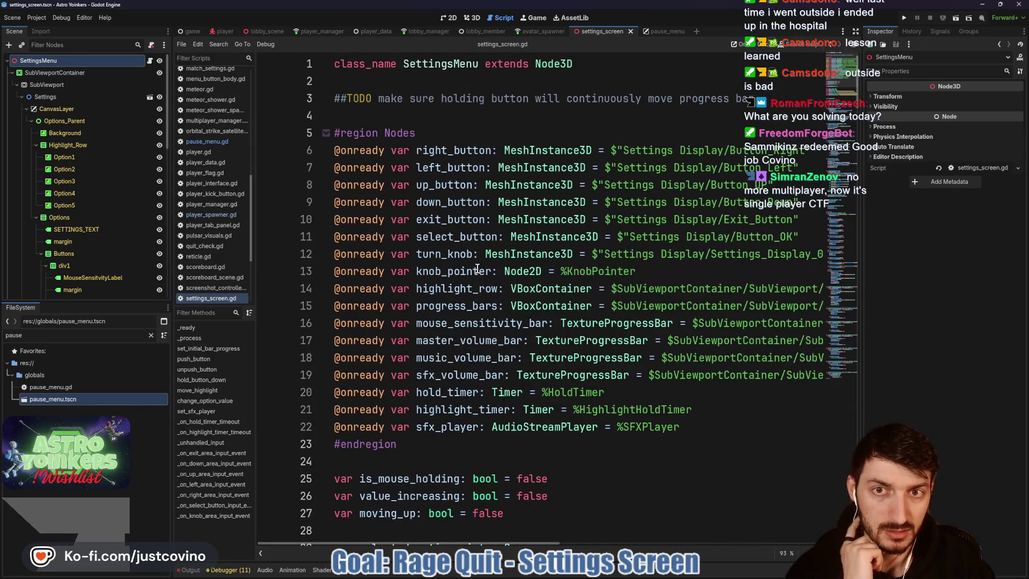
pyautogui.scroll(-11, 488, 257)
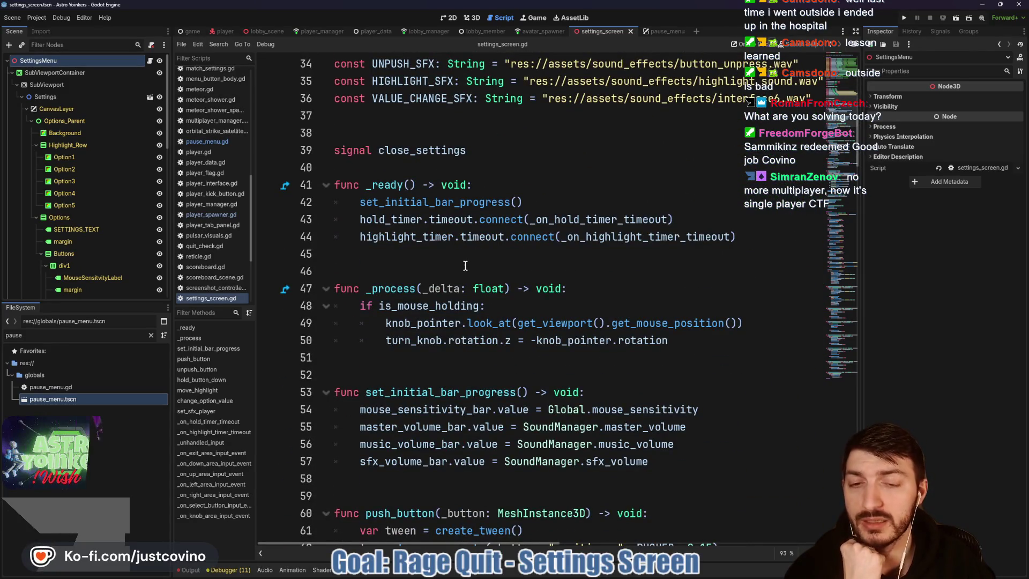
pyautogui.scroll(-13, 463, 265)
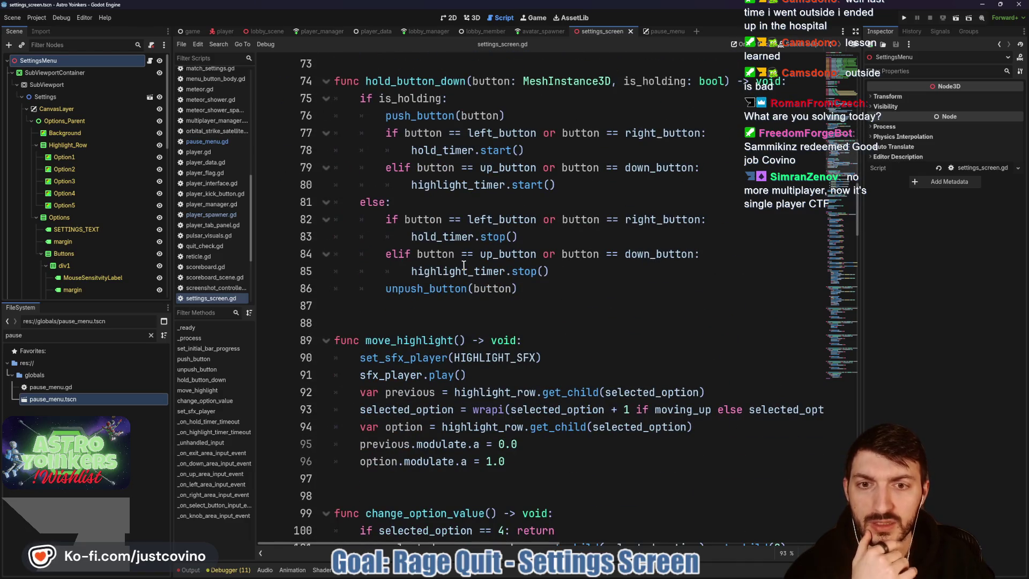
pyautogui.scroll(-10, 86, 284)
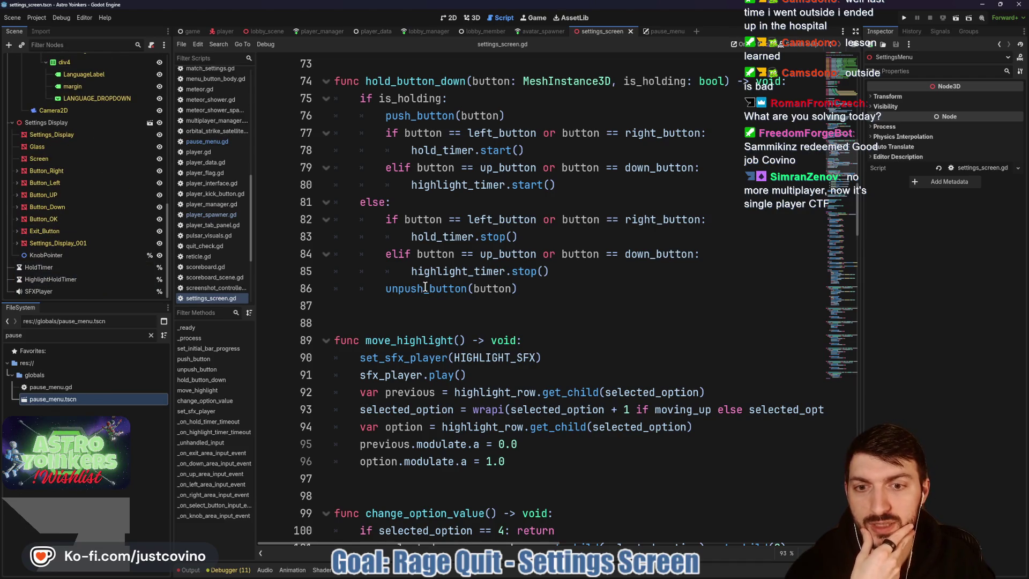
pyautogui.scroll(20, 426, 287)
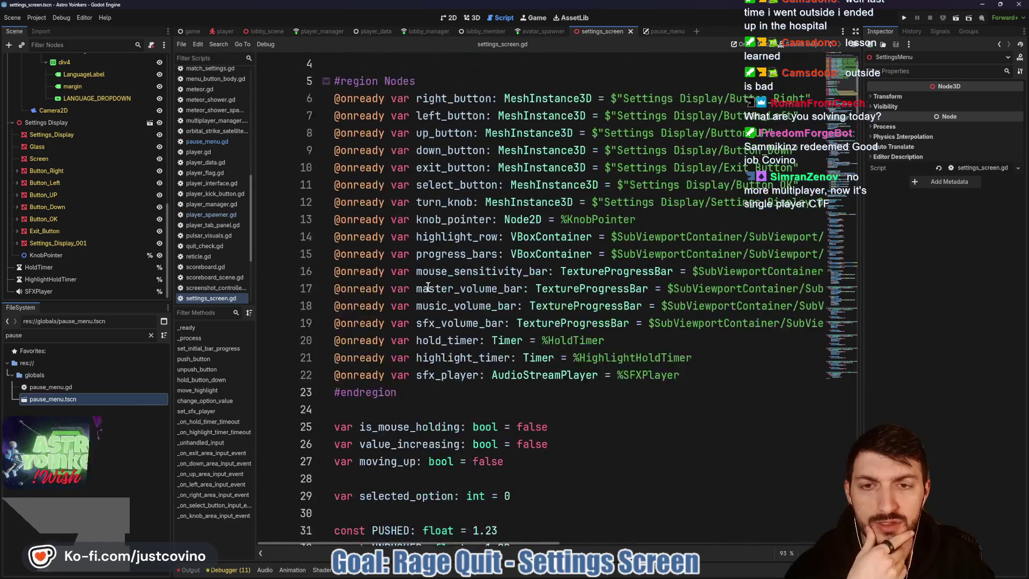
pyautogui.scroll(-1, 427, 286)
pyautogui.scroll(2, 416, 271)
pyautogui.click(326, 133)
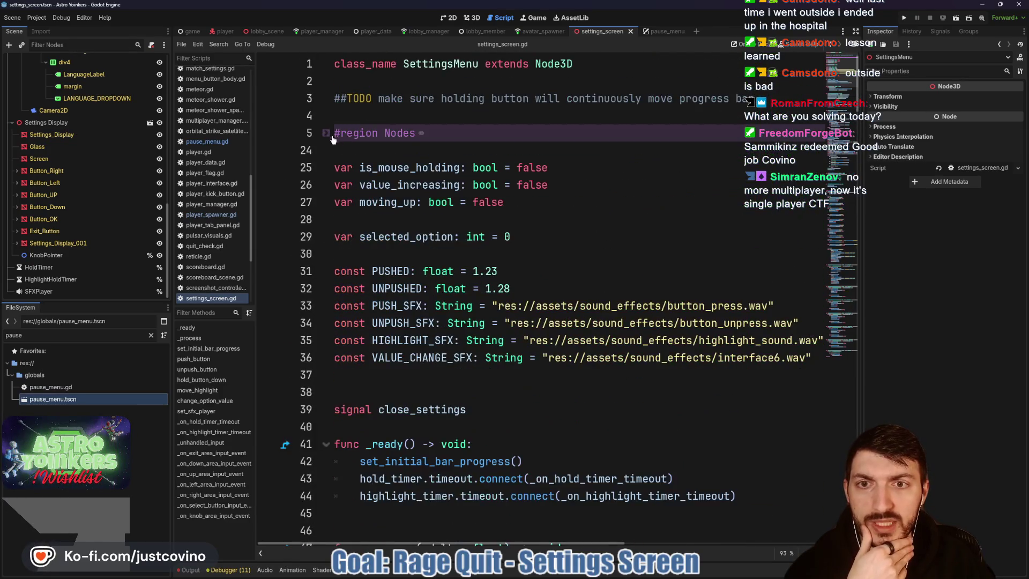
pyautogui.click(660, 31)
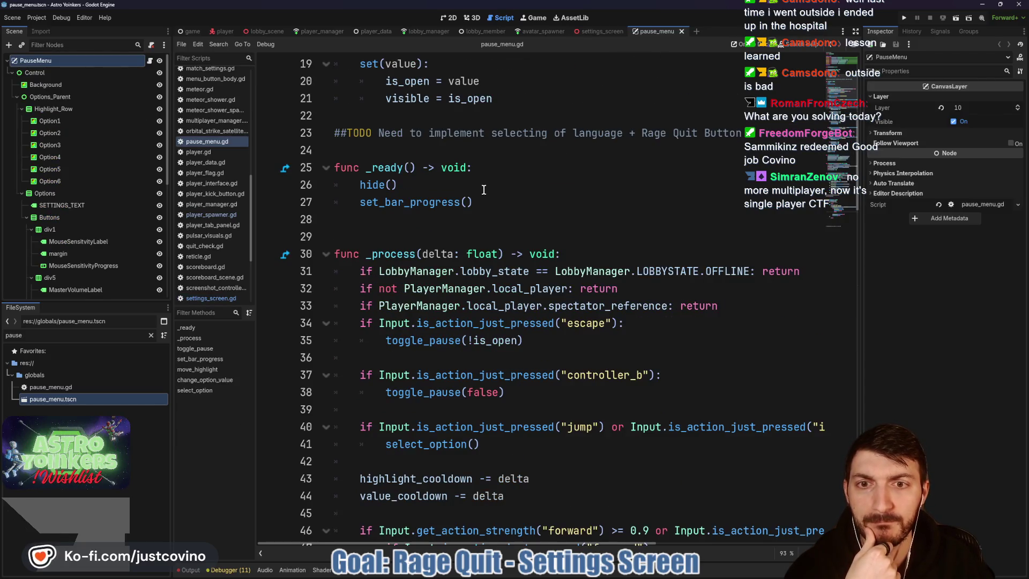
# - Scroll pause_menu.gd up to the highlight_cooldown and value_cooldown declarations and the is_open setter
pyautogui.scroll(3, 487, 187)
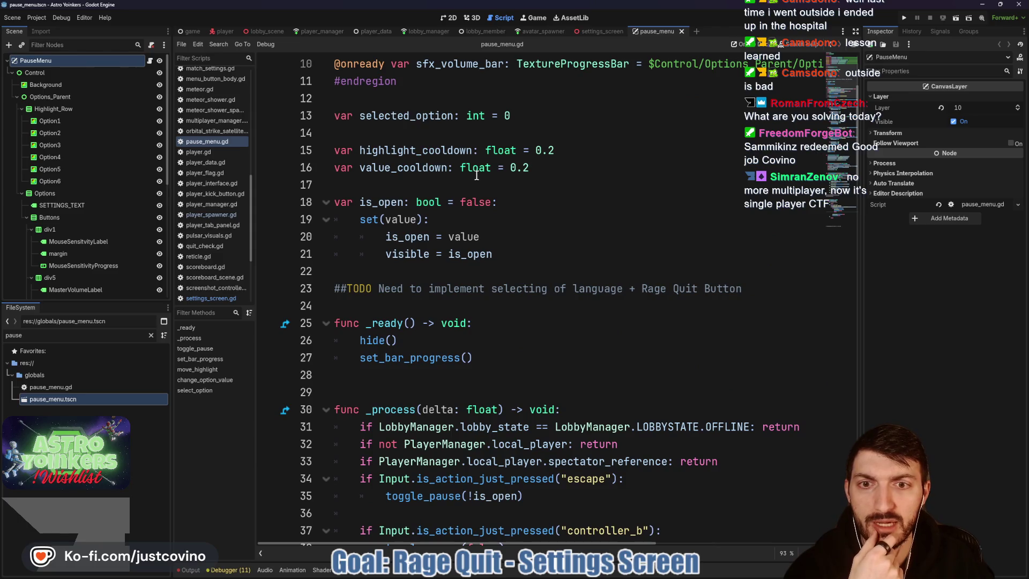
pyautogui.moveTo(476, 176)
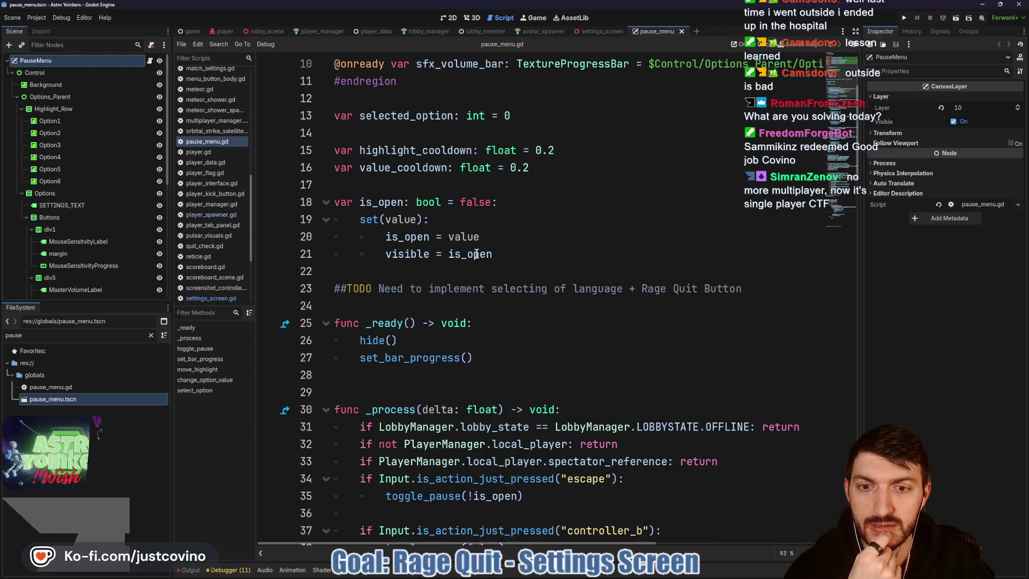
pyautogui.moveTo(481, 252)
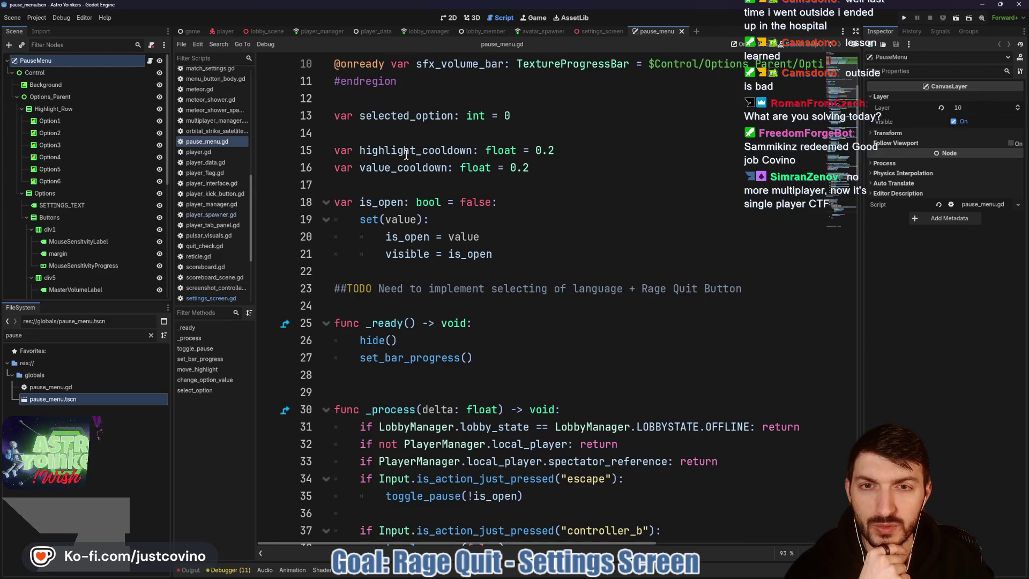
# - Add a '##TODO see PauseMenu for proper way of doing this' comment below the Nodes region
pyautogui.click(596, 30)
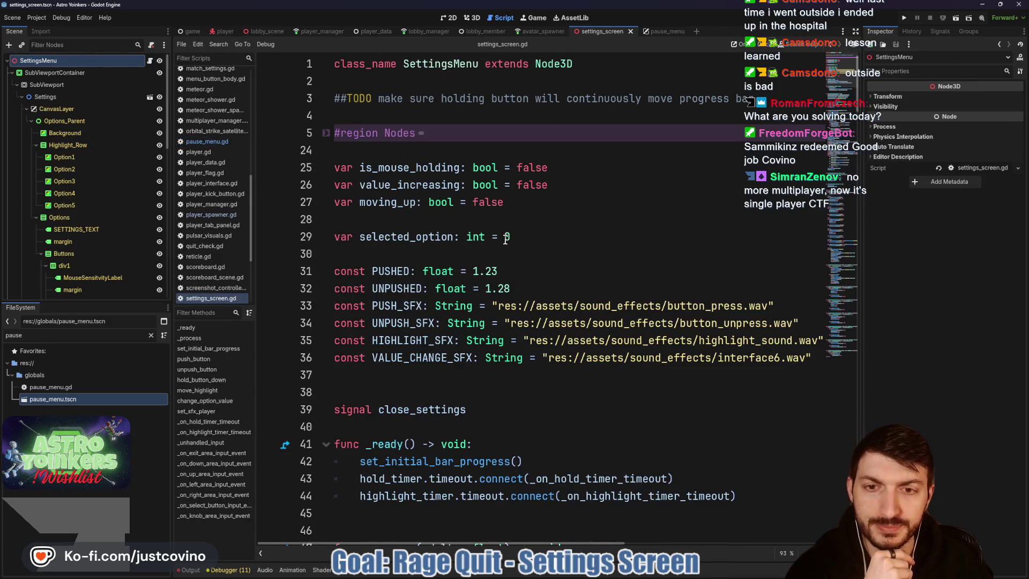
pyautogui.click(409, 147)
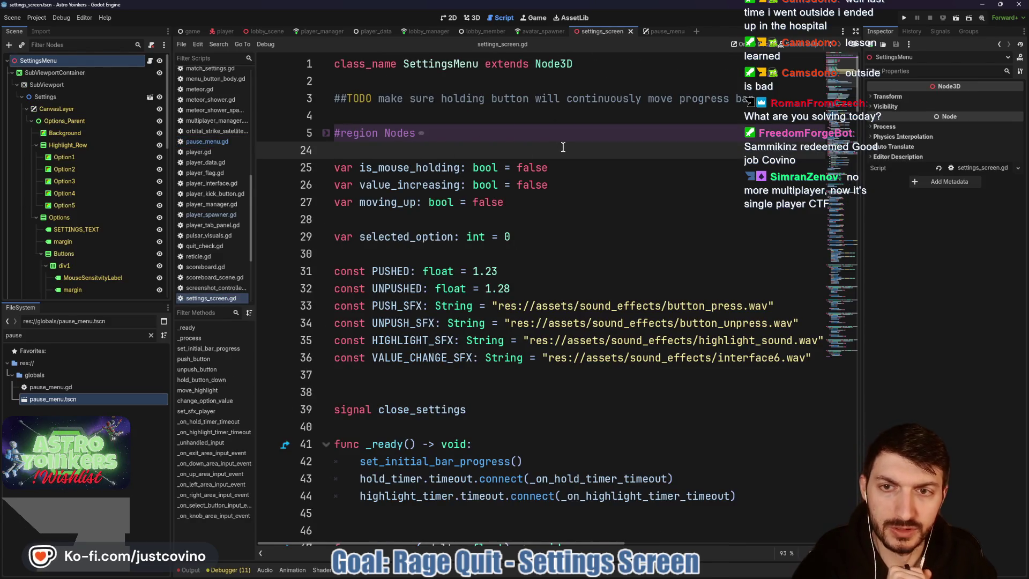
pyautogui.press('Return')
pyautogui.press('Return')
pyautogui.press('Return')
pyautogui.press('Up')
pyautogui.press('Up')
pyautogui.press('Down')
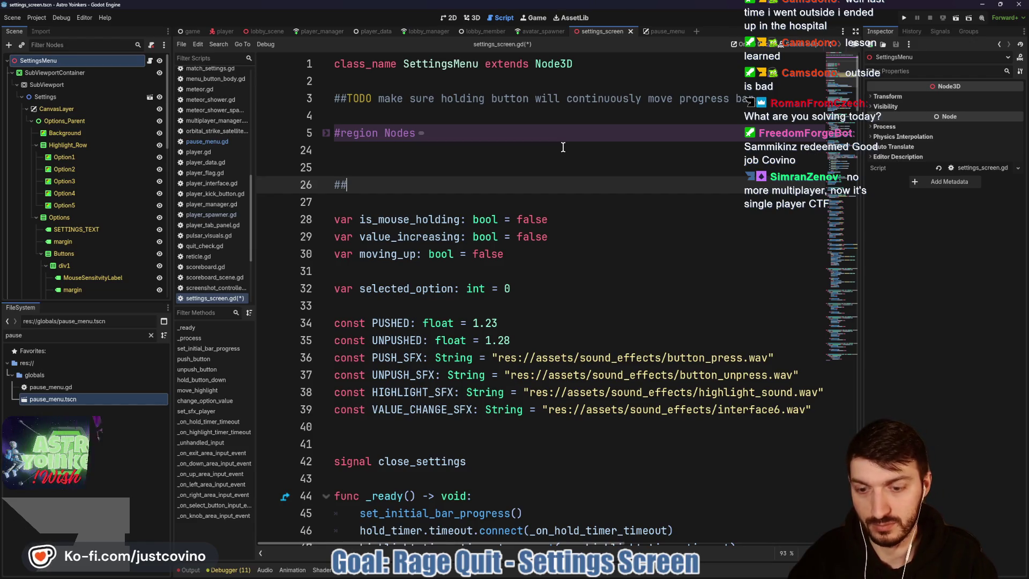
pyautogui.write('N')
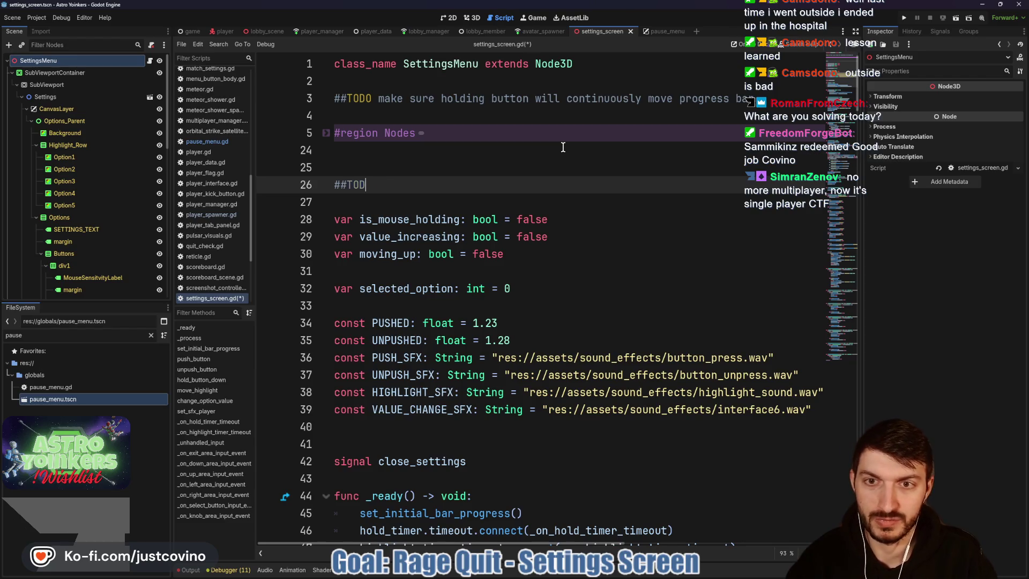
pyautogui.write('O see PauseMenu for po')
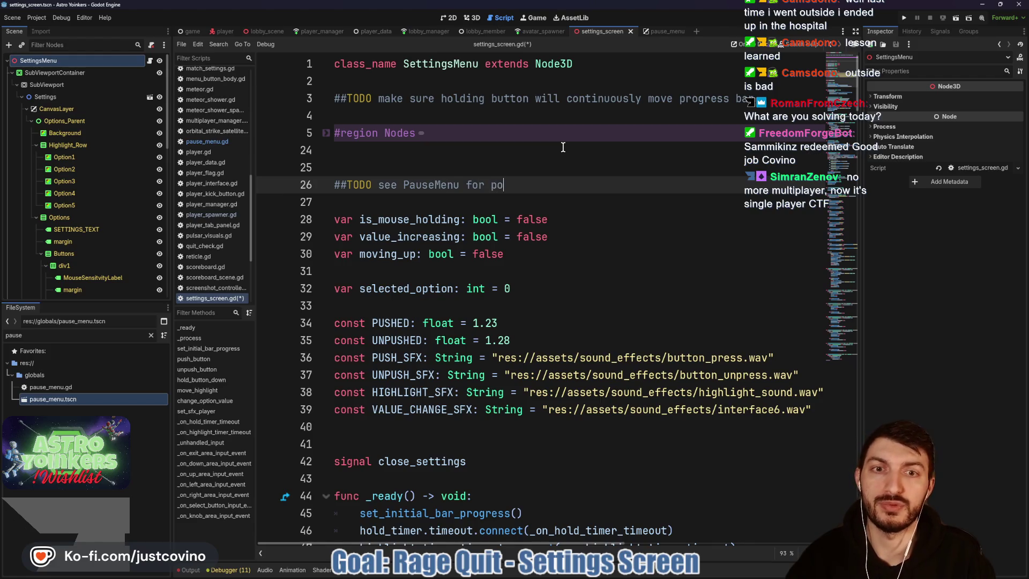
pyautogui.press('BackSpace')
pyautogui.write('roper way of soi')
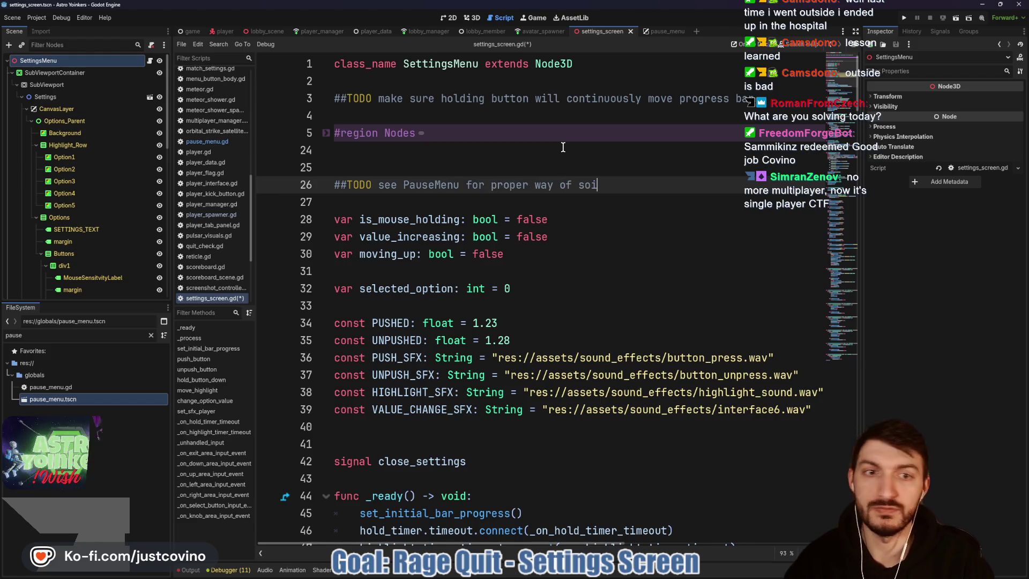
pyautogui.press('BackSpace')
pyautogui.press('BackSpace')
pyautogui.press('BackSpace')
pyautogui.write('doing this')
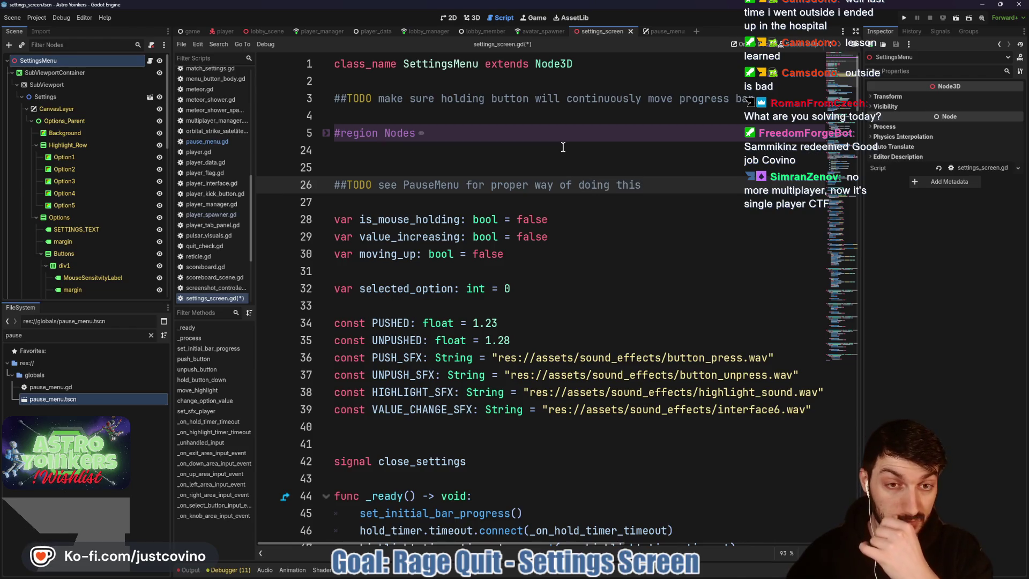
# - Start a new var declaration on line 27 beneath the TODO comment
pyautogui.press('Return')
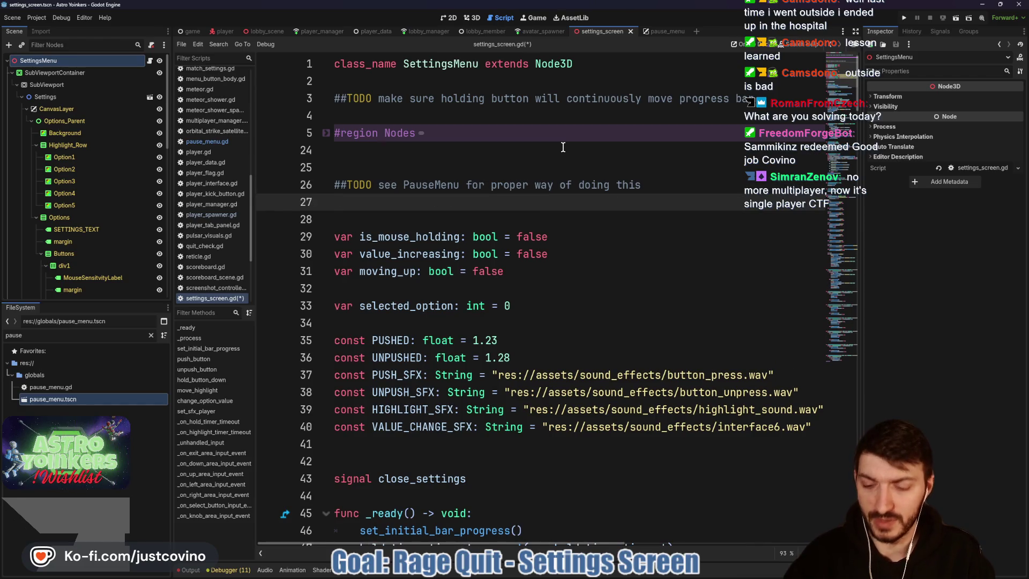
pyautogui.write('#')
pyautogui.press('BackSpace')
pyautogui.write('ar')
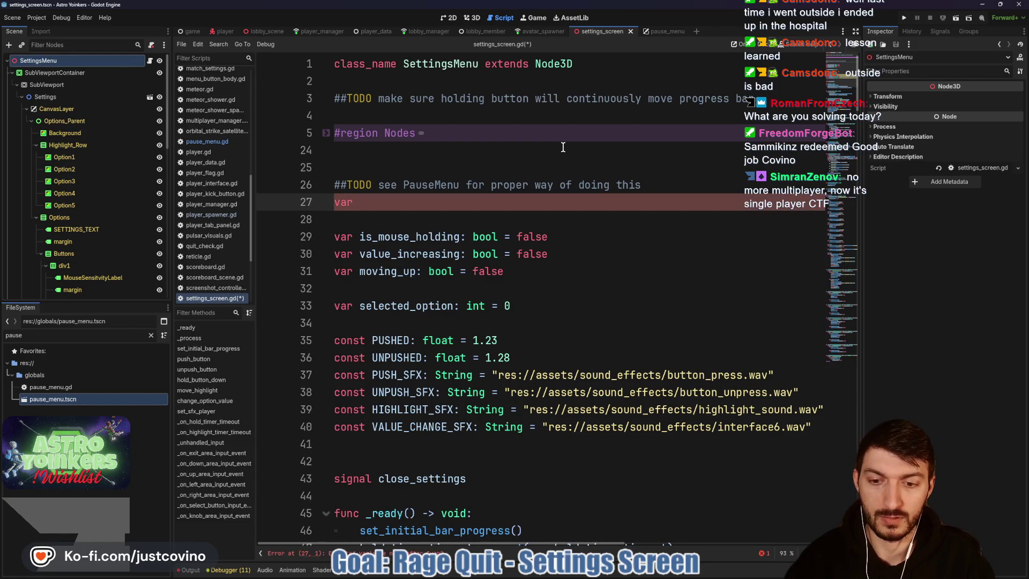
# - Copy the highlight_cooldown and value_cooldown 0.2 float declarations from pause_menu.gd into settings_screen.gd
pyautogui.click(657, 31)
pyautogui.moveTo(545, 161); pyautogui.dragTo(313, 155)
pyautogui.hotkey('ctrl', 'c')
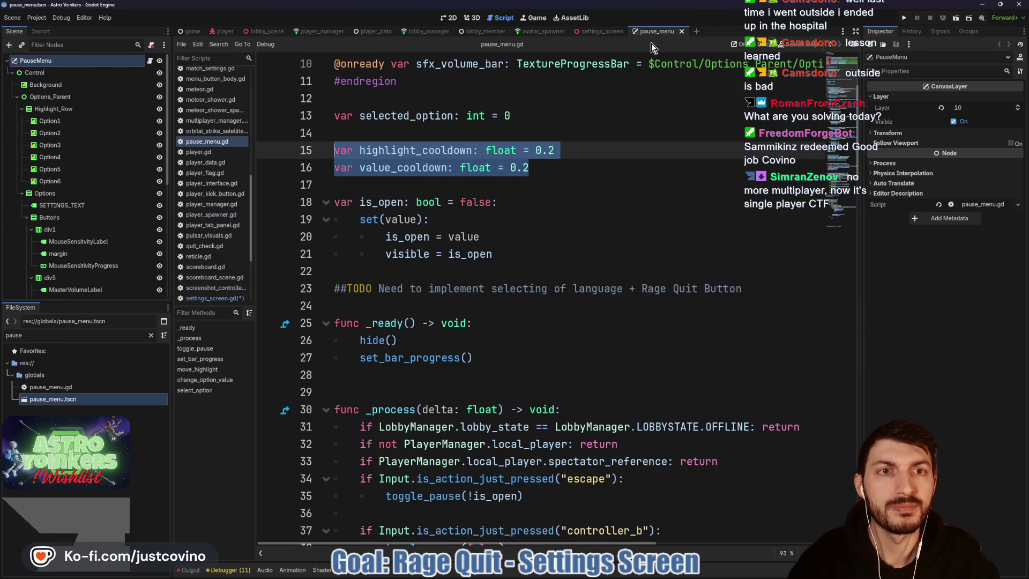
pyautogui.click(594, 31)
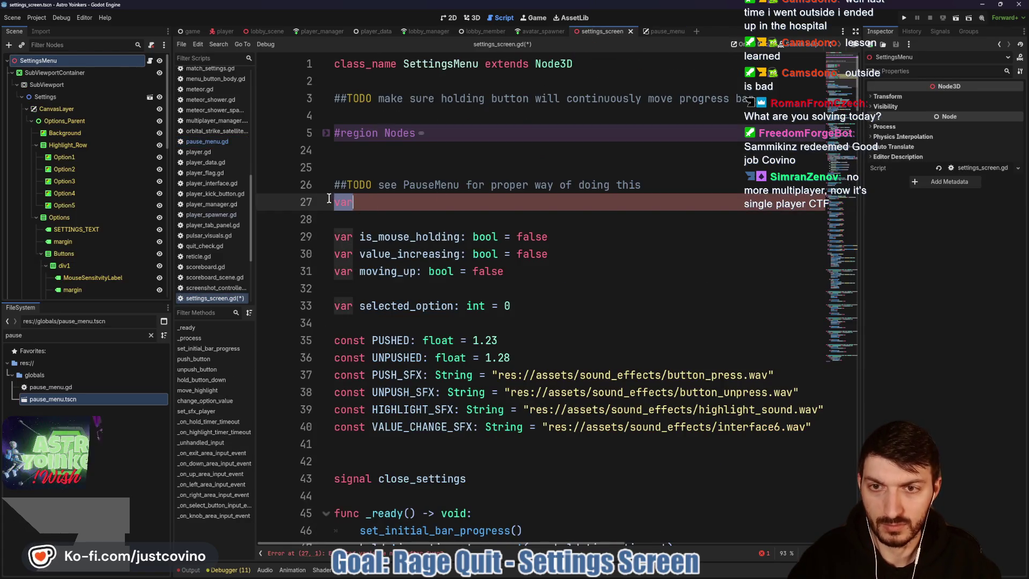
pyautogui.hotkey('ctrl', 'v')
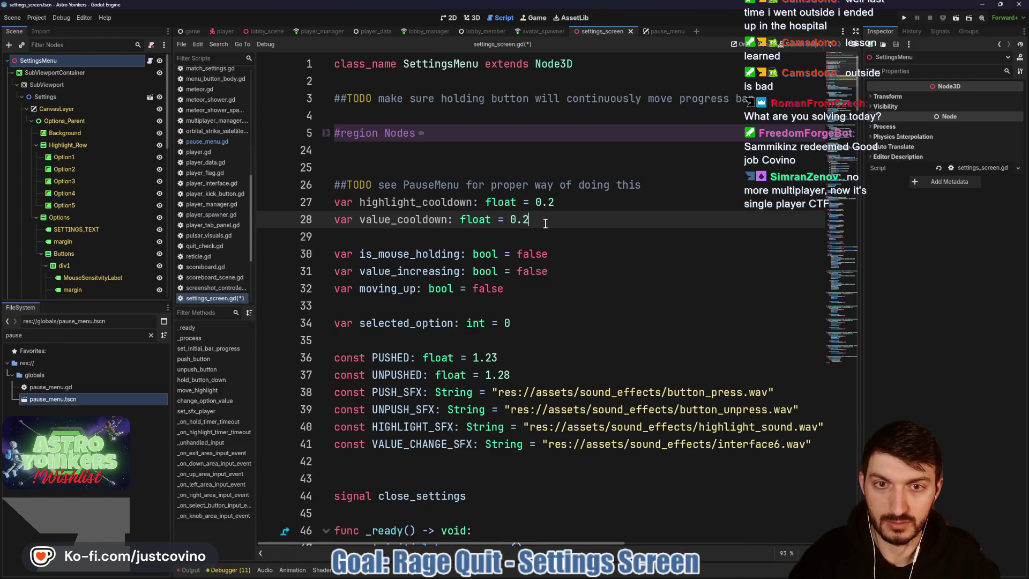
pyautogui.scroll(-5, 570, 212)
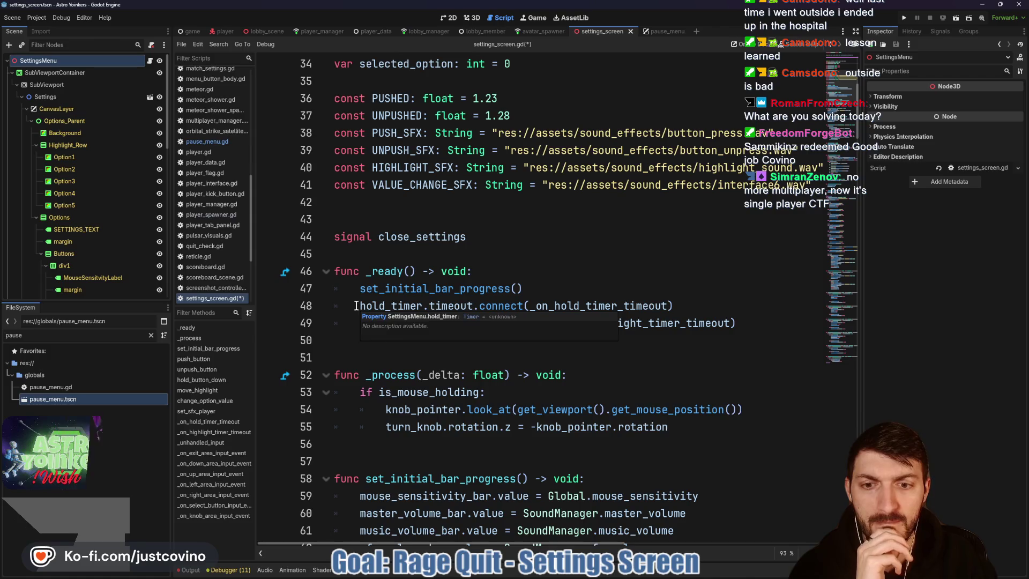
# - Copy lines 34–77 of pause_menu.gd's _process, from the escape check through the right-input block
pyautogui.scroll(-2, 363, 307)
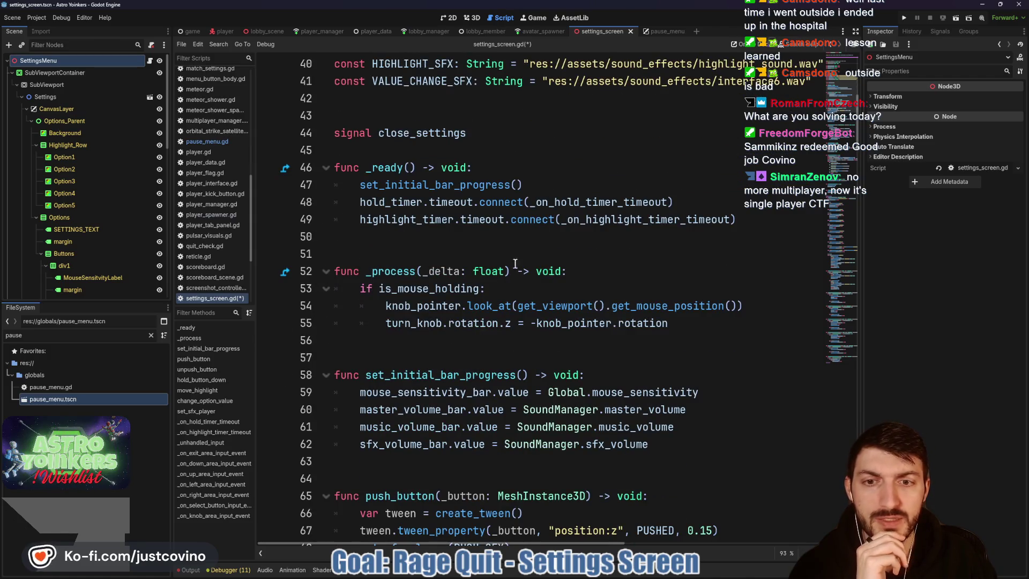
pyautogui.click(649, 32)
pyautogui.scroll(-5, 482, 270)
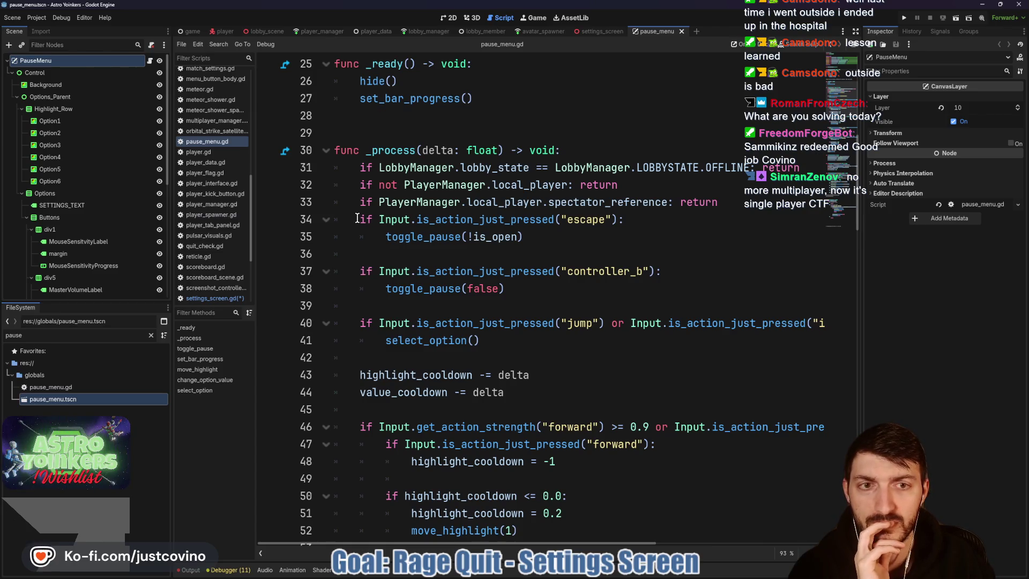
pyautogui.moveTo(357, 215)
pyautogui.mouseDown()
pyautogui.moveTo(544, 260)
pyautogui.moveTo(584, 291)
pyautogui.mouseUp()
pyautogui.scroll(-1, 543, 260)
pyautogui.scroll(-1, 544, 261)
pyautogui.scroll(-6, 543, 260)
pyautogui.scroll(-5, 548, 266)
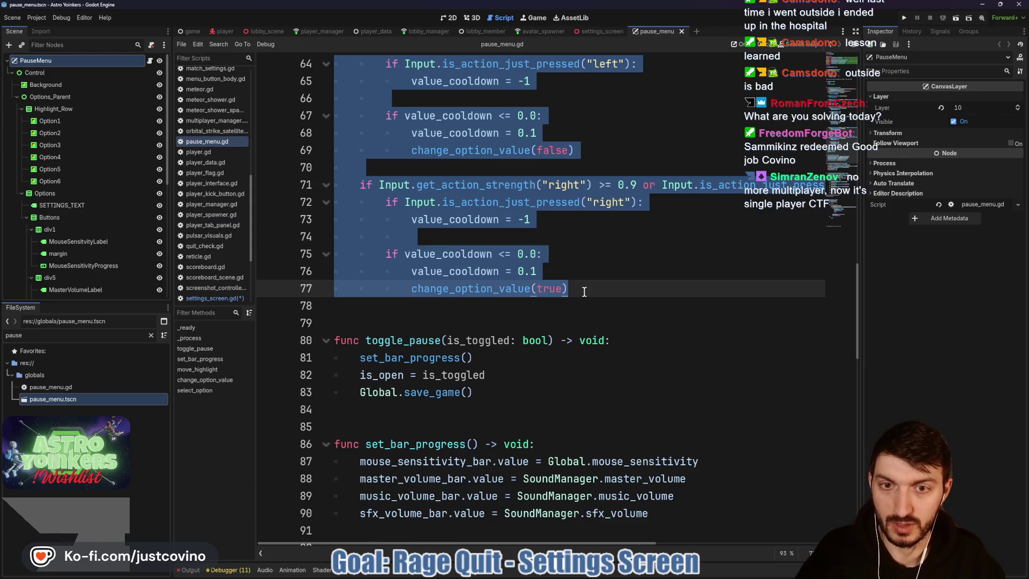
pyautogui.click(603, 33)
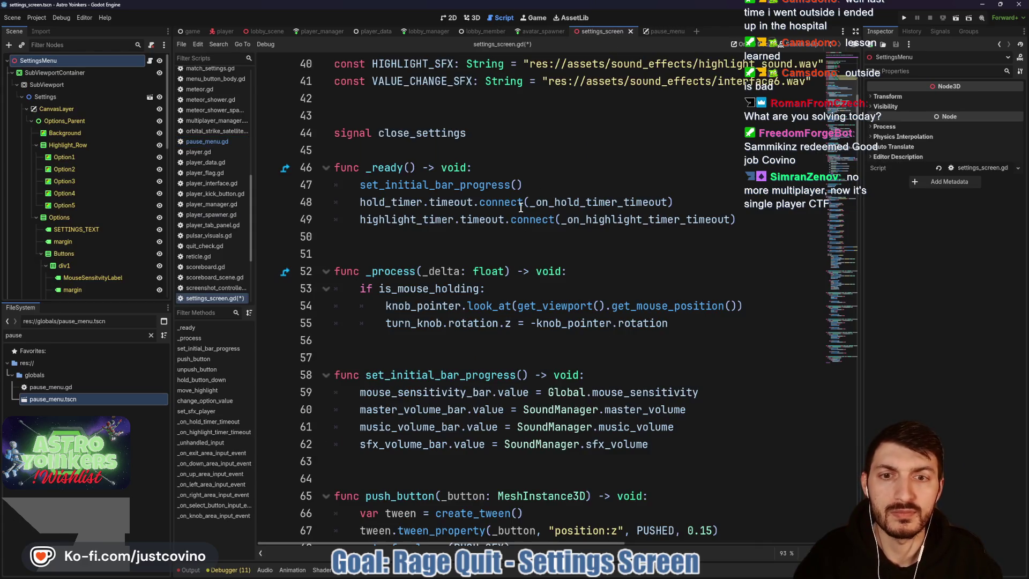
pyautogui.scroll(-2, 493, 248)
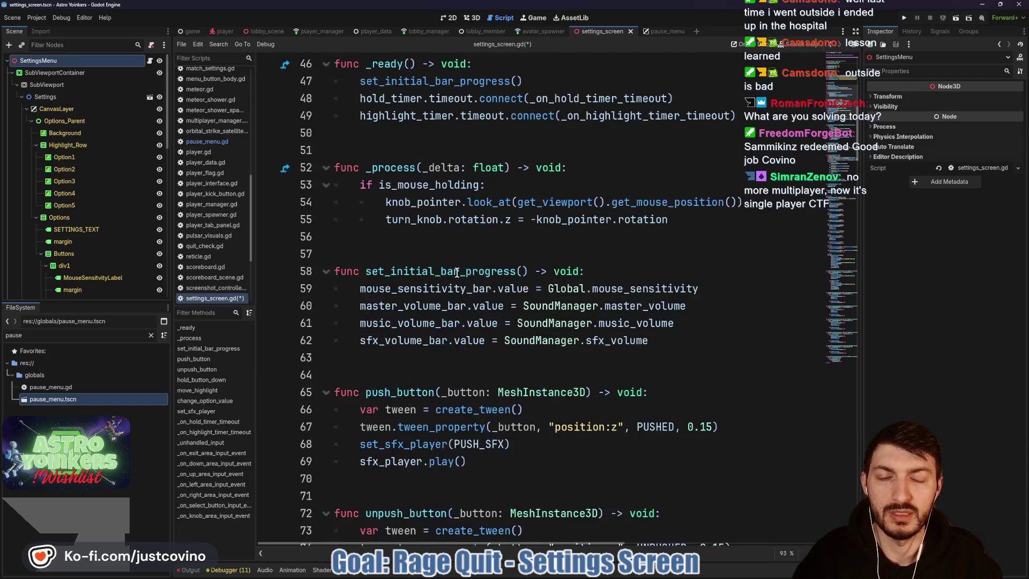
pyautogui.scroll(8, 452, 258)
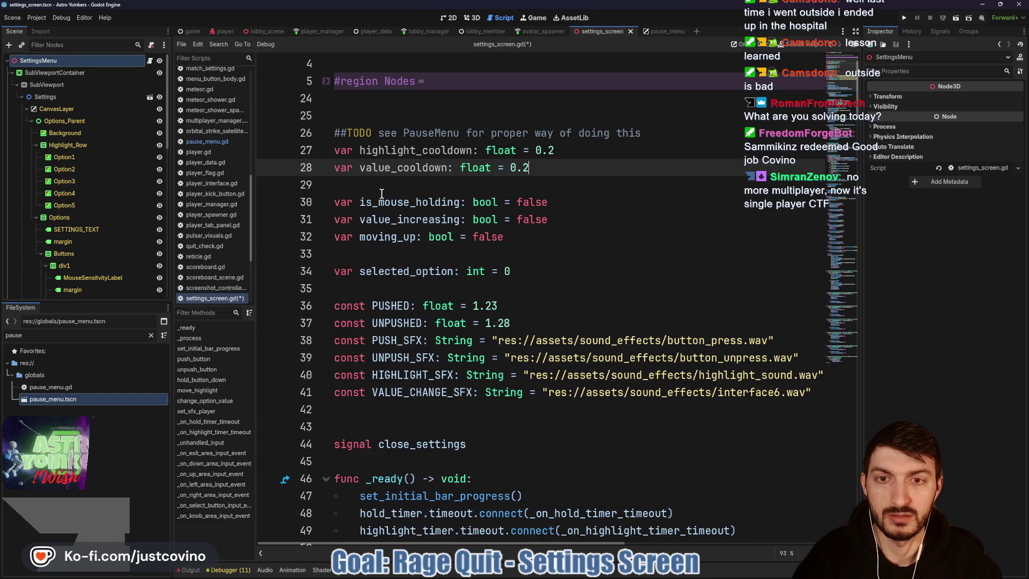
pyautogui.scroll(-10, 428, 278)
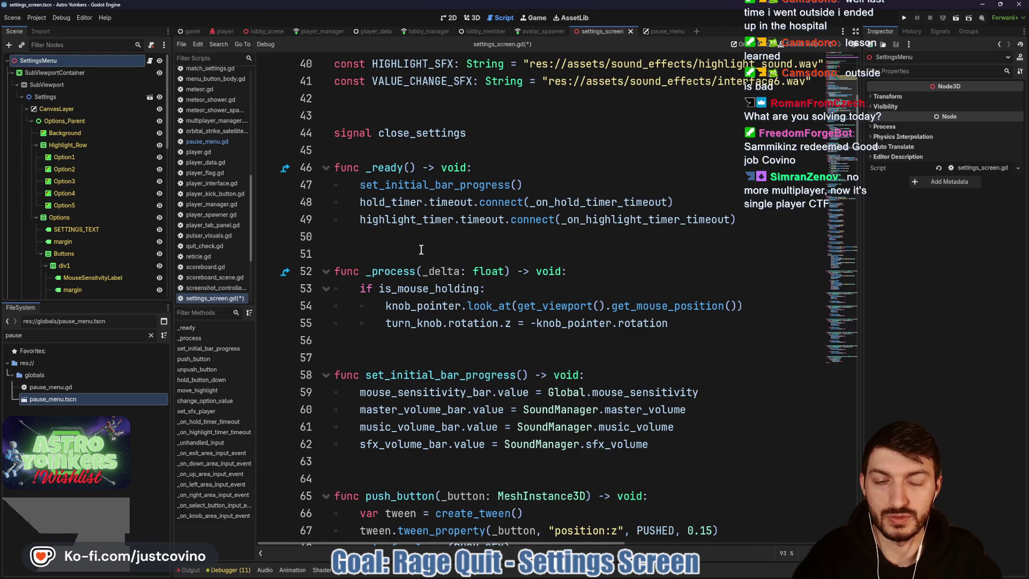
# - Paste the copied input-handling code into _process at line 56, below the knob rotation lines
pyautogui.click(423, 341)
pyautogui.click(617, 271)
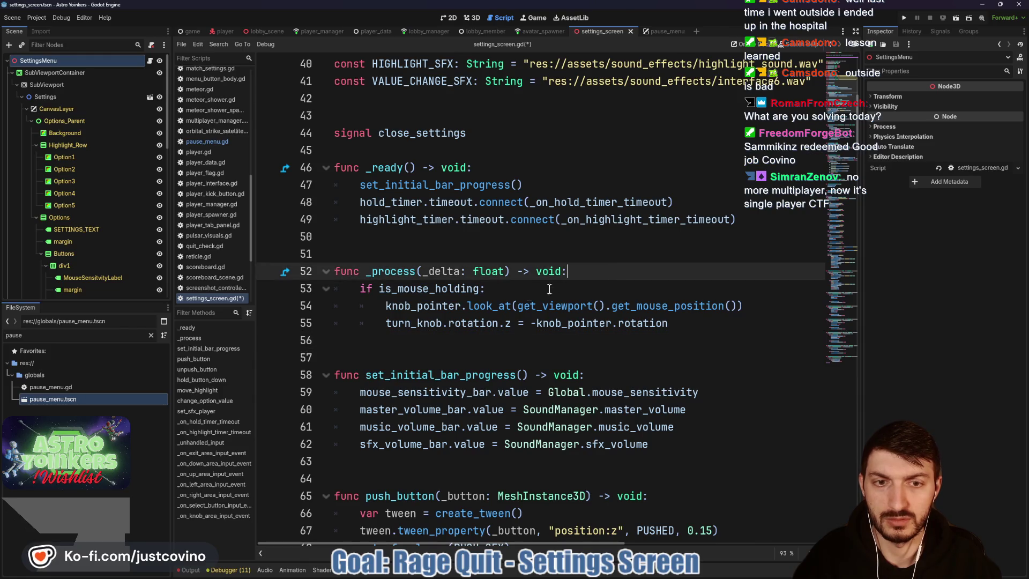
pyautogui.click(583, 345)
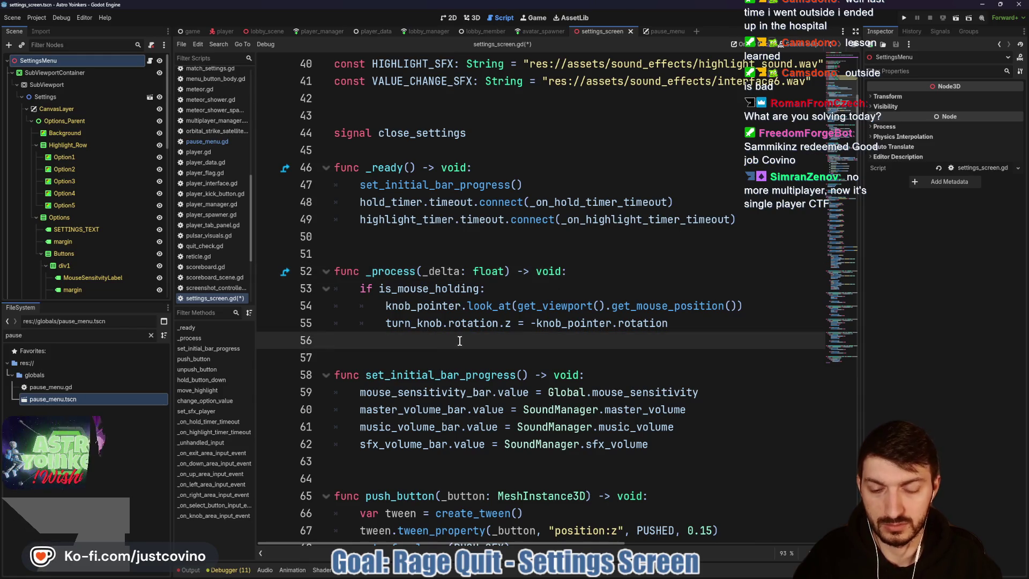
pyautogui.press('Return')
pyautogui.press('Return')
pyautogui.press('Return')
pyautogui.press('Return')
pyautogui.press('Up')
pyautogui.press('Up')
pyautogui.press('Up')
pyautogui.press('Up')
pyautogui.press('Up')
pyautogui.press('Up')
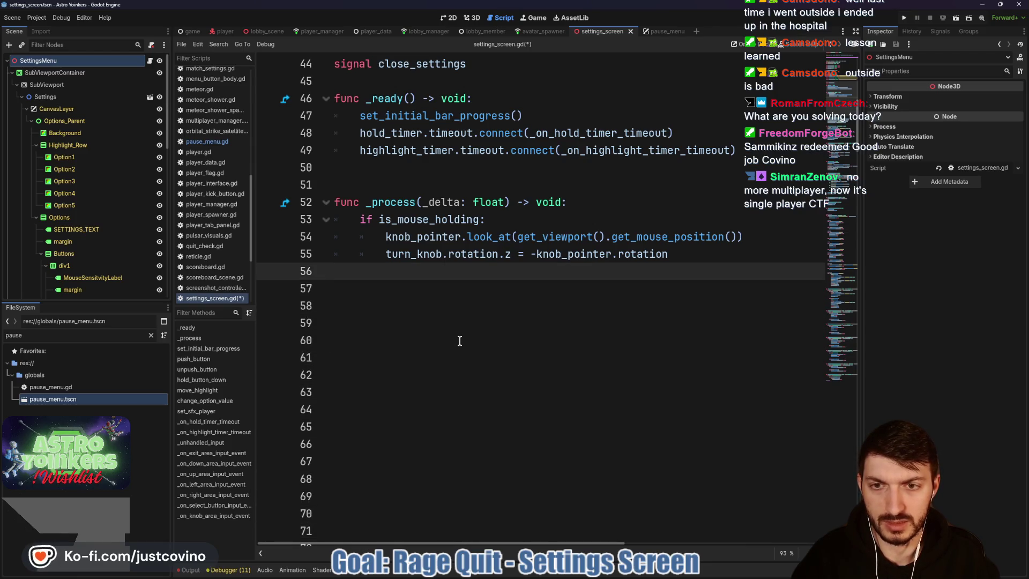
pyautogui.hotkey('ctrl', 'v')
pyautogui.scroll(10, 460, 340)
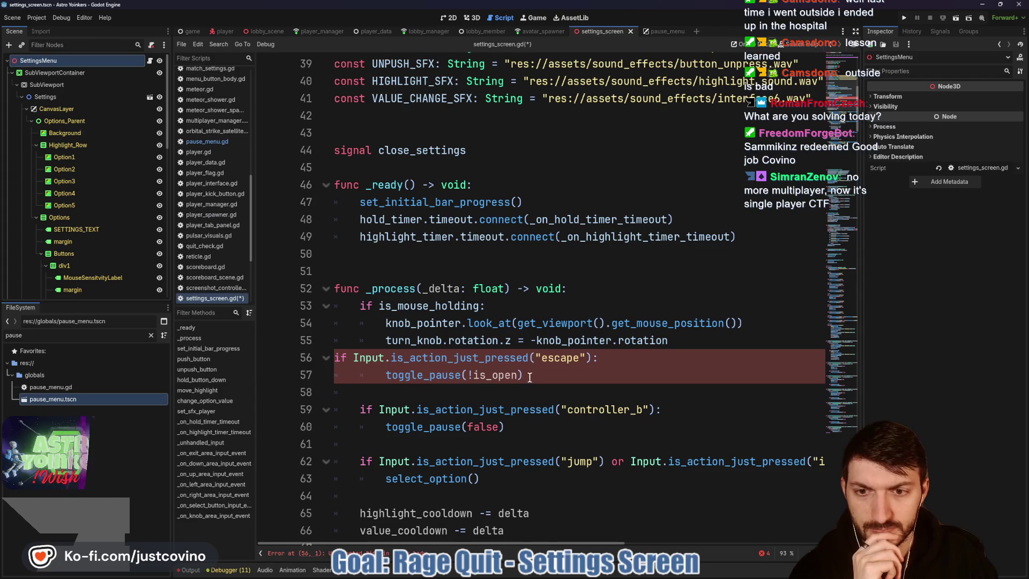
# - Indent the escape check into _process and add a blank line after the knob rotation code
pyautogui.click(336, 357)
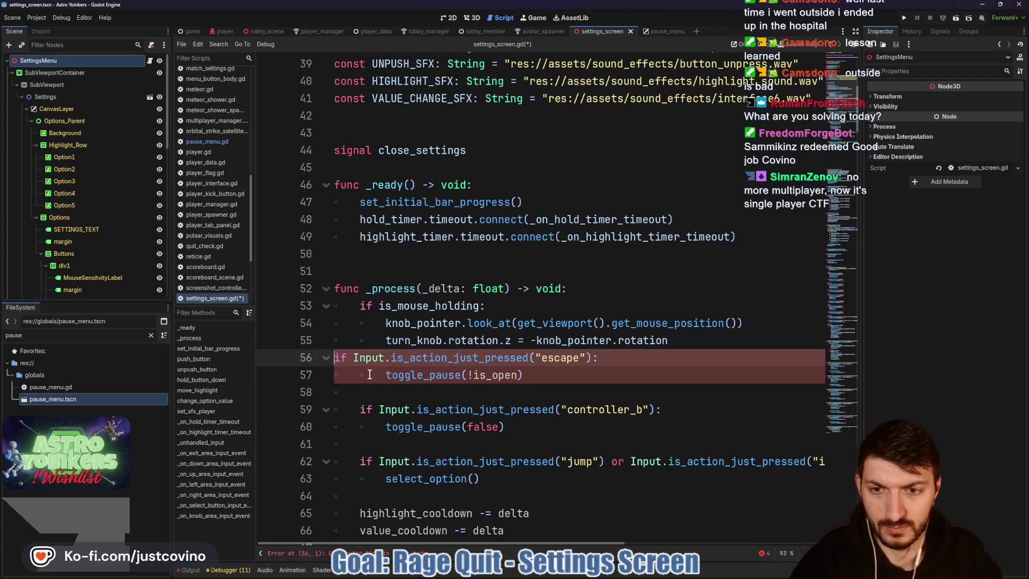
pyautogui.press('Tab')
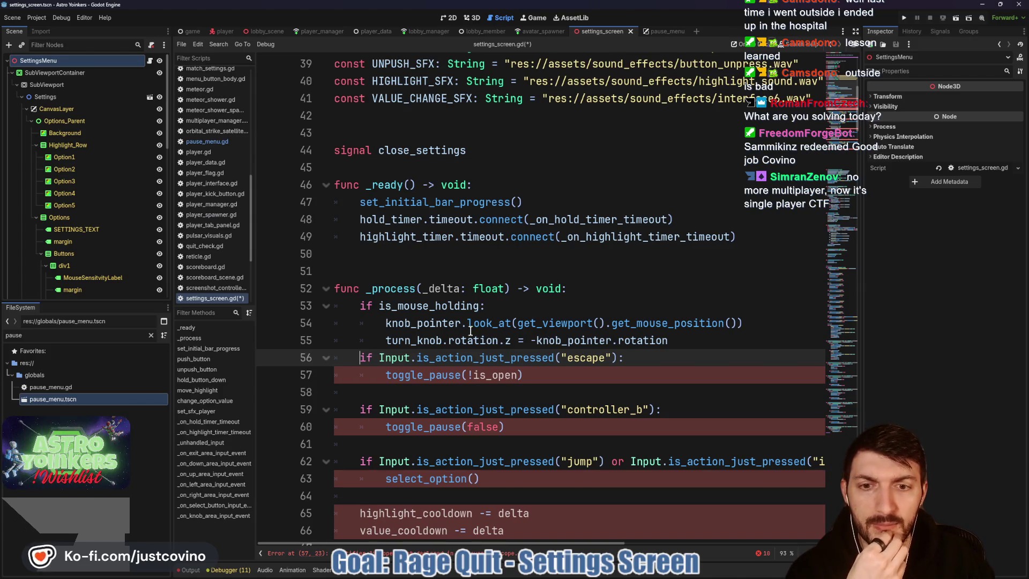
pyautogui.click(689, 341)
pyautogui.press('Return')
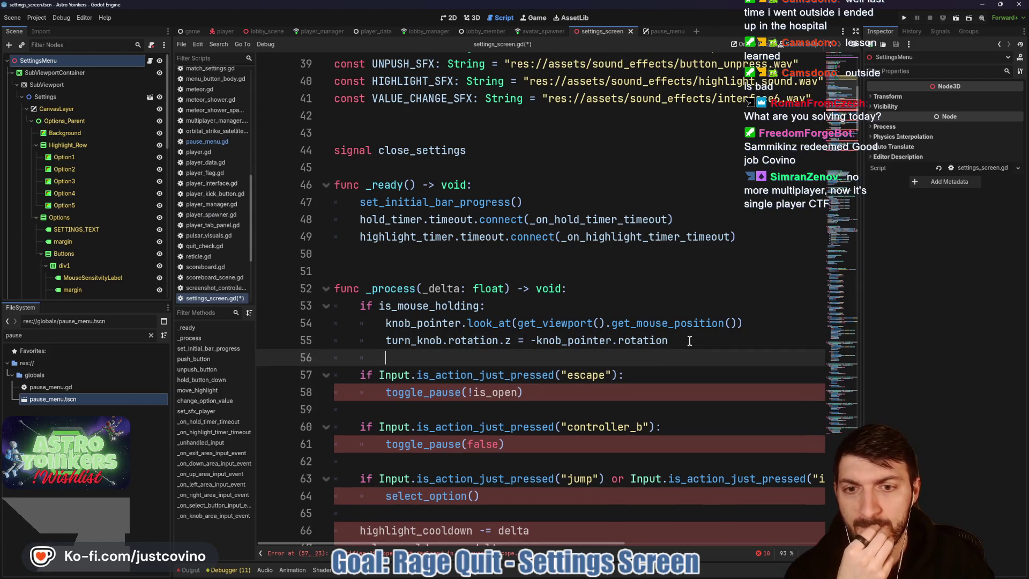
pyautogui.click(591, 289)
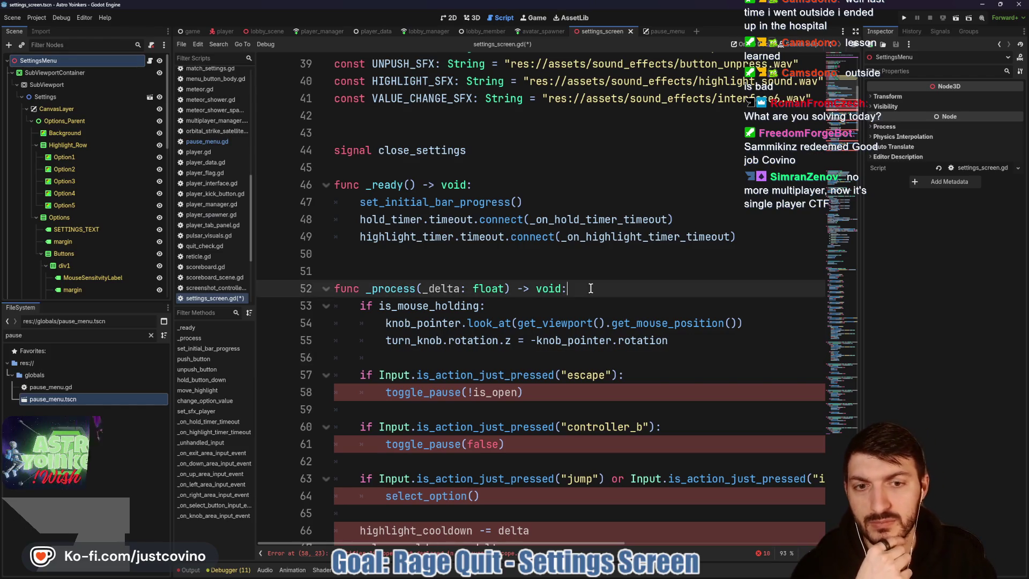
# - Open _process with 'if LobbyManager.lobby_state != LobbyManager.LOBBYSTATE.OFFLINE: return'
pyautogui.press('Return')
pyautogui.write('if ')
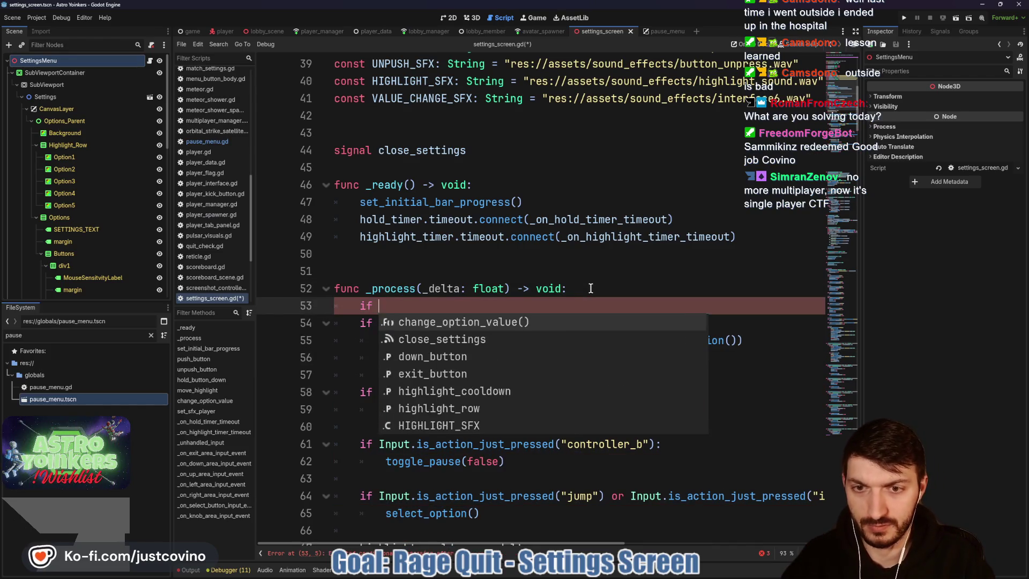
pyautogui.write('LobbyManager.')
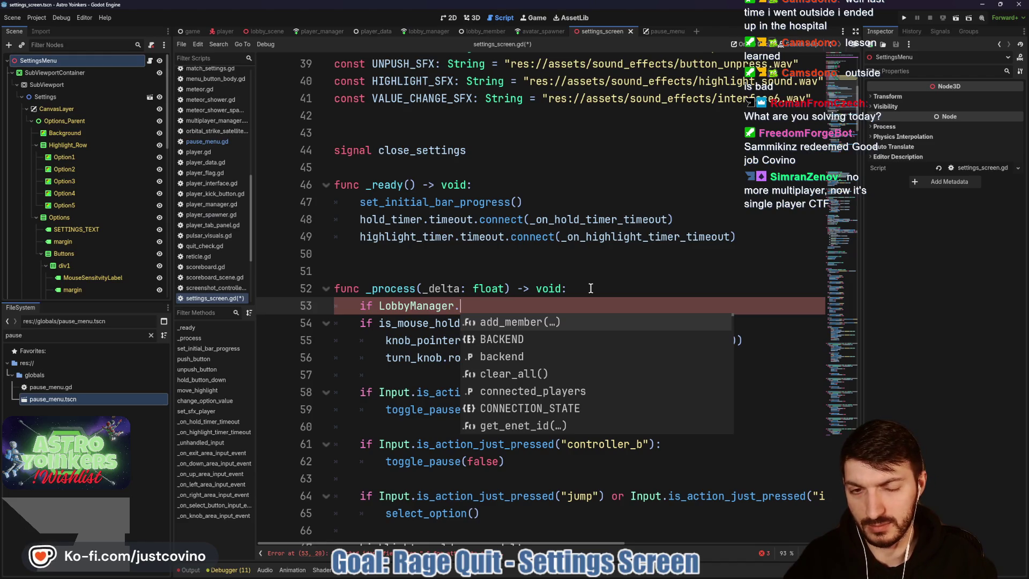
pyautogui.press('Down')
pyautogui.press('Down')
pyautogui.press('Down')
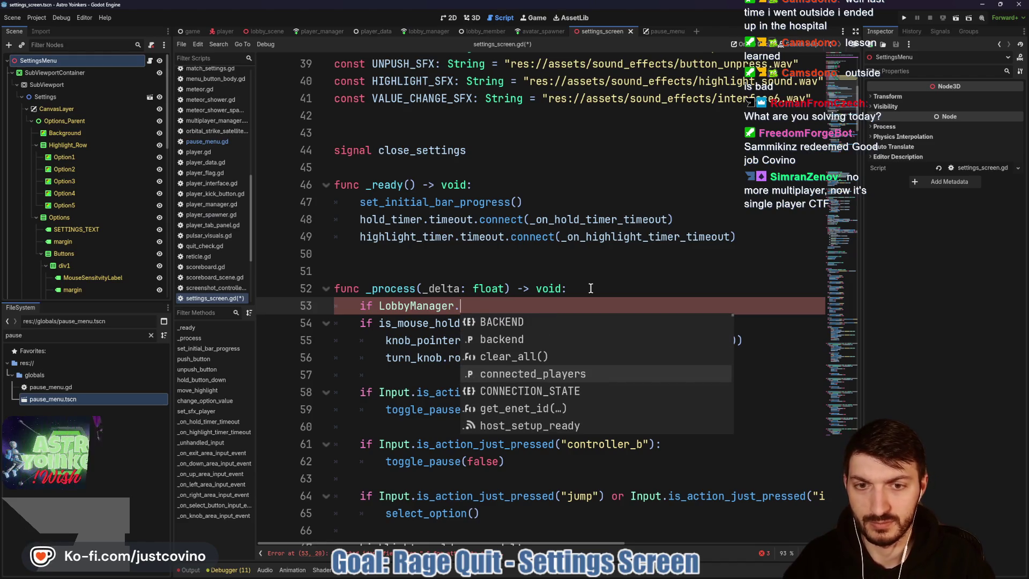
pyautogui.write('state')
pyautogui.press('Return')
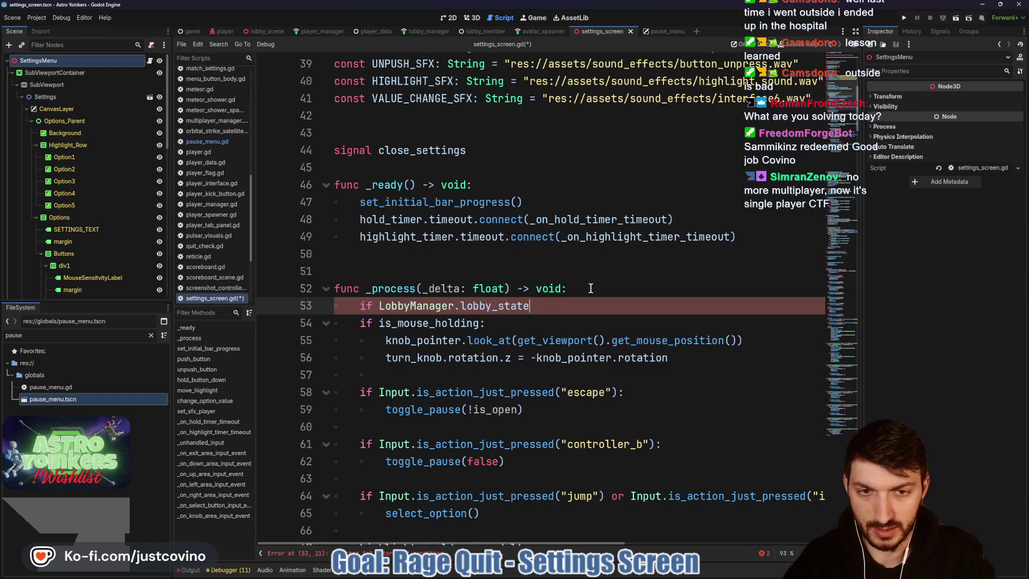
pyautogui.write('= LobbyM')
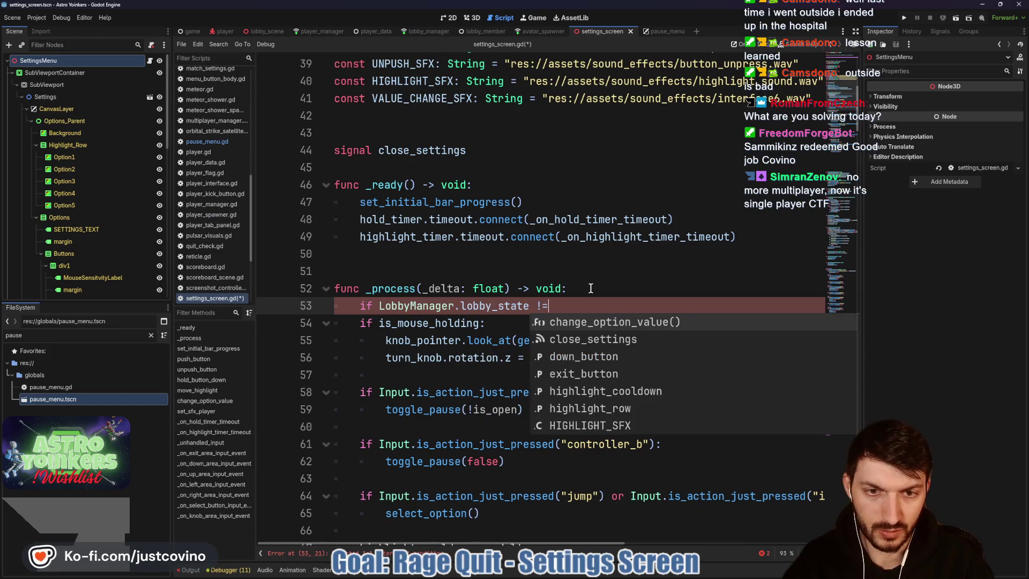
pyautogui.write('na')
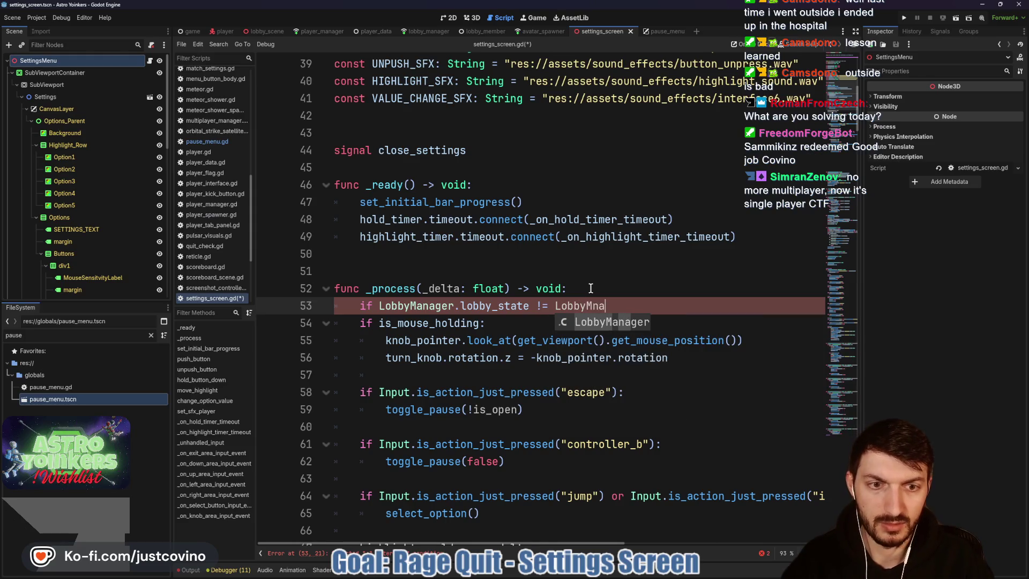
pyautogui.press('Return')
pyautogui.write('.L')
pyautogui.press('Return')
pyautogui.write('.')
pyautogui.press('Return')
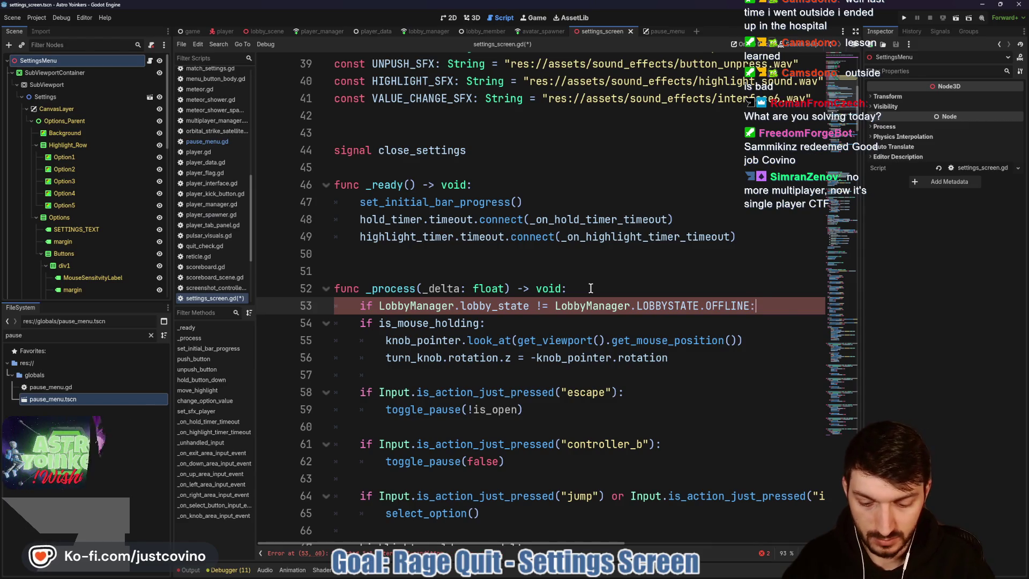
pyautogui.write(': return')
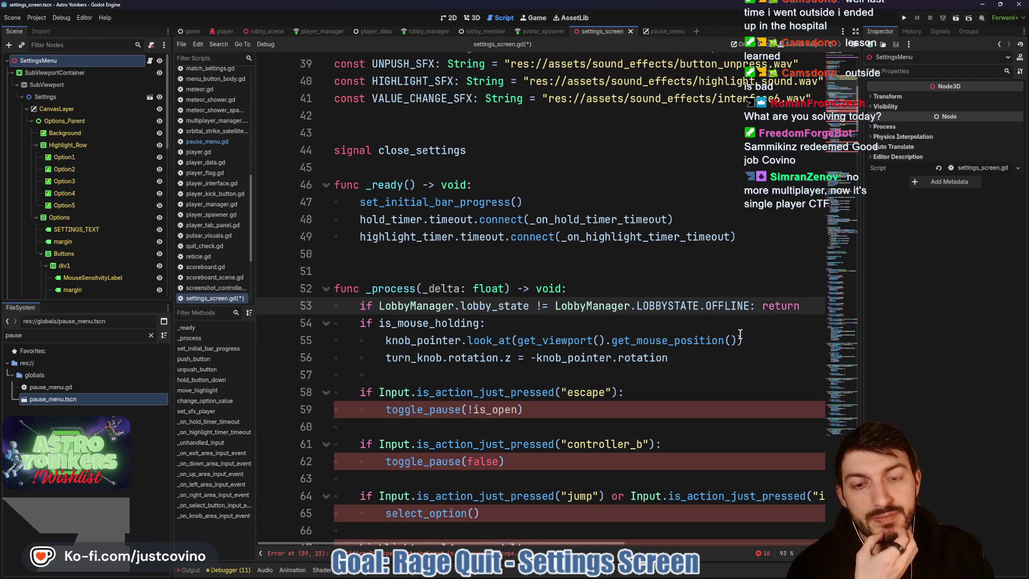
pyautogui.press('Return')
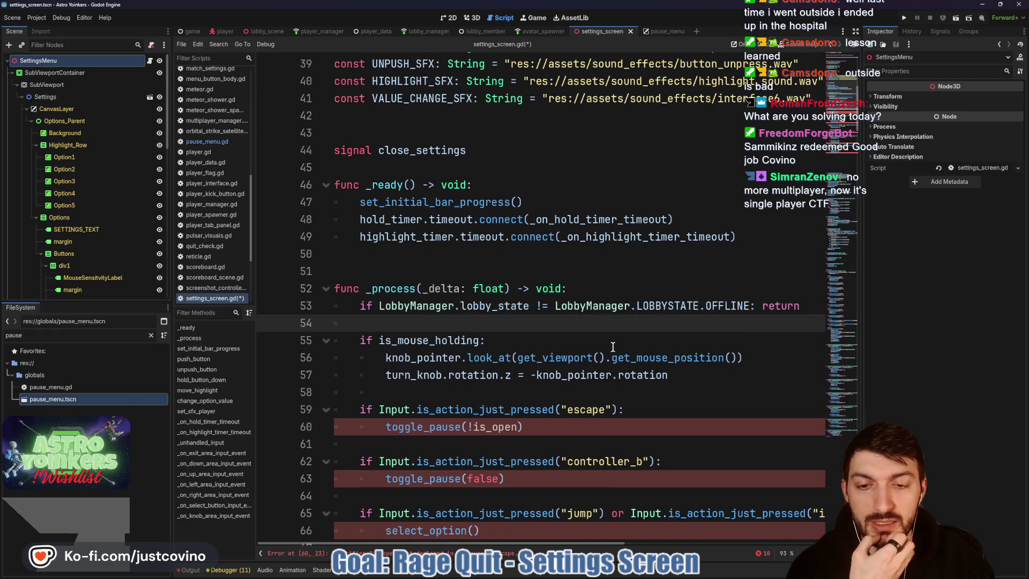
# - Check toggle_pause on line 60, then scroll down to the escape branch of _unhandled_input
pyautogui.scroll(-2, 613, 347)
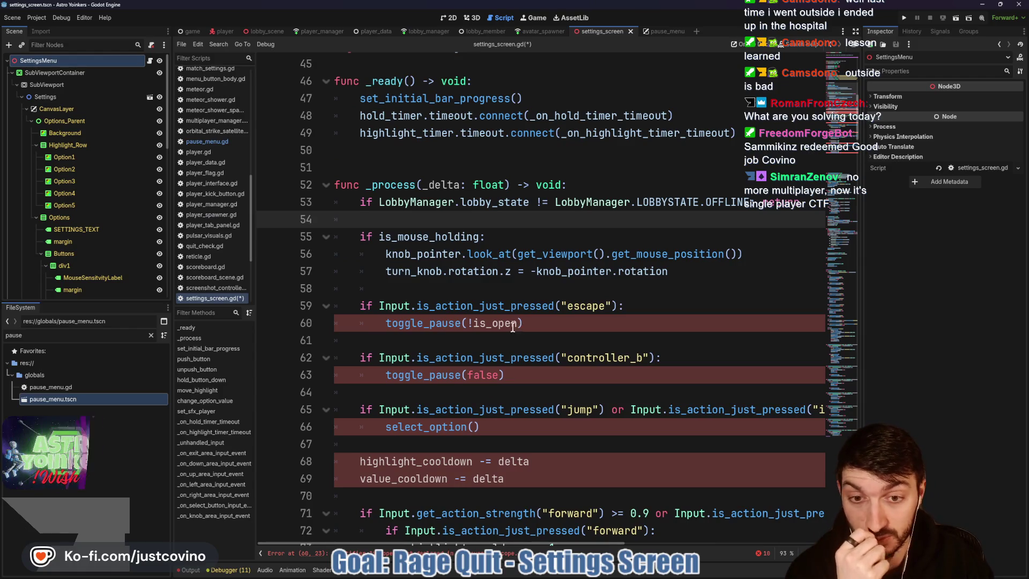
pyautogui.moveTo(462, 323); pyautogui.dragTo(430, 323)
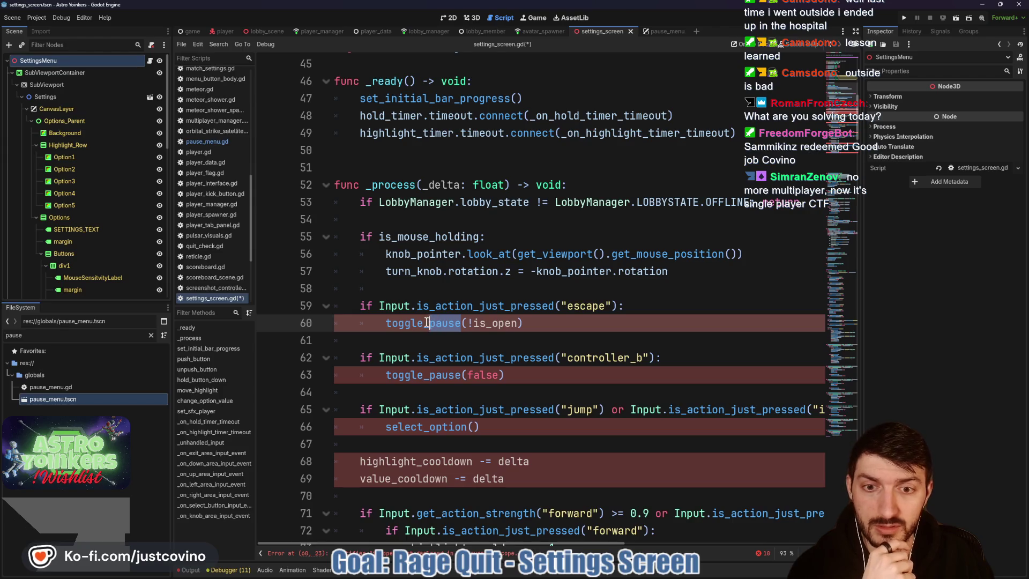
pyautogui.scroll(-20, 581, 322)
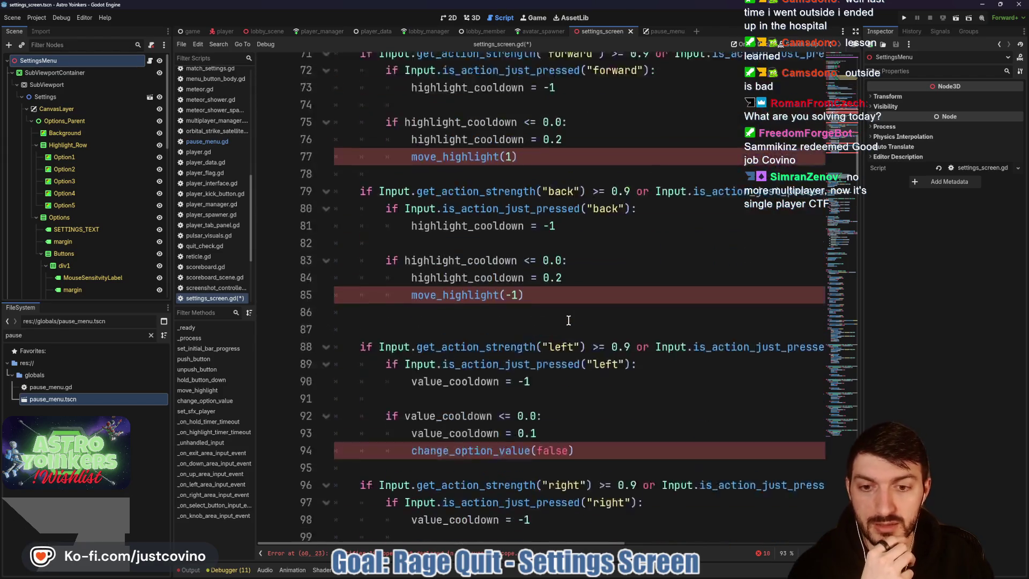
pyautogui.scroll(-9, 564, 319)
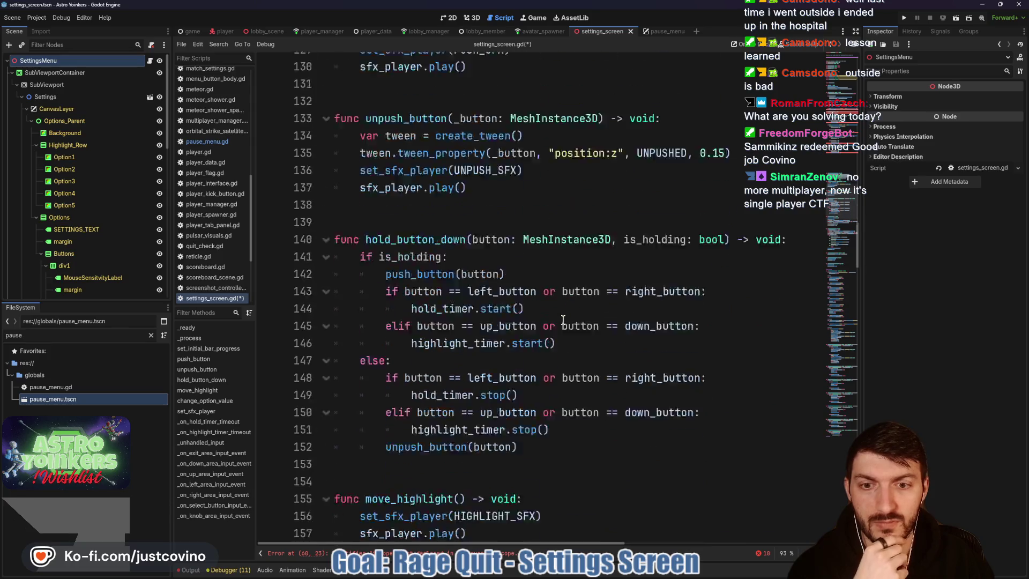
pyautogui.scroll(-9, 562, 319)
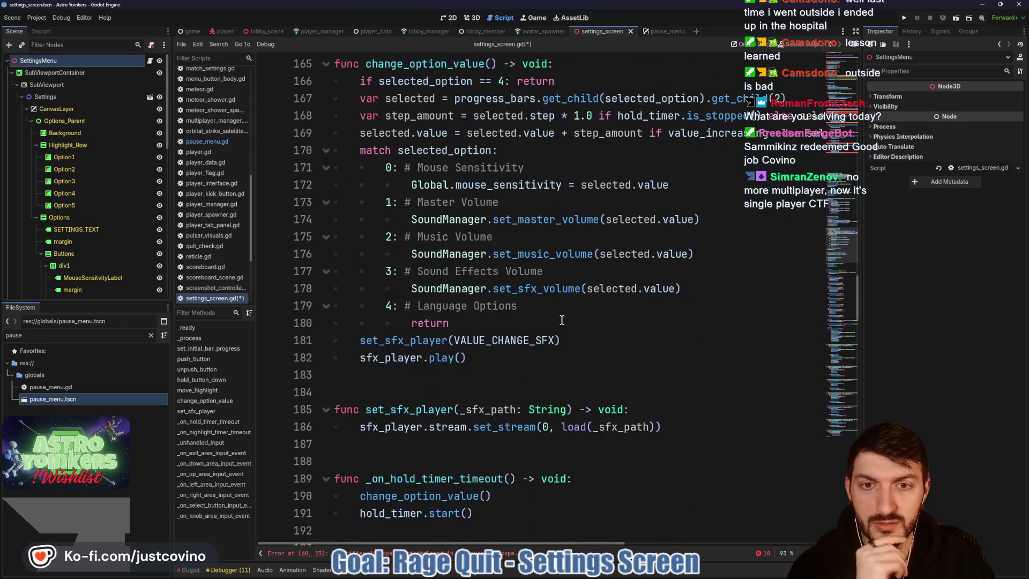
pyautogui.scroll(-5, 561, 320)
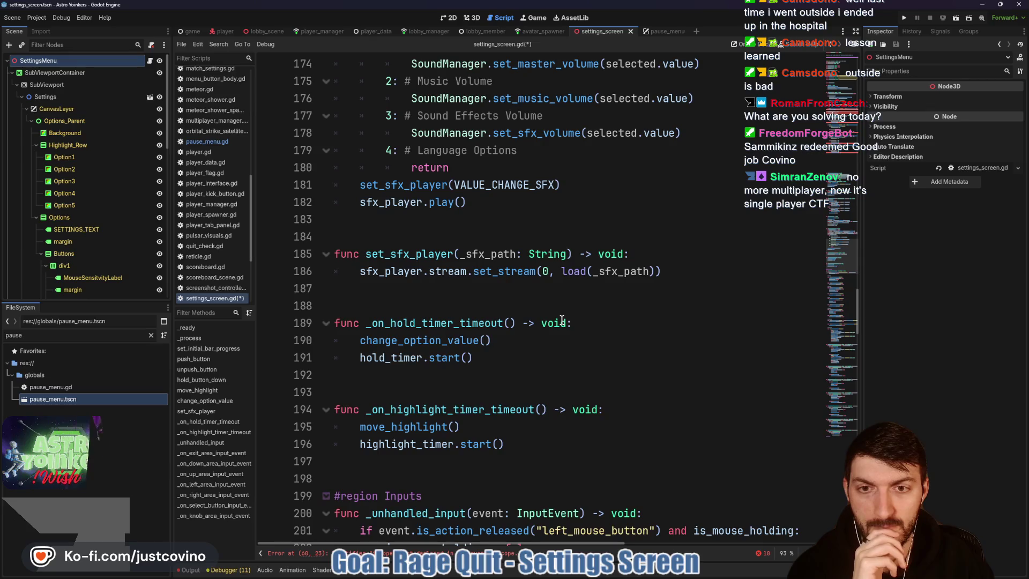
pyautogui.scroll(-5, 562, 320)
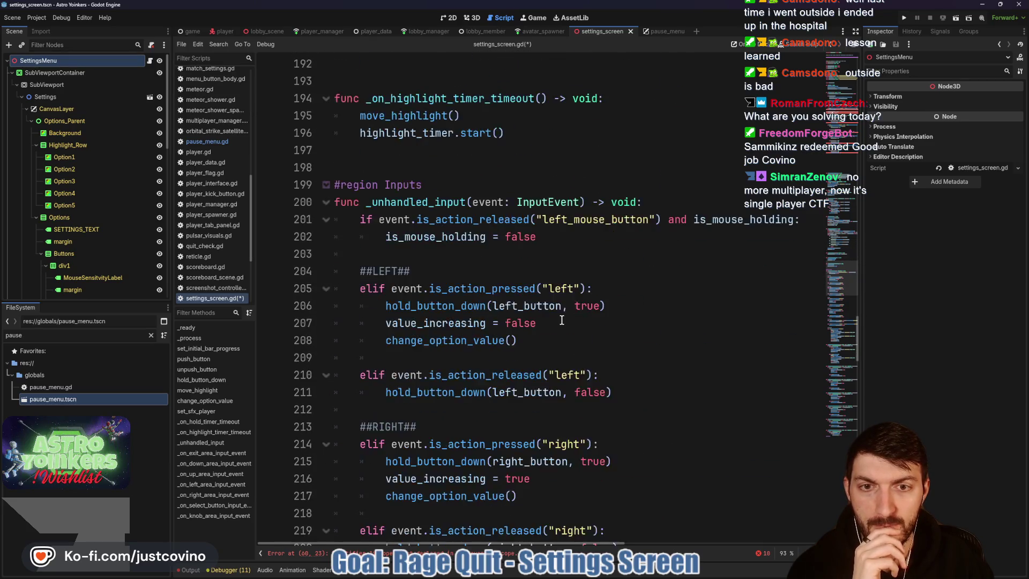
pyautogui.scroll(-11, 561, 320)
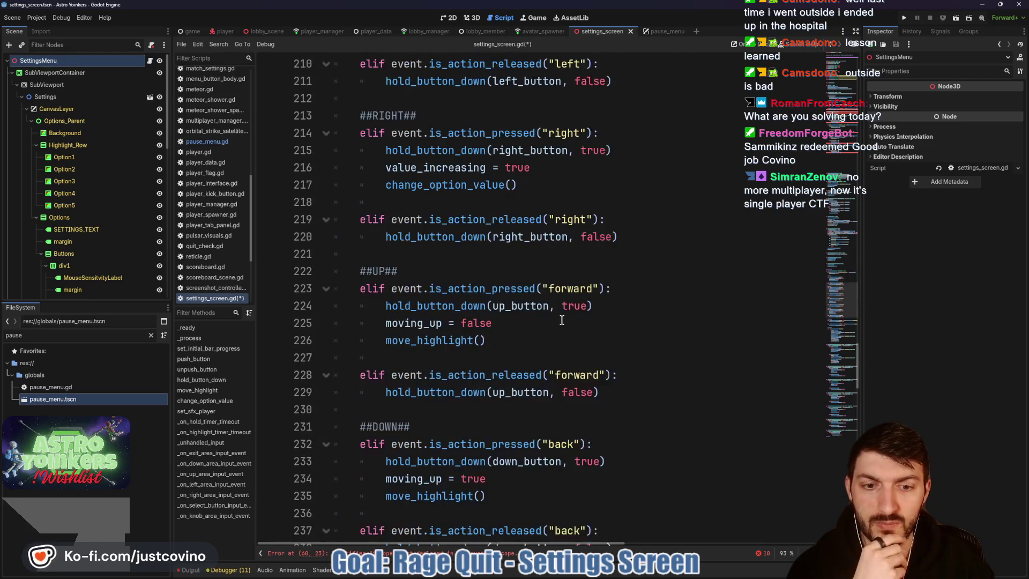
pyautogui.scroll(-1, 561, 320)
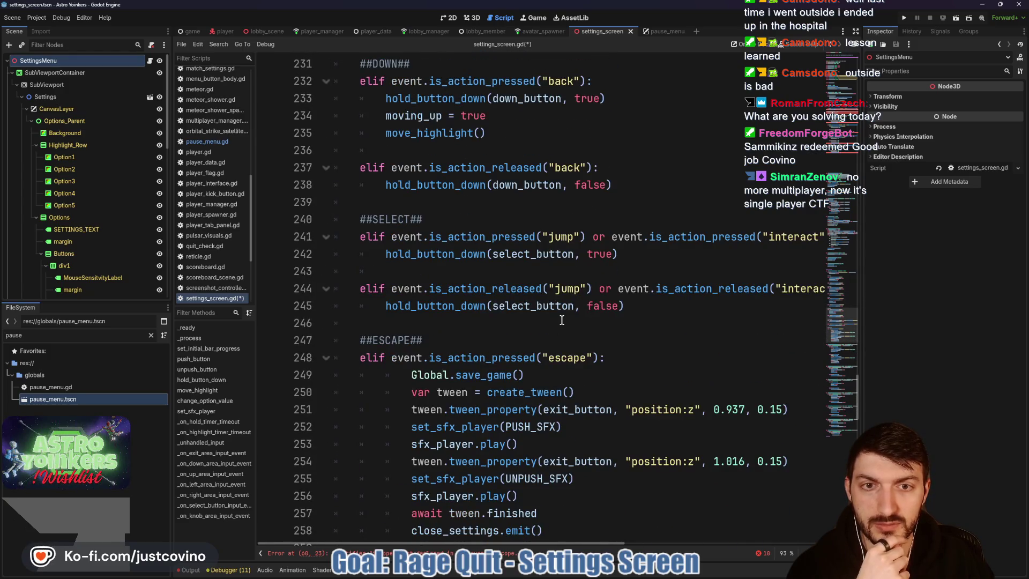
pyautogui.scroll(-2, 562, 320)
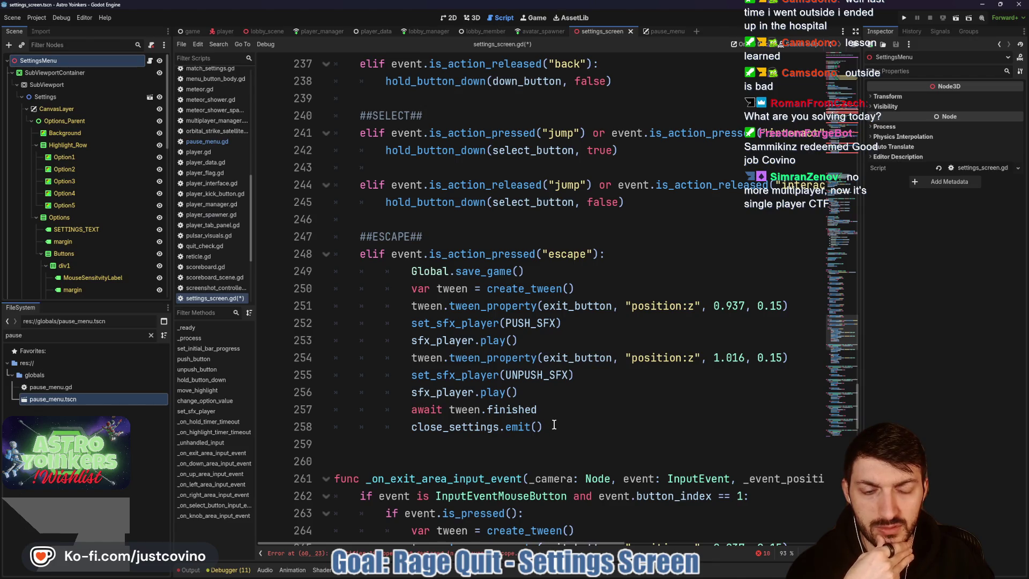
# - Cut lines 249–258, the save, tween and close_settings code, out of the escape branch
pyautogui.doubleClick(491, 429)
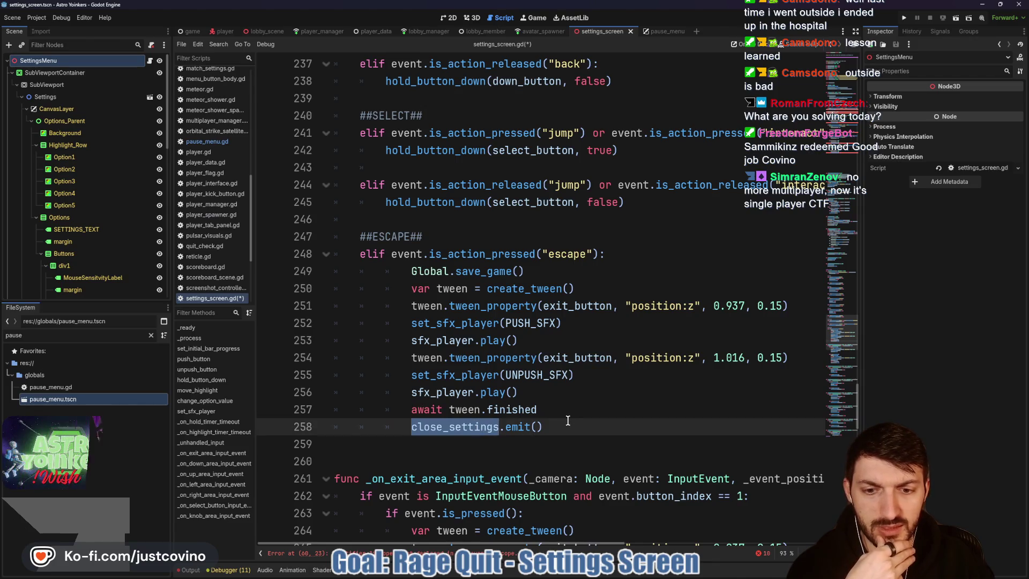
pyautogui.scroll(-3, 568, 421)
pyautogui.scroll(3, 568, 420)
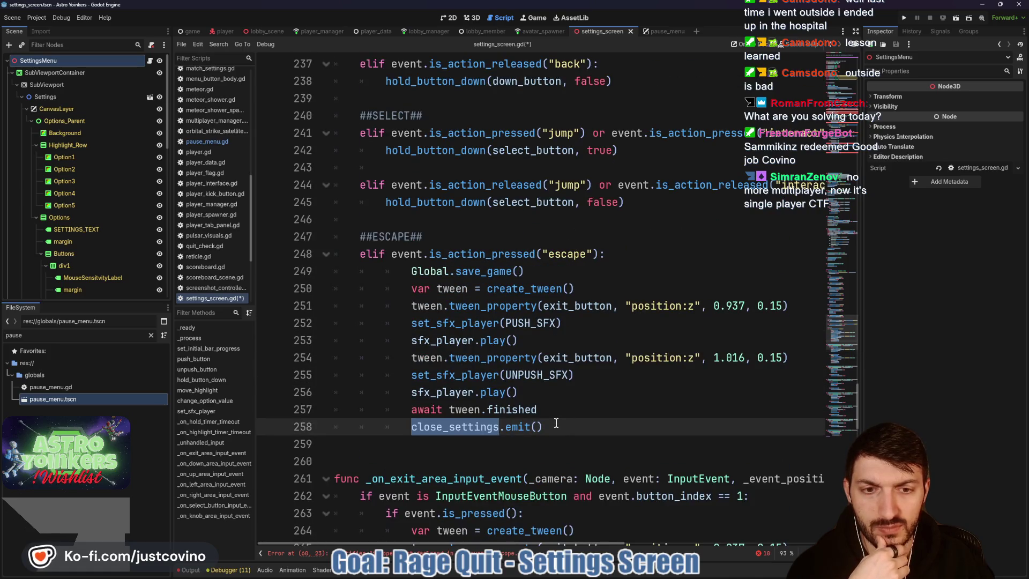
pyautogui.moveTo(556, 423)
pyautogui.mouseDown()
pyautogui.moveTo(355, 305)
pyautogui.moveTo(351, 278)
pyautogui.mouseUp()
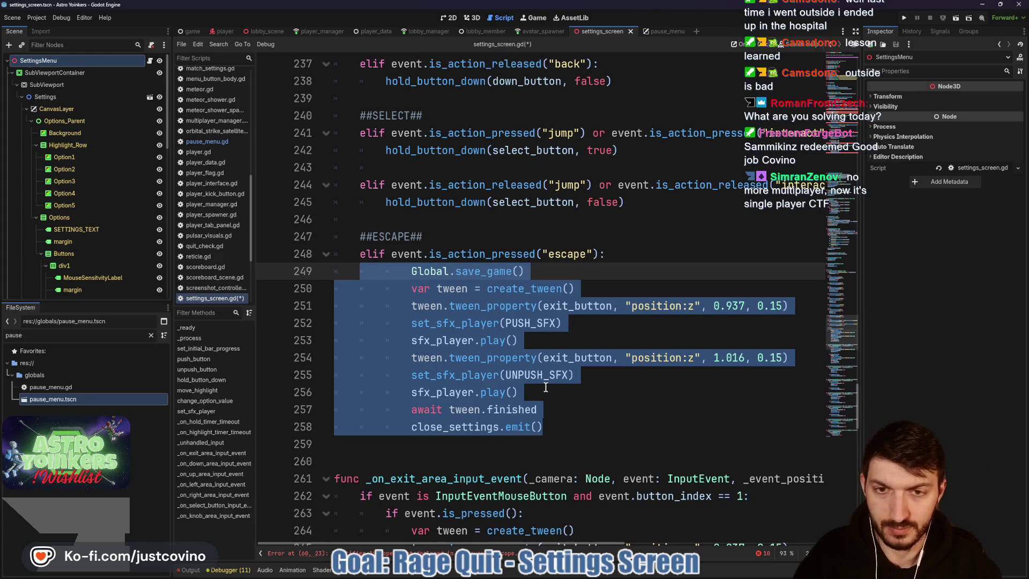
pyautogui.hotkey('ctrl', 'x')
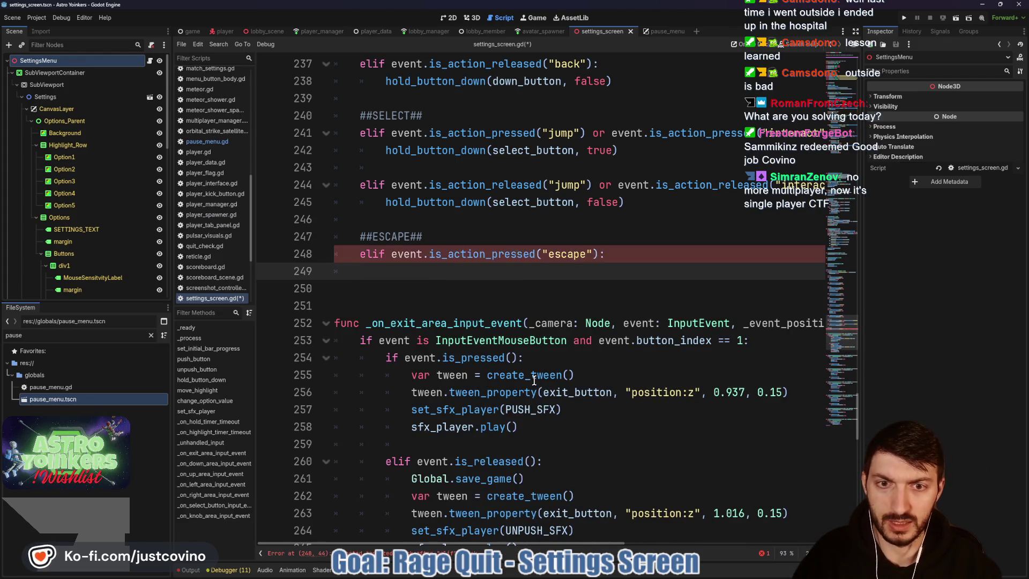
# - Create func close_settings() -> void: on line 110 holding the pasted code, un-indented one level
pyautogui.scroll(20, 536, 389)
pyautogui.scroll(20, 531, 390)
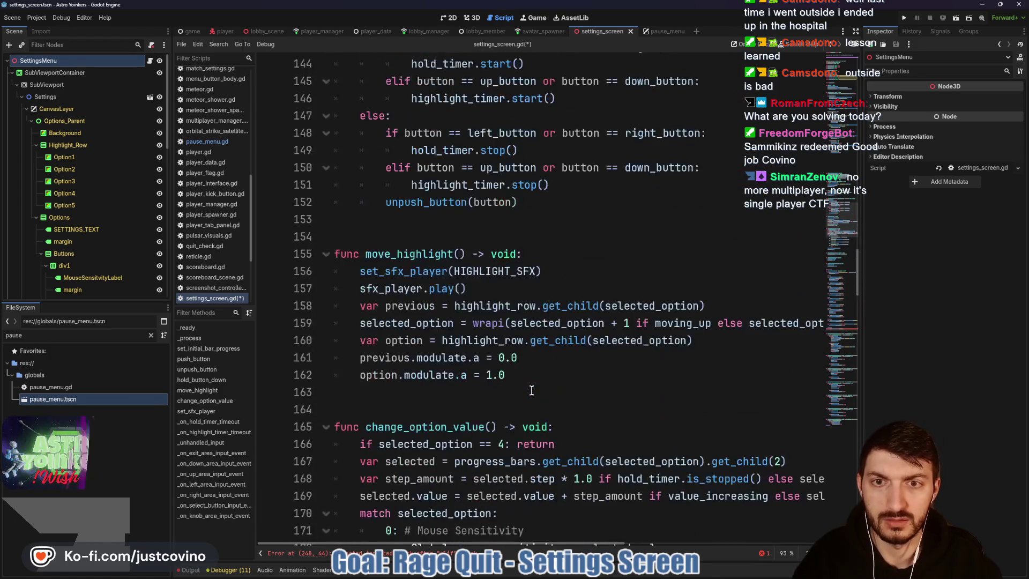
pyautogui.scroll(4, 523, 409)
pyautogui.click(410, 312)
pyautogui.write('func close_setting')
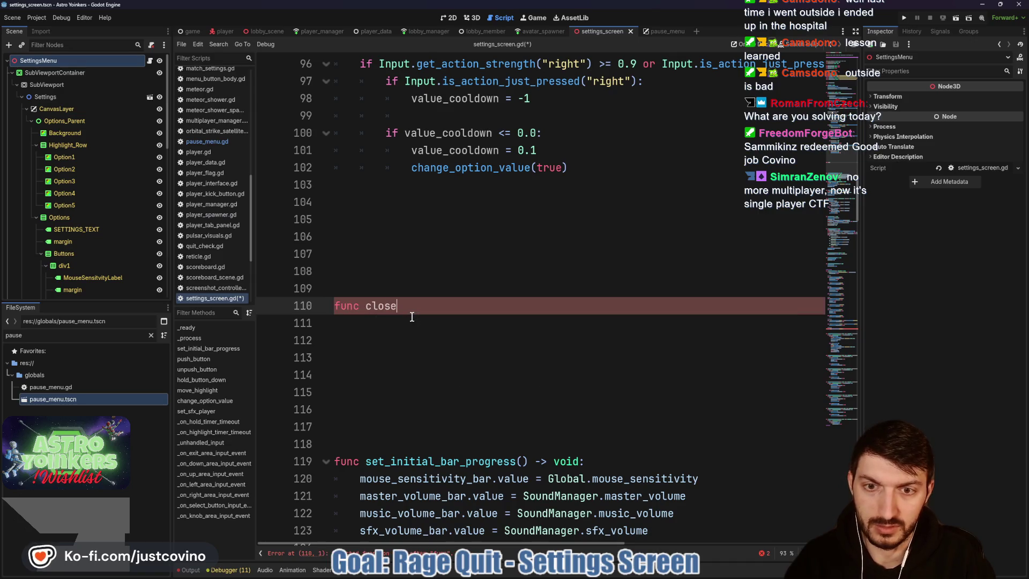
pyautogui.write('s() -> ')
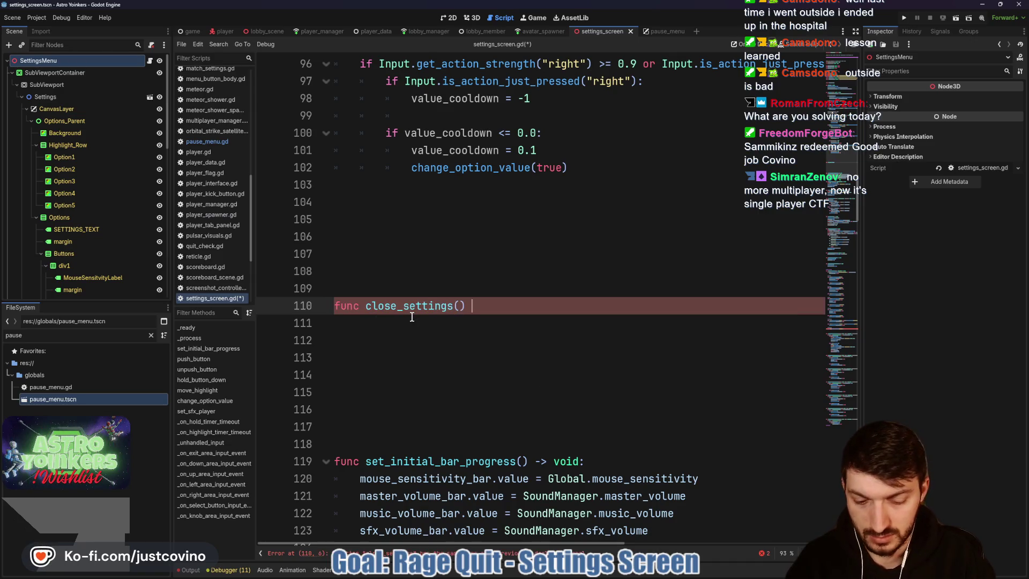
pyautogui.write('void:')
pyautogui.press('Return')
pyautogui.hotkey('ctrl', 'v')
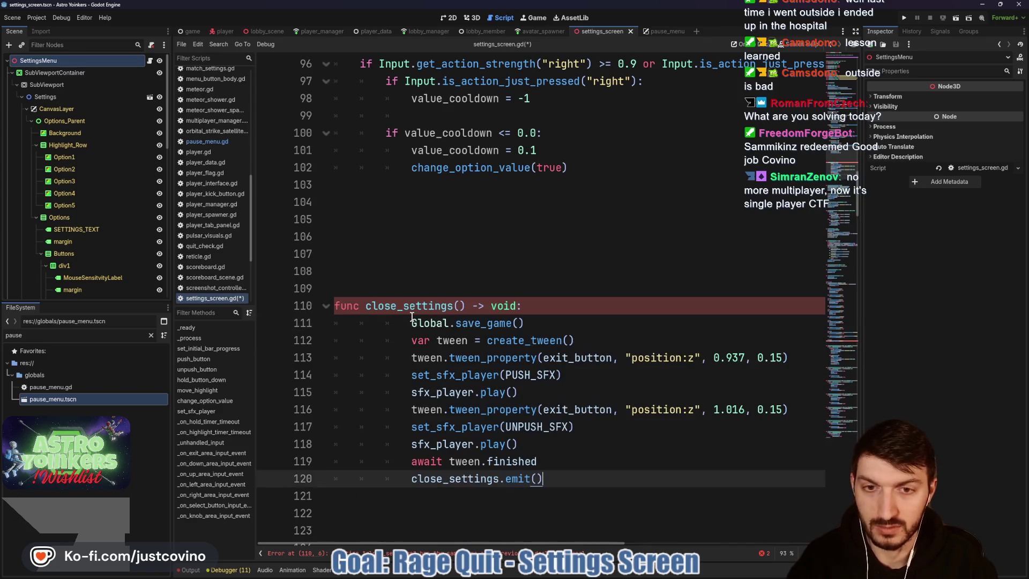
pyautogui.moveTo(411, 318)
pyautogui.mouseDown()
pyautogui.moveTo(584, 445)
pyautogui.moveTo(593, 478)
pyautogui.mouseUp()
pyautogui.hotkey('shift', 'Tab')
pyautogui.hotkey('shift', 'Tab')
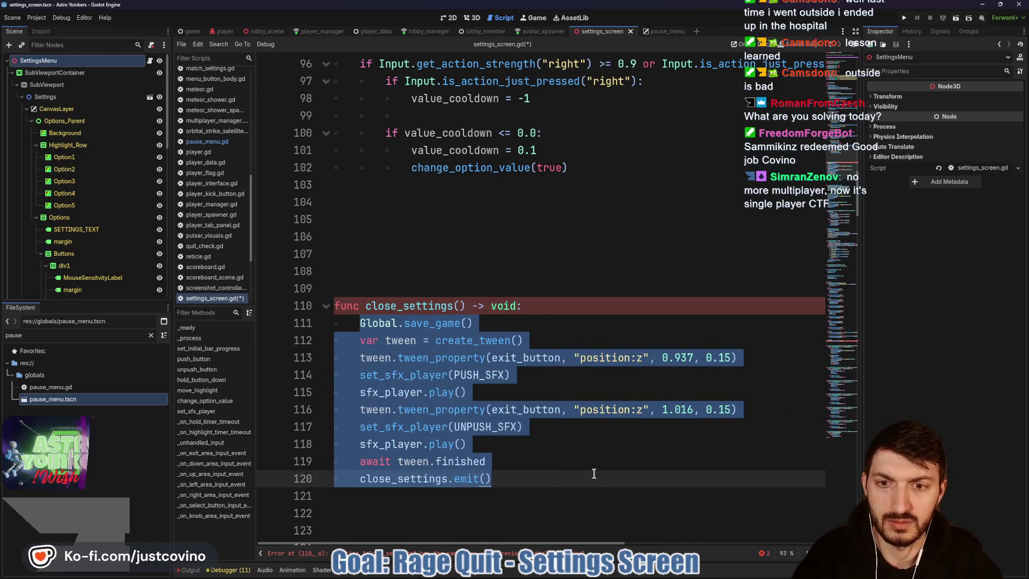
pyautogui.click(555, 463)
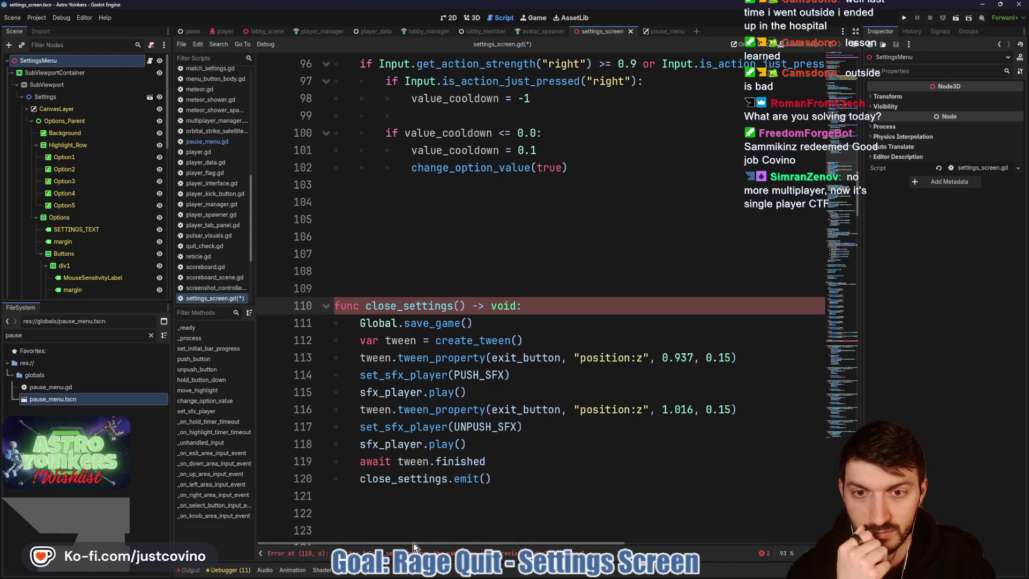
# - Rename the new function to _close_settings
pyautogui.doubleClick(408, 306)
pyautogui.scroll(-4, 554, 407)
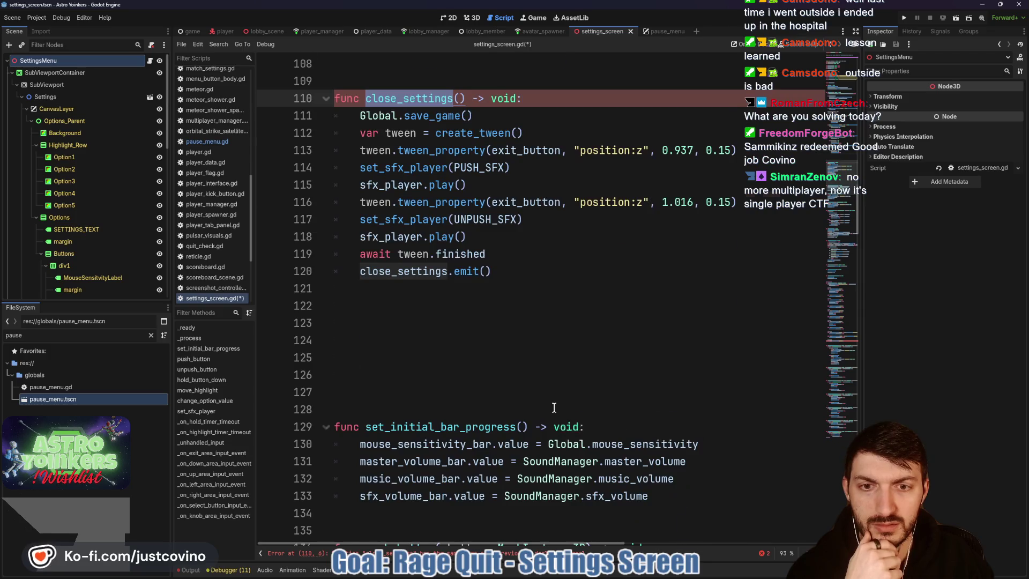
pyautogui.scroll(2, 554, 407)
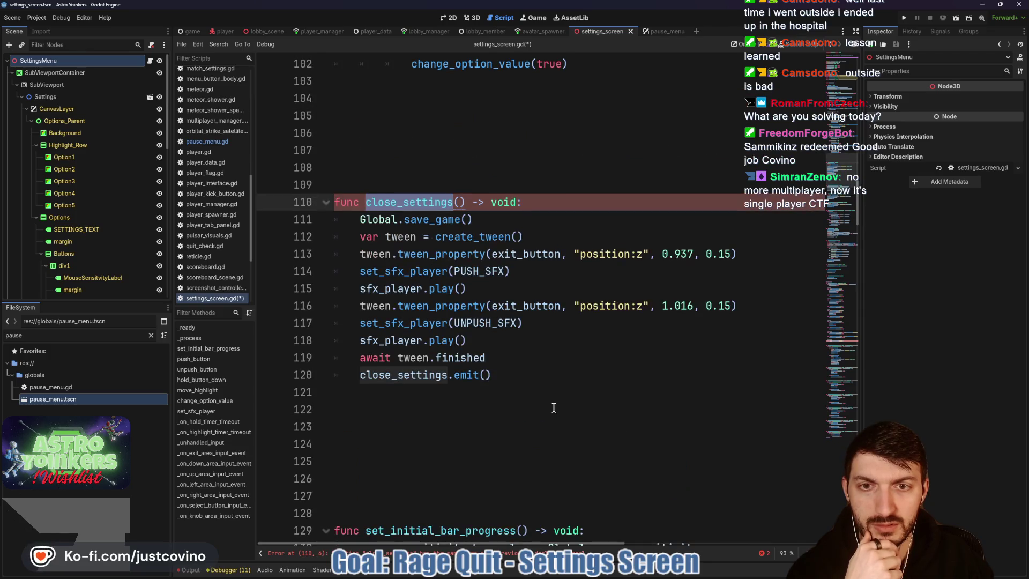
pyautogui.click(363, 202)
pyautogui.write('_')
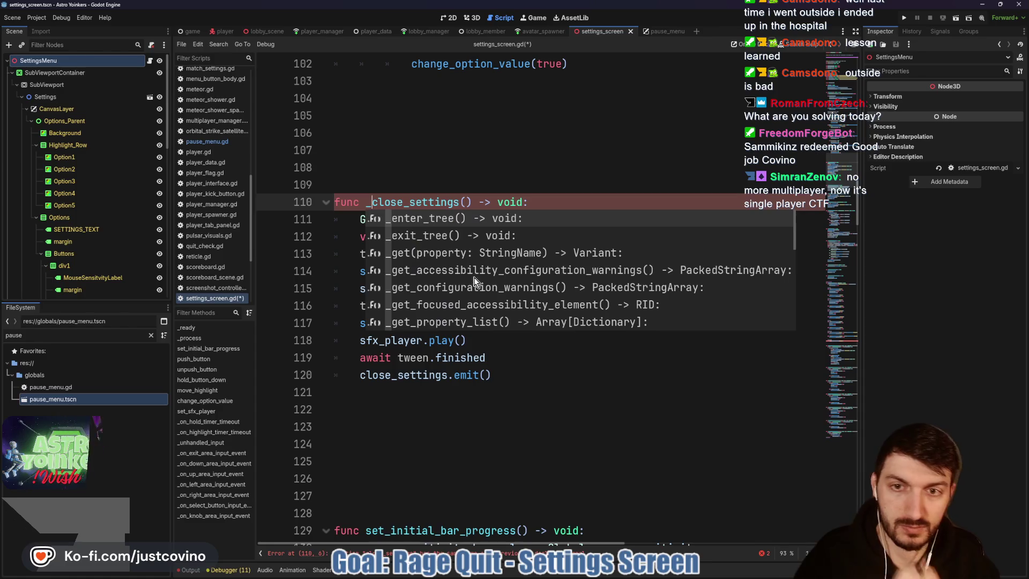
pyautogui.click(522, 392)
pyautogui.scroll(8, 507, 247)
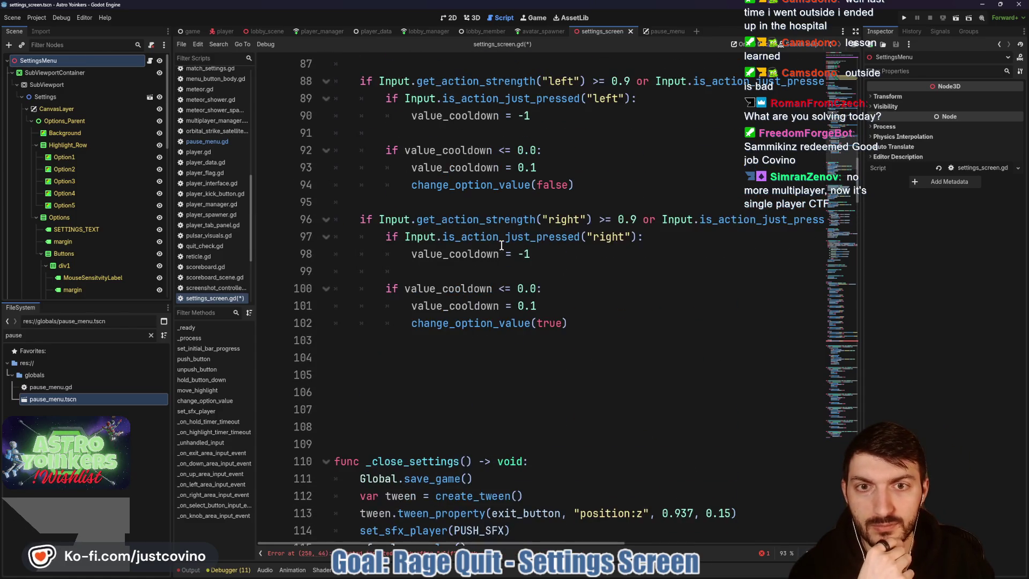
# - Replace the toggle_pause calls on lines 60 and 63 with _close_settings()
pyautogui.scroll(-4, 507, 247)
pyautogui.scroll(10, 495, 280)
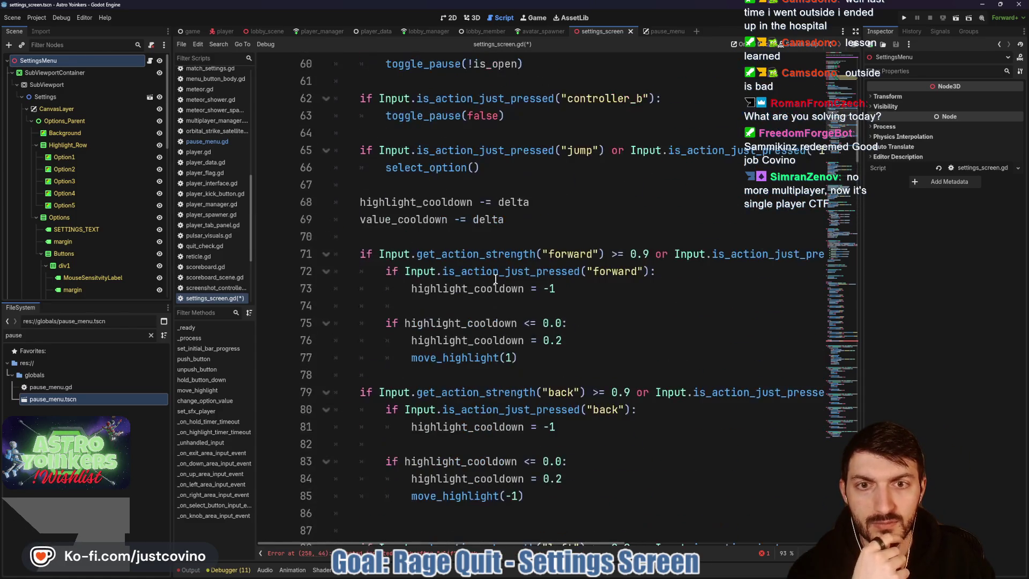
pyautogui.scroll(4, 495, 279)
pyautogui.moveTo(523, 271); pyautogui.dragTo(384, 273)
pyautogui.write('_cl')
pyautogui.press('Return')
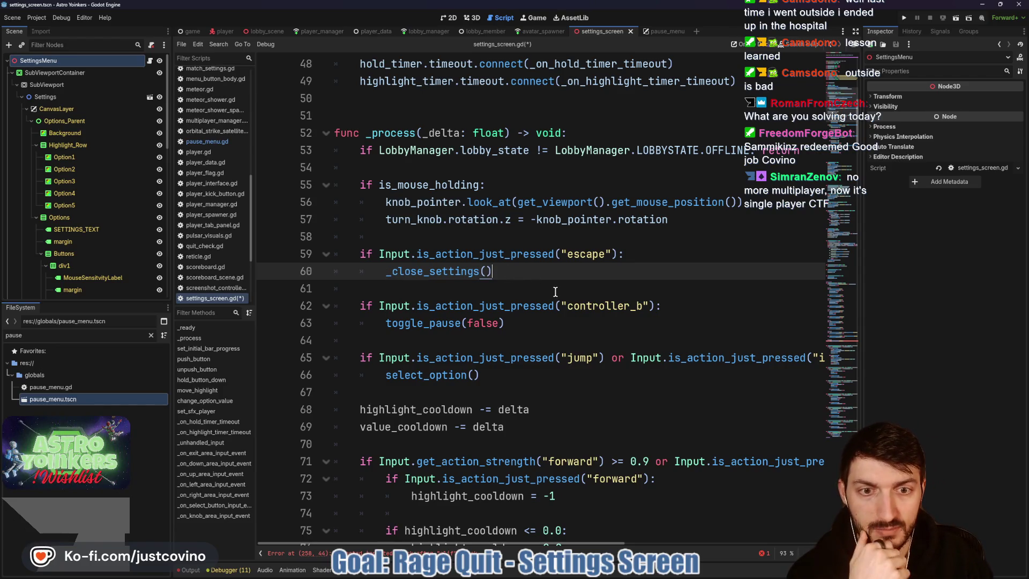
pyautogui.scroll(-1, 555, 292)
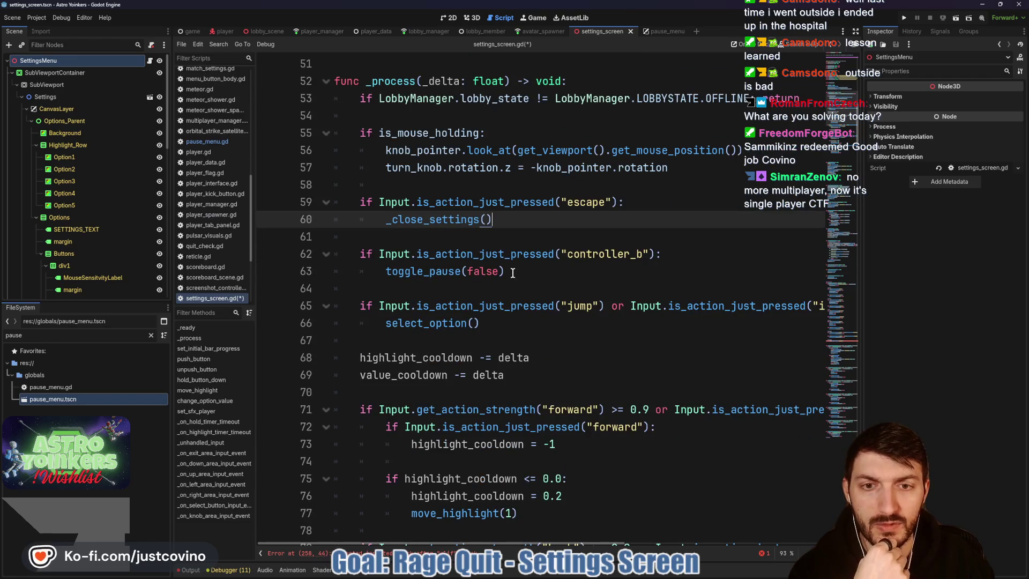
pyautogui.moveTo(513, 273); pyautogui.dragTo(387, 271)
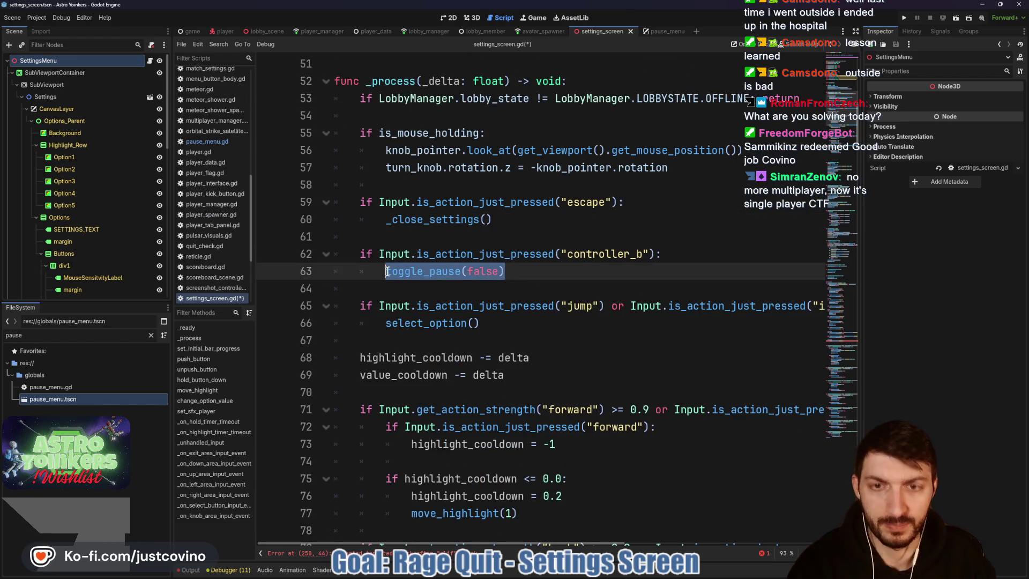
pyautogui.write('_close')
pyautogui.press('Return')
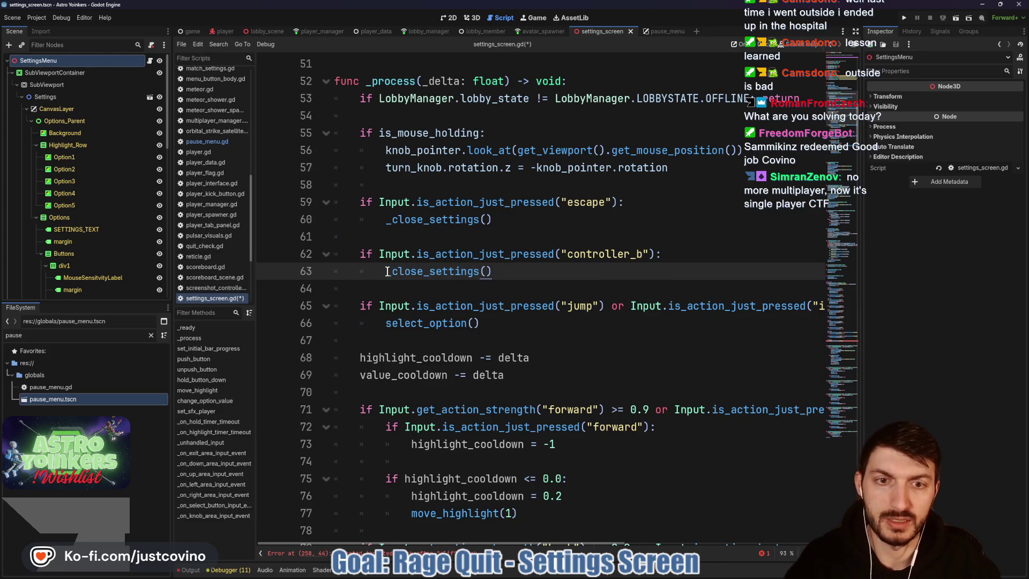
# - Jump to the reported error at line 258 and place the caret under the empty escape branch
pyautogui.scroll(-15, 520, 311)
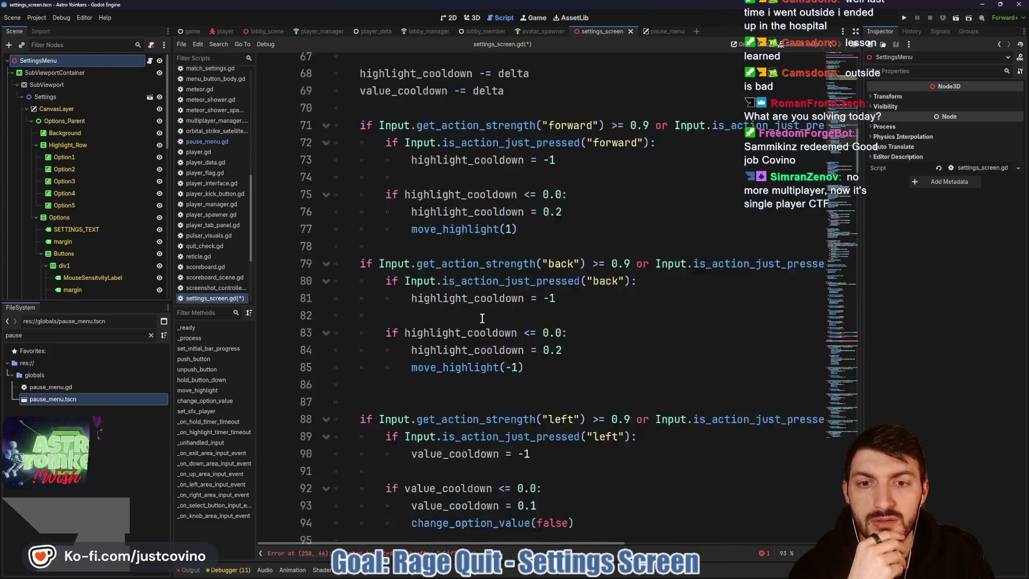
pyautogui.scroll(-7, 480, 315)
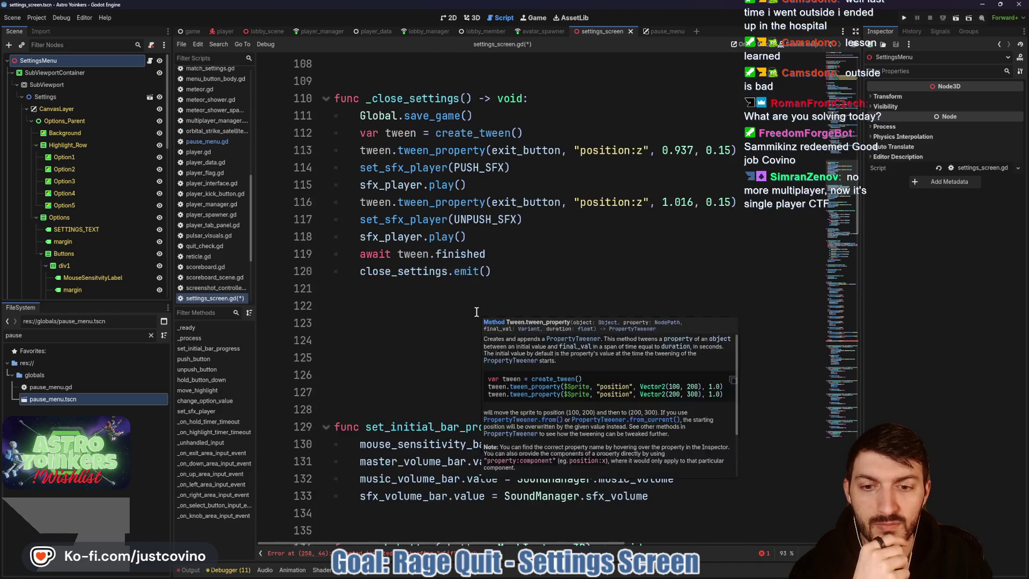
pyautogui.scroll(-2, 535, 243)
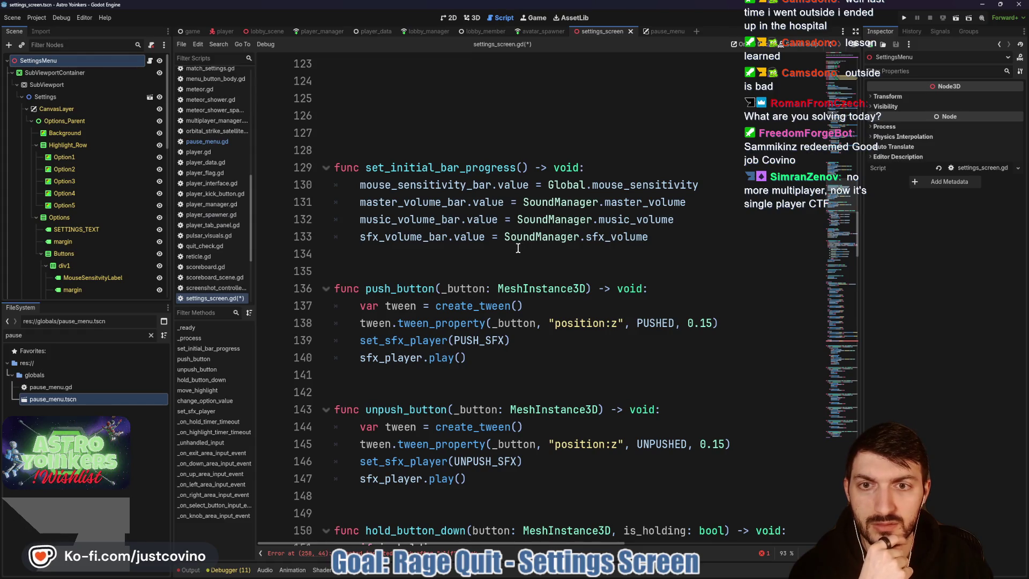
pyautogui.scroll(1, 504, 259)
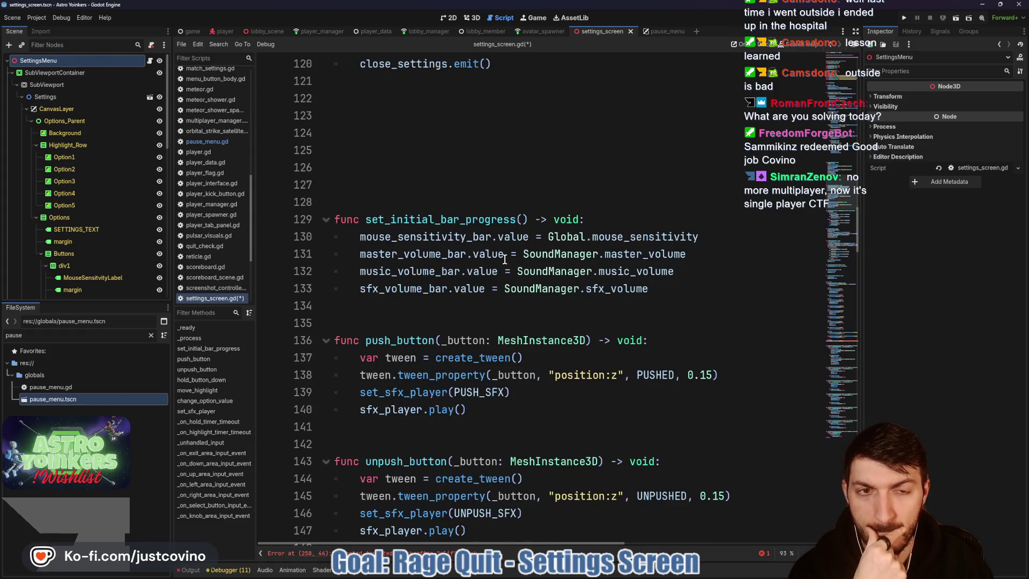
pyautogui.scroll(17, 504, 259)
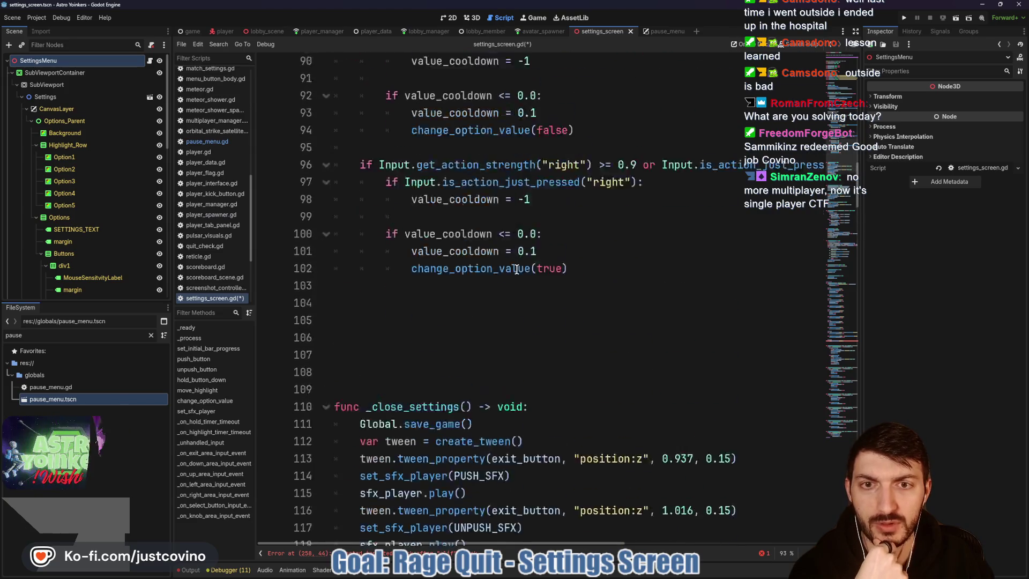
pyautogui.scroll(14, 517, 272)
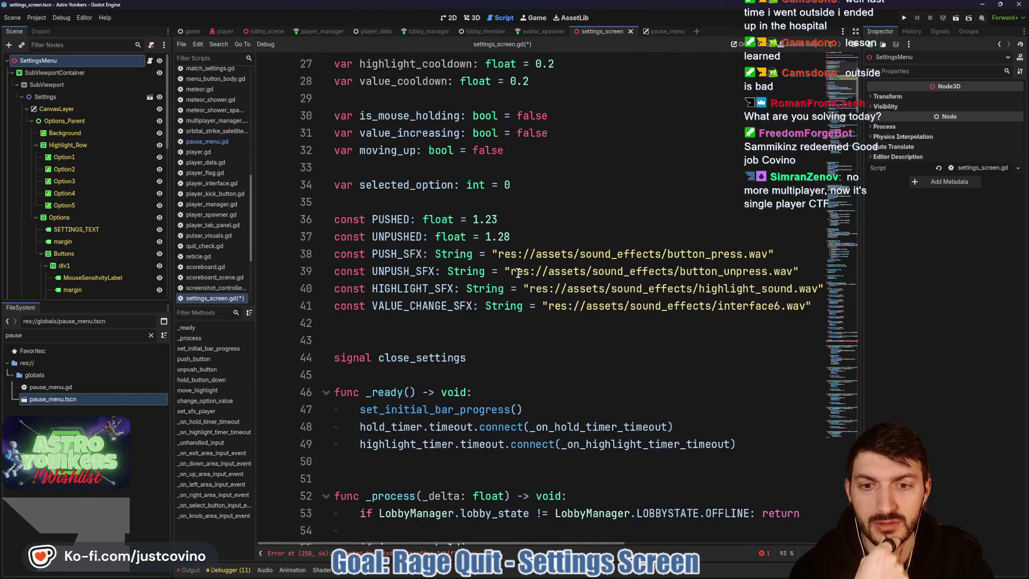
pyautogui.scroll(-1, 517, 272)
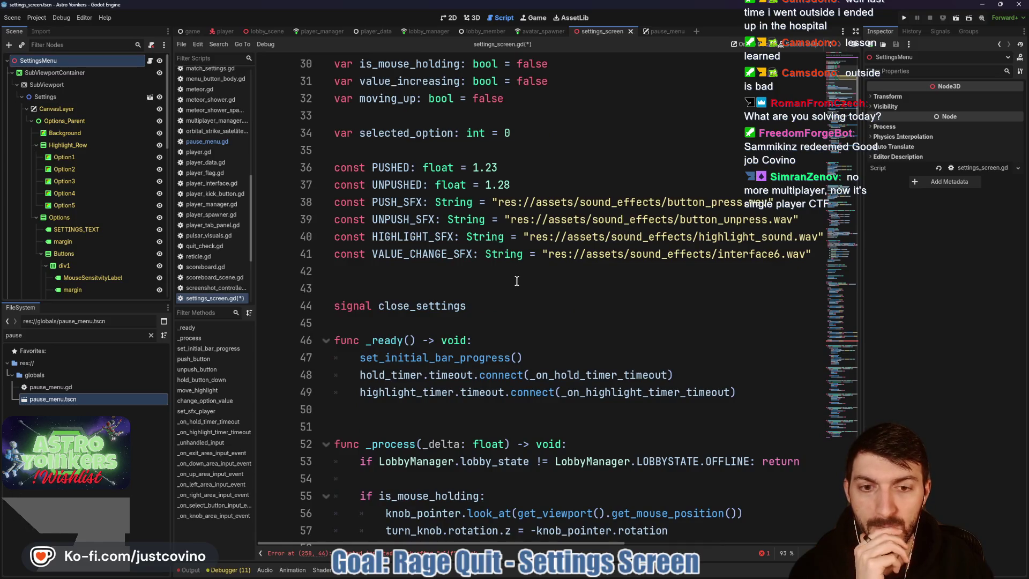
pyautogui.click(359, 376)
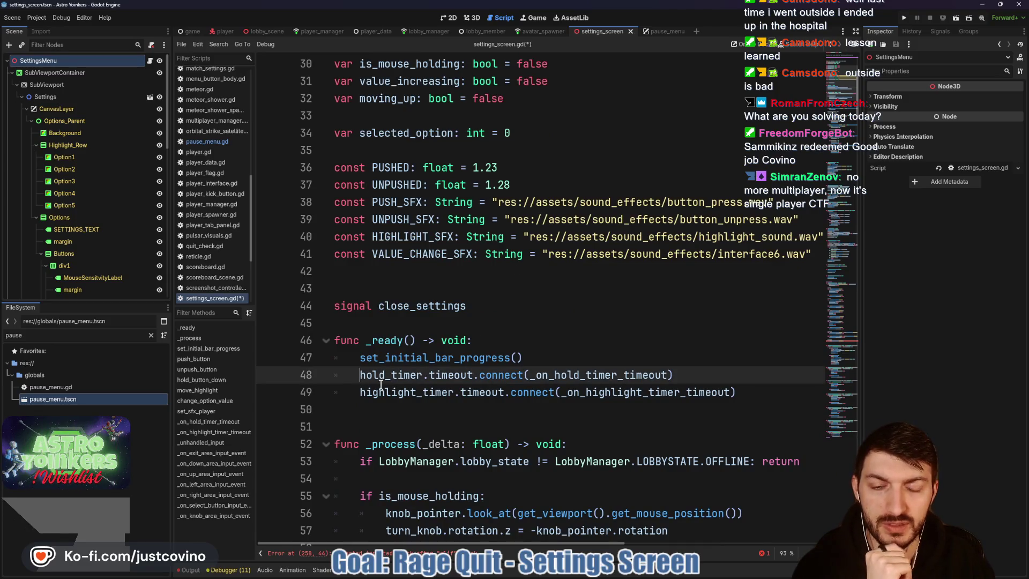
pyautogui.click(289, 552)
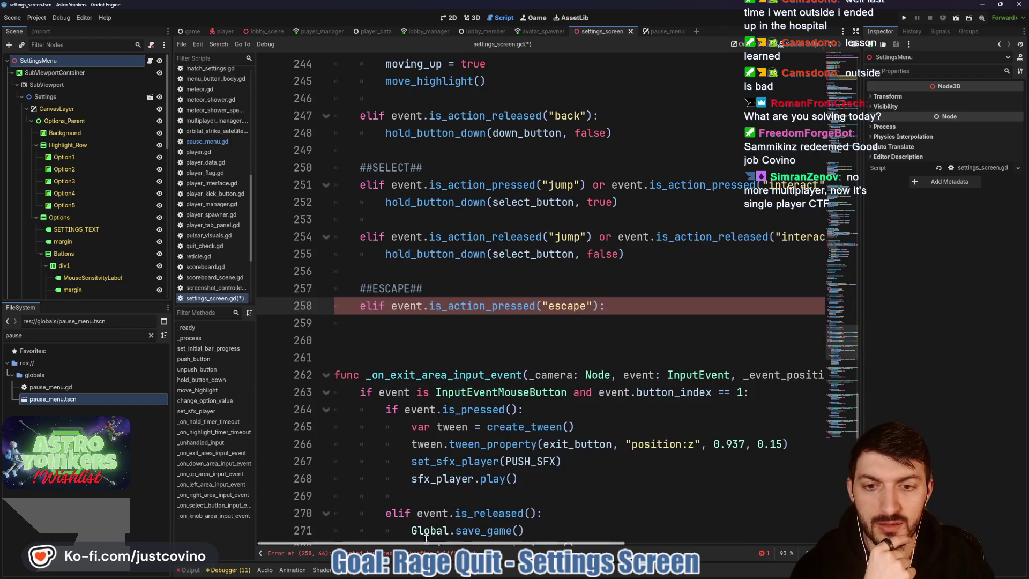
pyautogui.click(455, 329)
# - Add pass on line 259 as the escape branch body
pyautogui.write('pass')
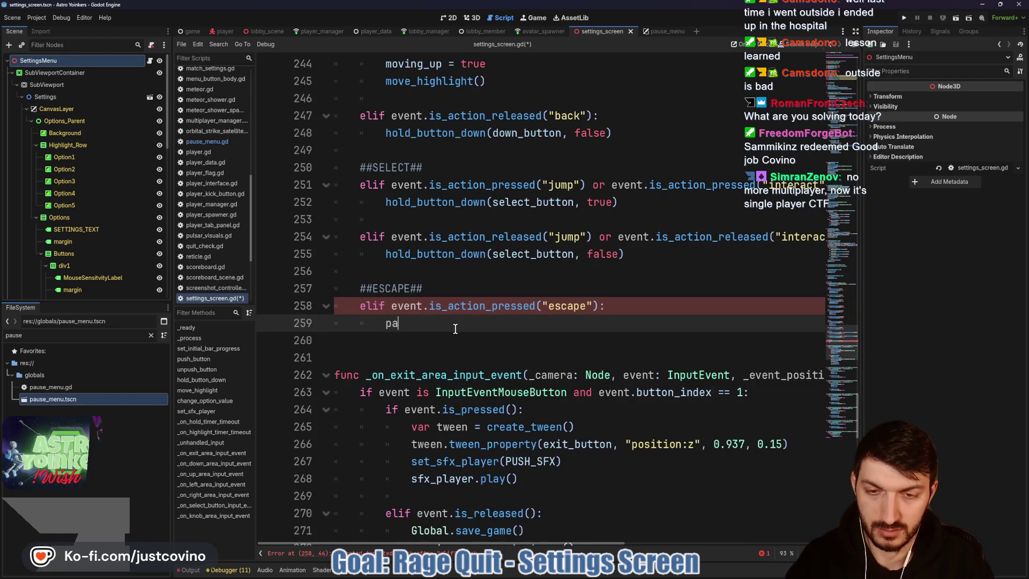
pyautogui.scroll(4, 460, 375)
pyautogui.scroll(5, 460, 381)
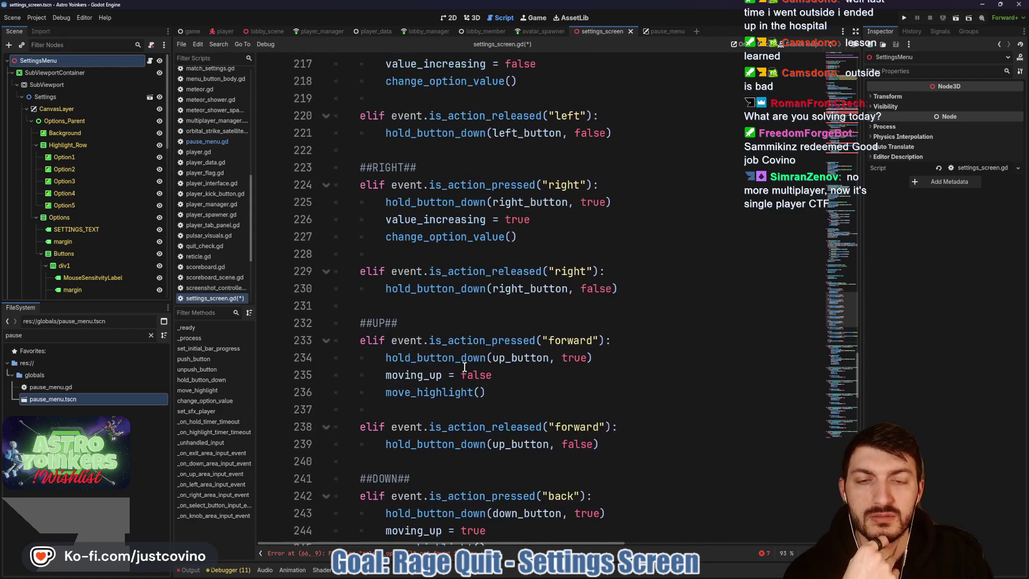
pyautogui.scroll(4, 460, 364)
pyautogui.scroll(8, 461, 364)
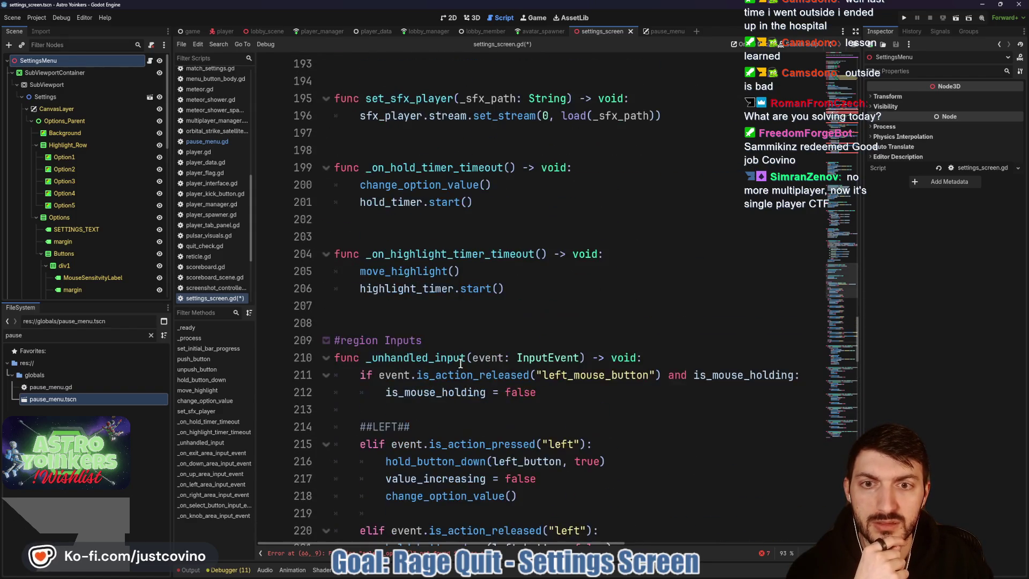
pyautogui.scroll(5, 461, 364)
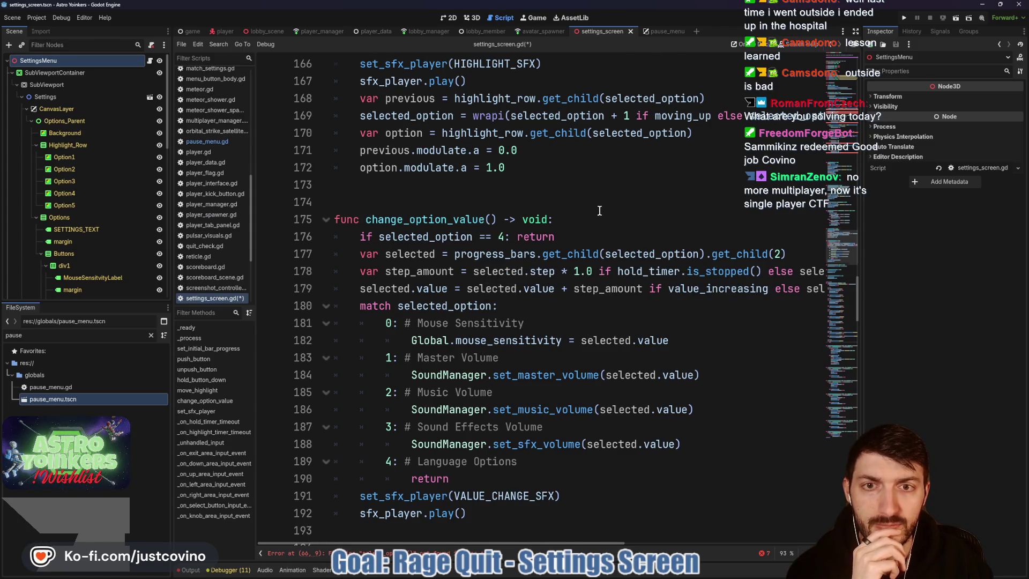
# - Review the change_option_value call on line 94 and the function's definition
pyautogui.scroll(20, 600, 211)
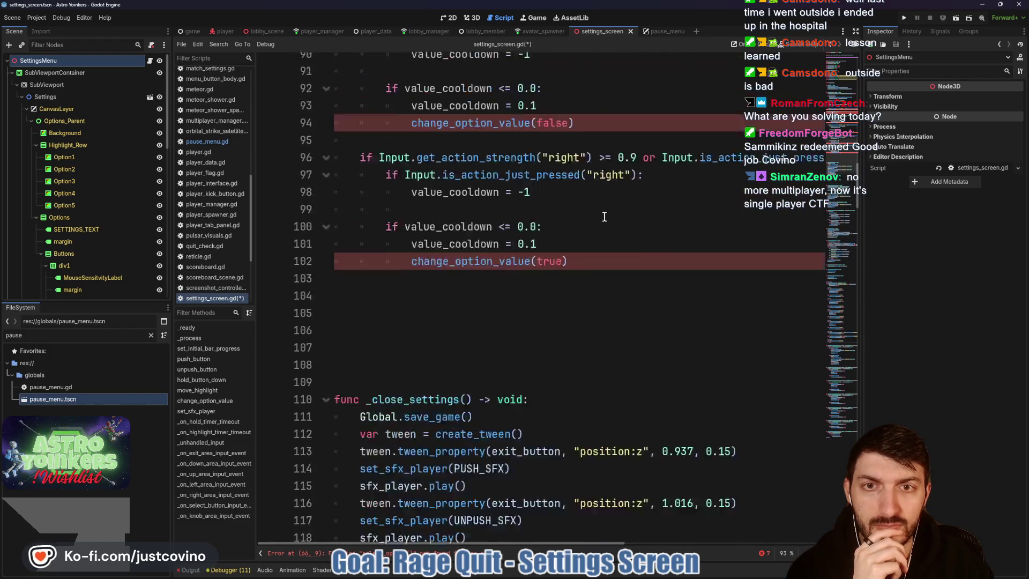
pyautogui.scroll(6, 603, 217)
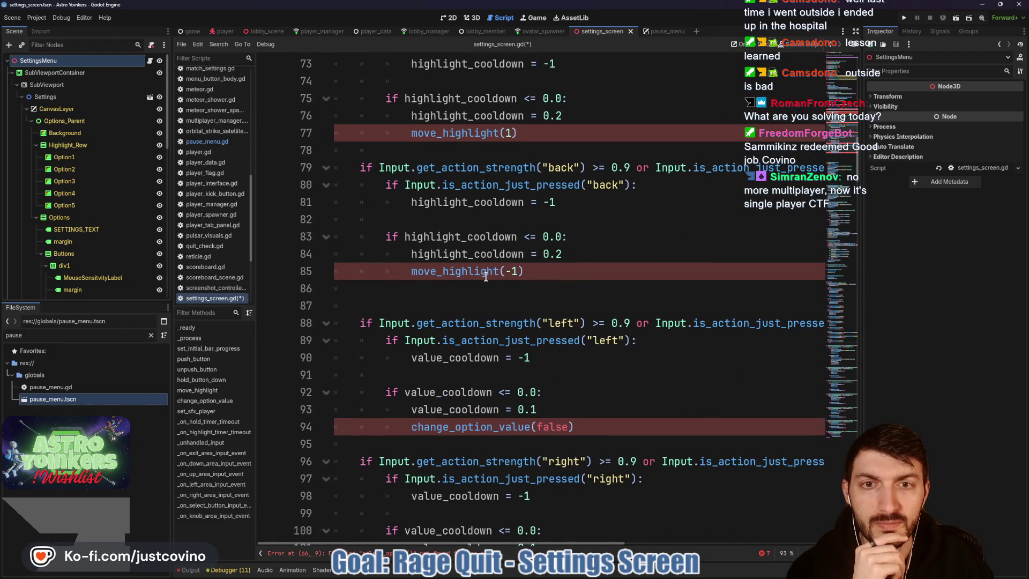
pyautogui.scroll(-3, 485, 271)
pyautogui.doubleClick(485, 270)
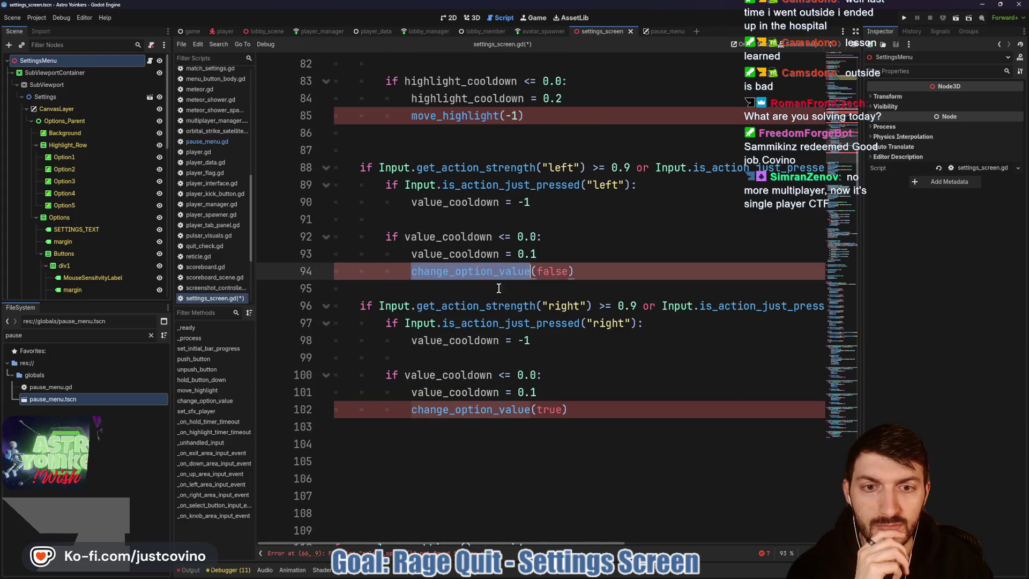
pyautogui.scroll(-3, 600, 306)
pyautogui.scroll(-20, 600, 306)
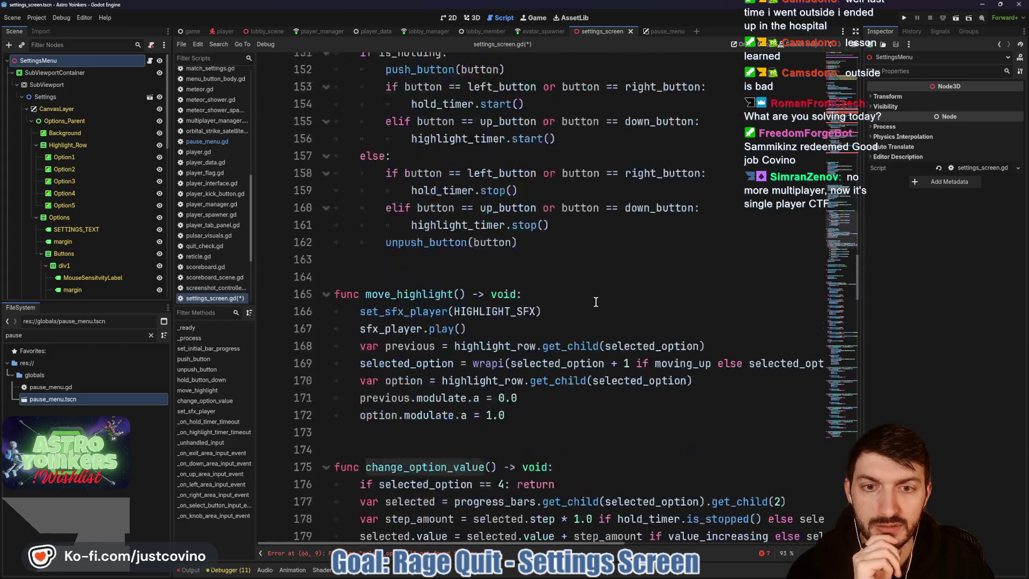
pyautogui.scroll(3, 593, 302)
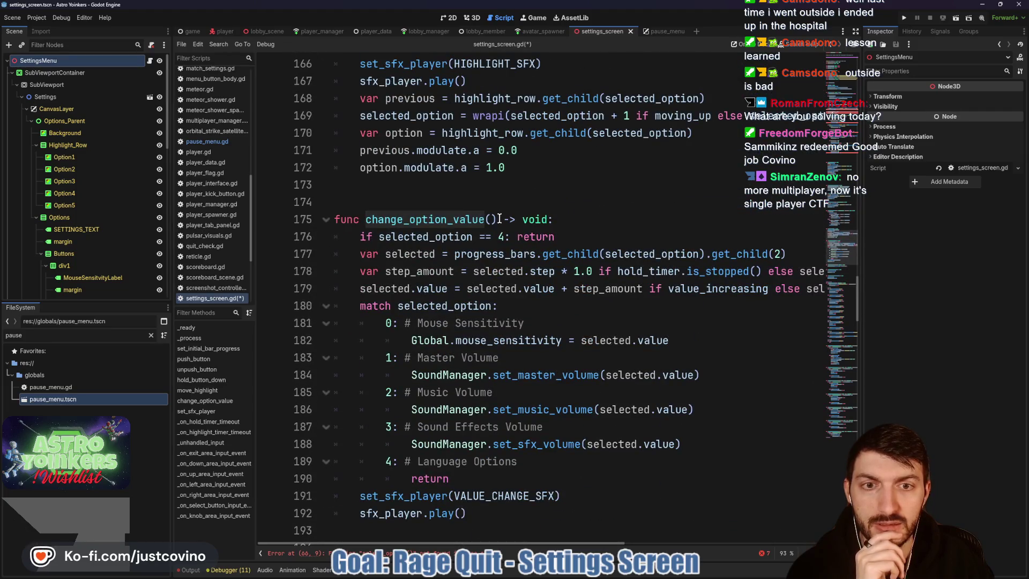
pyautogui.click(659, 31)
# - Look over pause_menu.gd's change_option_value call on line 77 and its move_highlight and change_option_value functions
pyautogui.click(568, 255)
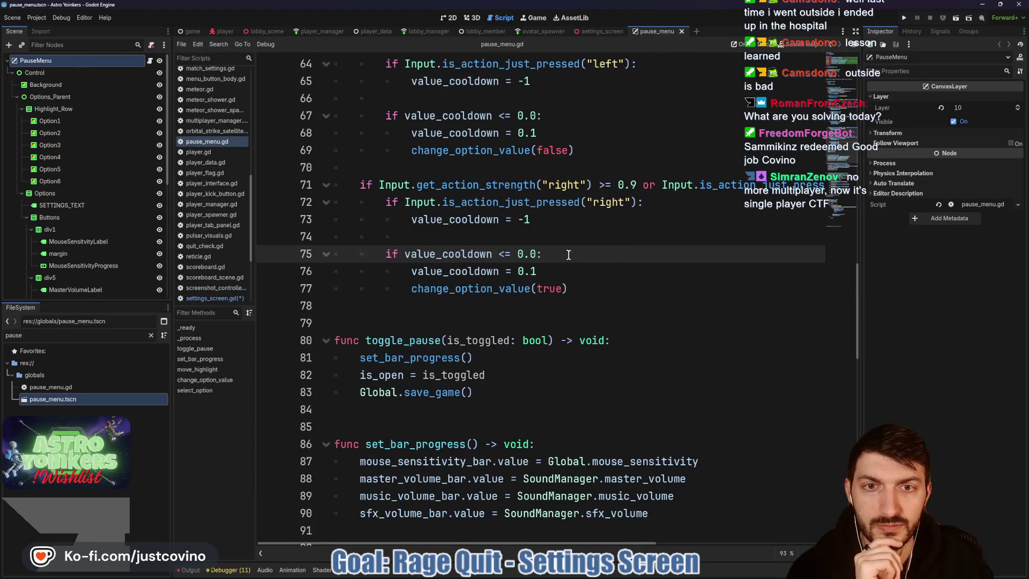
pyautogui.click(465, 292)
pyautogui.doubleClick(462, 290)
pyautogui.scroll(-10, 555, 286)
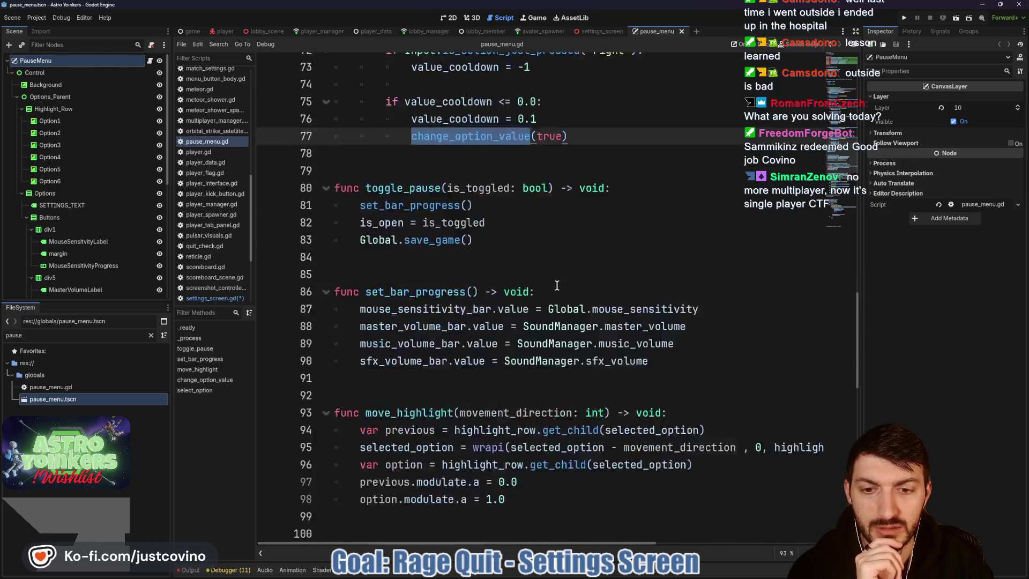
pyautogui.scroll(-1, 556, 286)
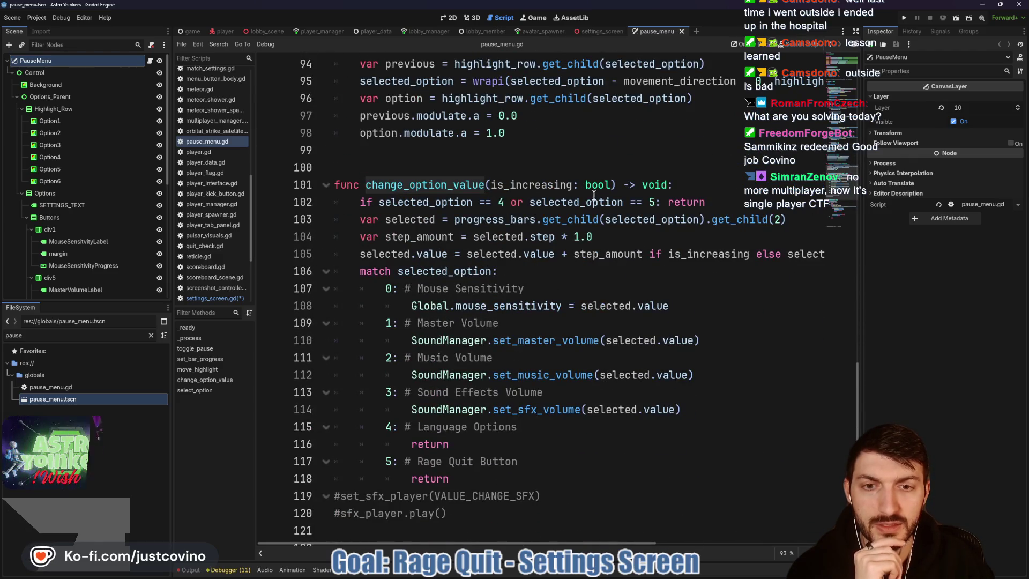
pyautogui.click(605, 31)
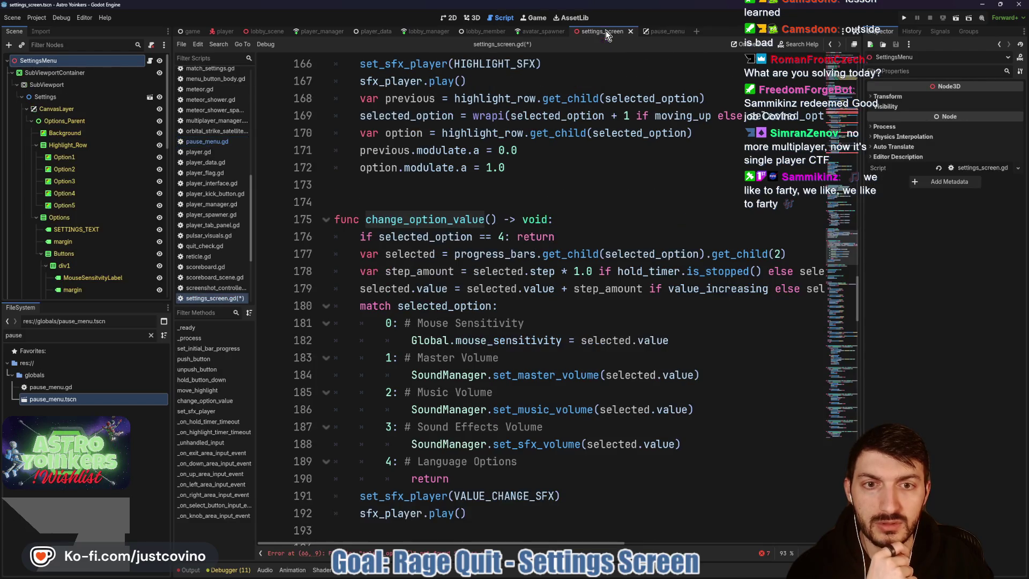
# - Give change_option_value an is_increasing: bool parameter and use it instead of value_increasing on line 179
pyautogui.click(491, 220)
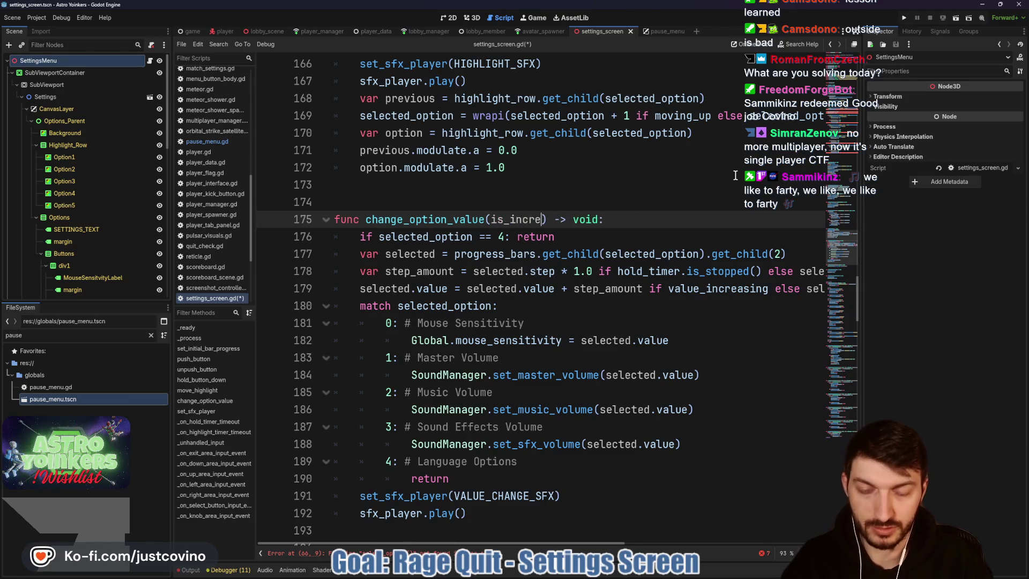
pyautogui.write('asing: bool')
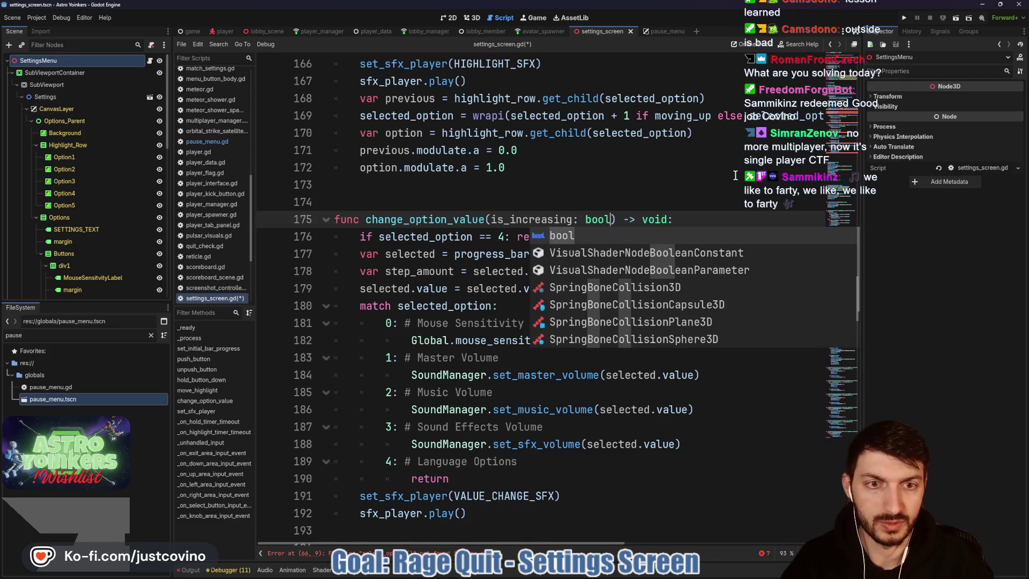
pyautogui.click(713, 212)
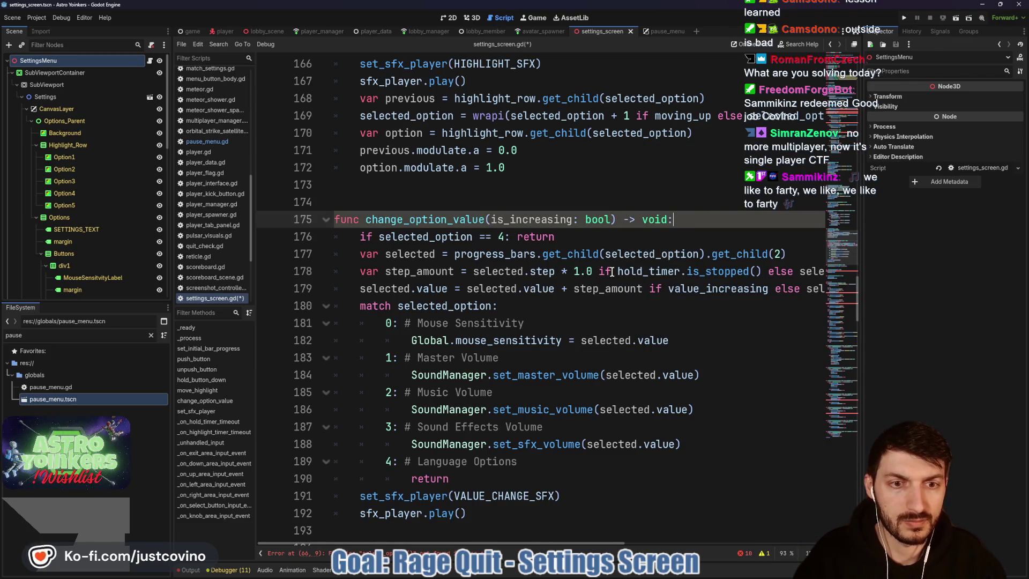
pyautogui.hscroll(3, 611, 272)
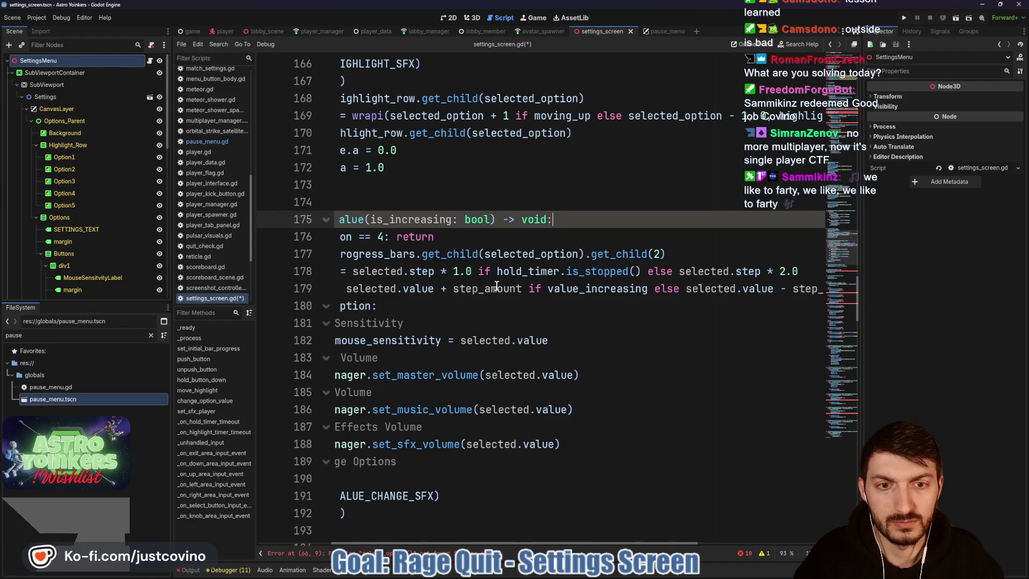
pyautogui.moveTo(550, 290); pyautogui.dragTo(647, 291)
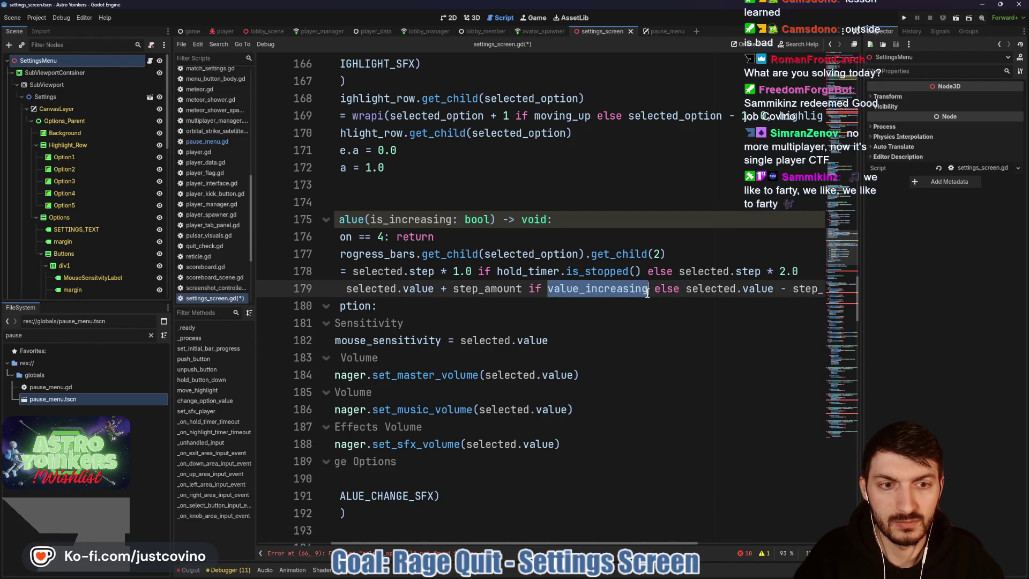
pyautogui.write('is_increasing')
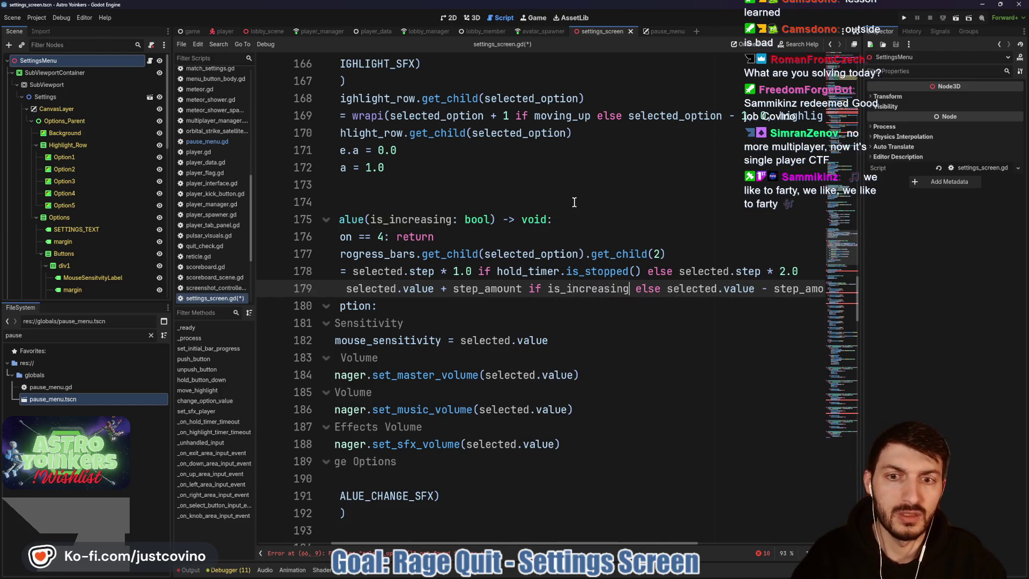
pyautogui.hscroll(-3, 594, 213)
# - Compare the edit against pause_menu.gd's change_option_value code
pyautogui.click(659, 32)
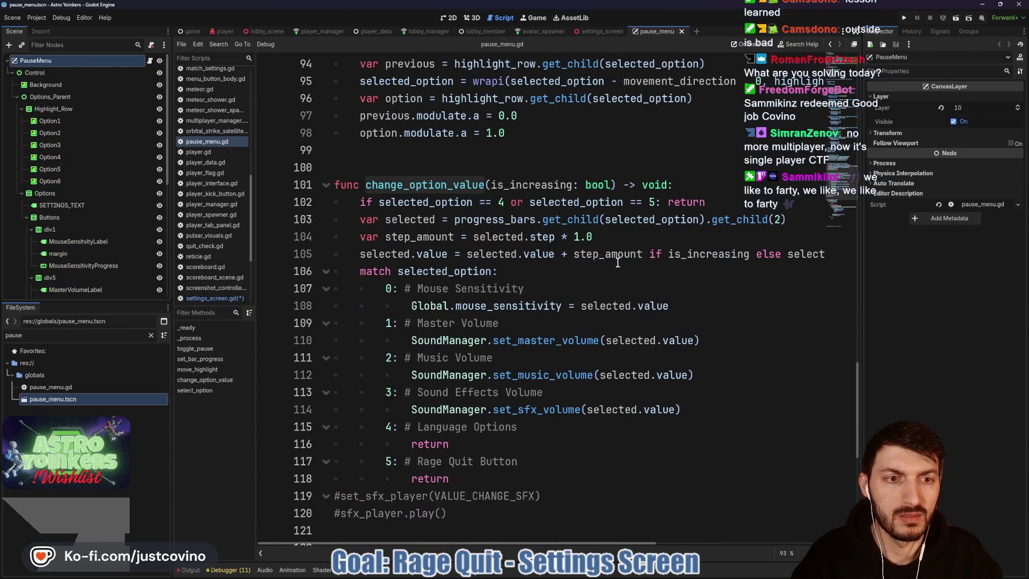
pyautogui.hscroll(3, 617, 263)
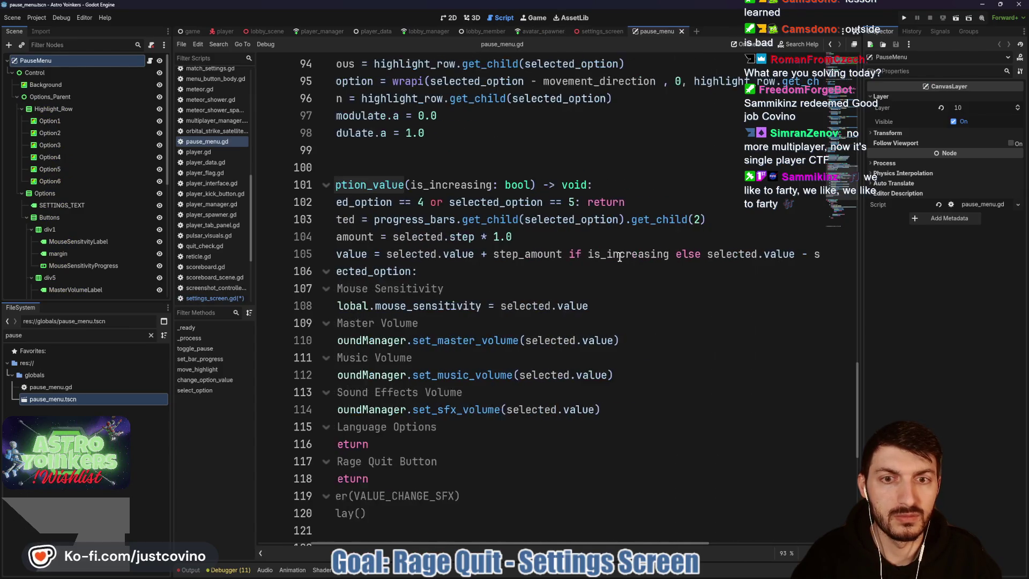
pyautogui.hscroll(-2, 616, 256)
pyautogui.hscroll(4, 617, 259)
pyautogui.hscroll(-5, 617, 258)
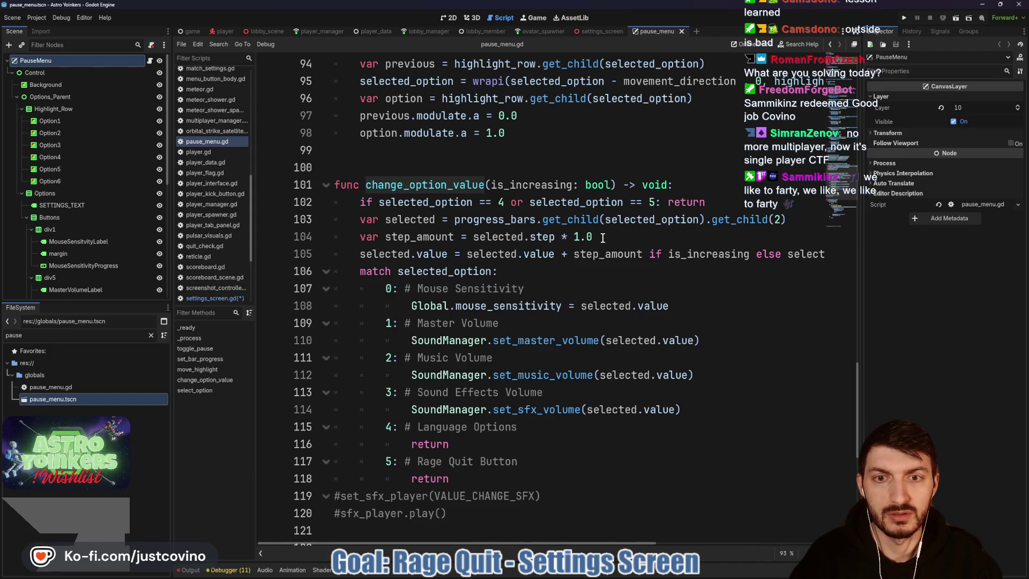
pyautogui.click(597, 31)
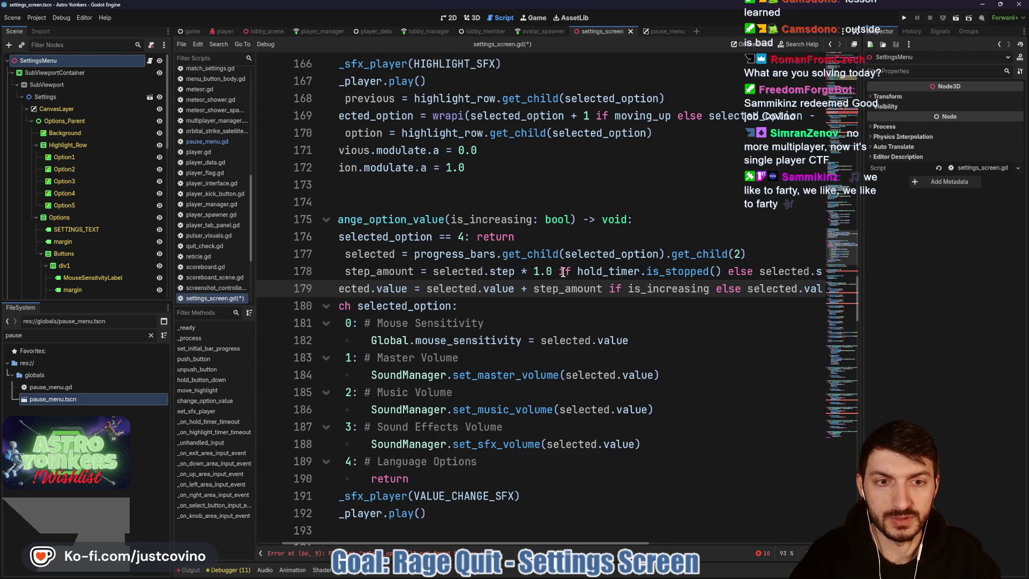
# - Delete the hold-timer doubling clause on line 178, leaving step_amount as selected.step * 1.0, and save
pyautogui.moveTo(559, 271); pyautogui.dragTo(821, 272)
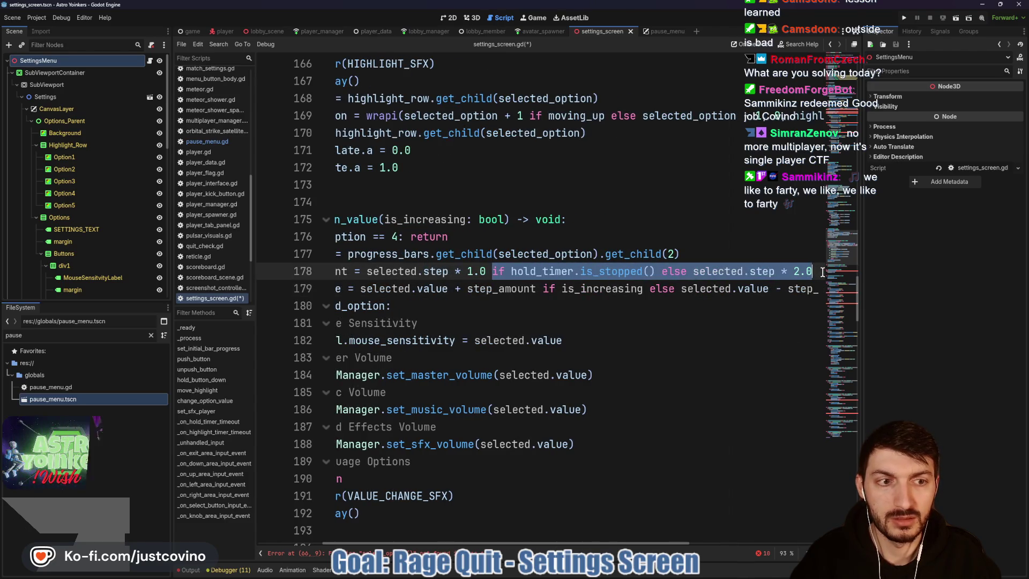
pyautogui.press('BackSpace')
pyautogui.hscroll(-5, 697, 300)
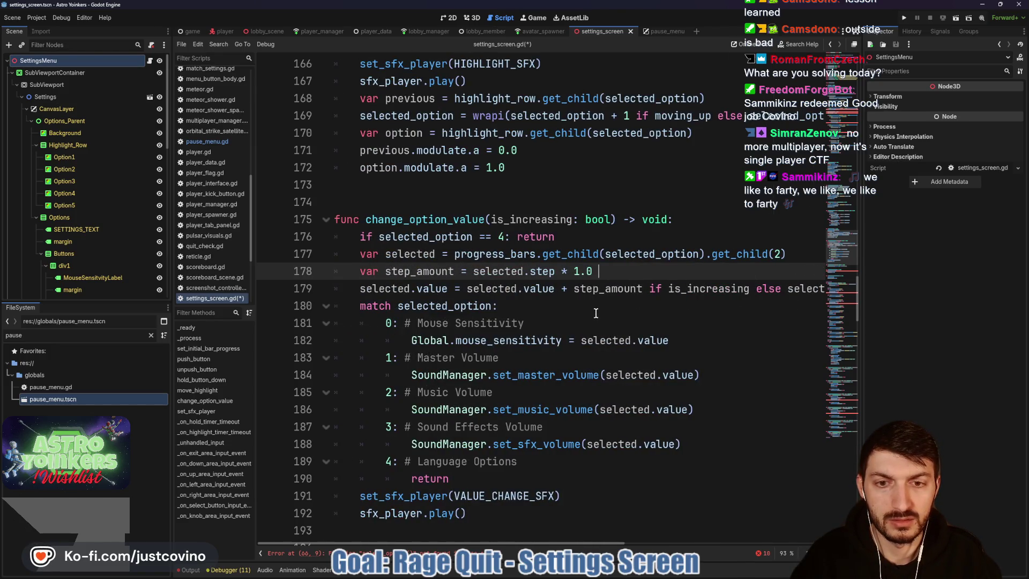
pyautogui.hotkey('ctrl', 's')
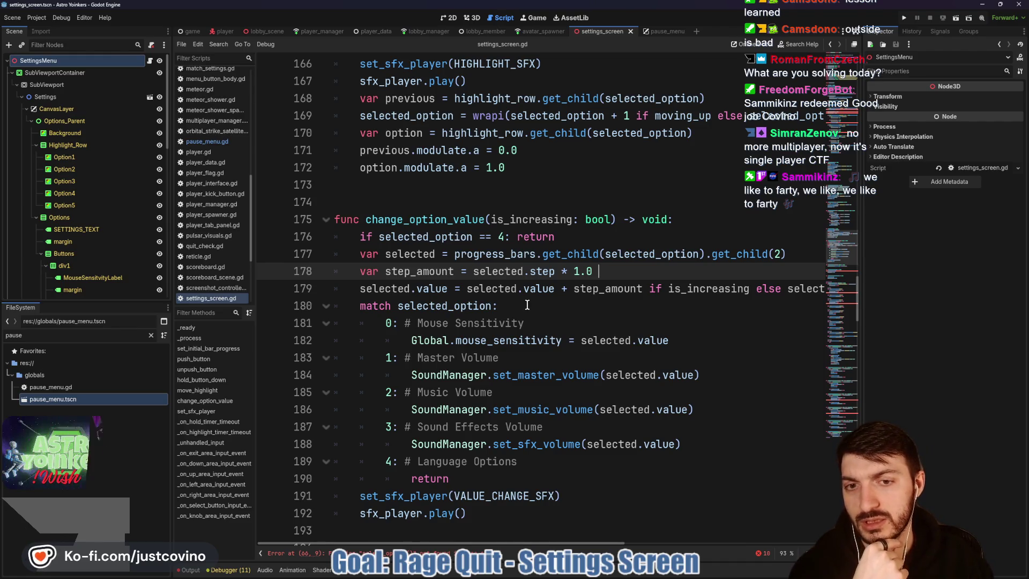
# - Scroll through settings_screen.gd to review its current code
pyautogui.click(590, 304)
pyautogui.scroll(-1, 527, 304)
pyautogui.scroll(-3, 551, 289)
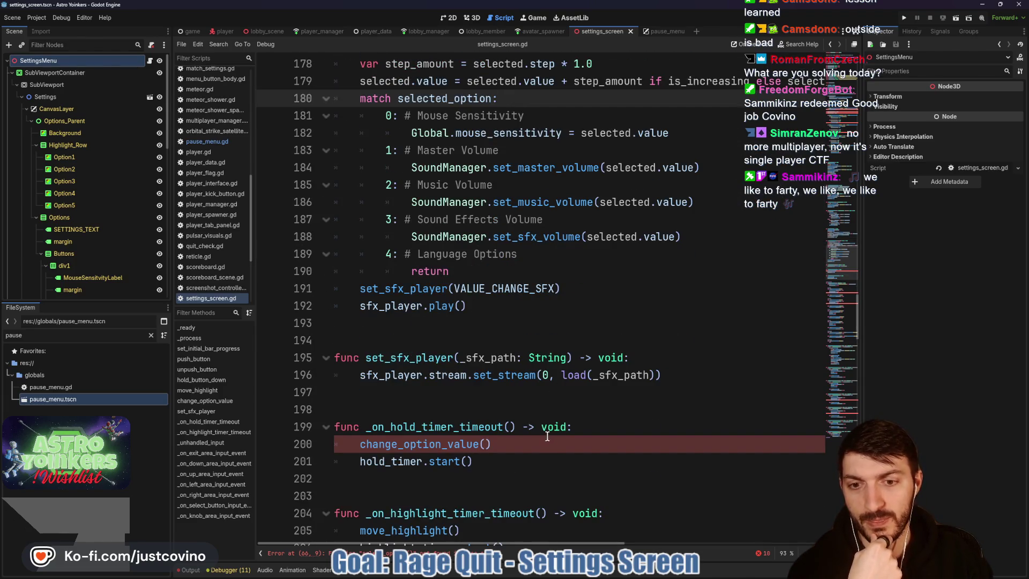
pyautogui.scroll(1, 496, 453)
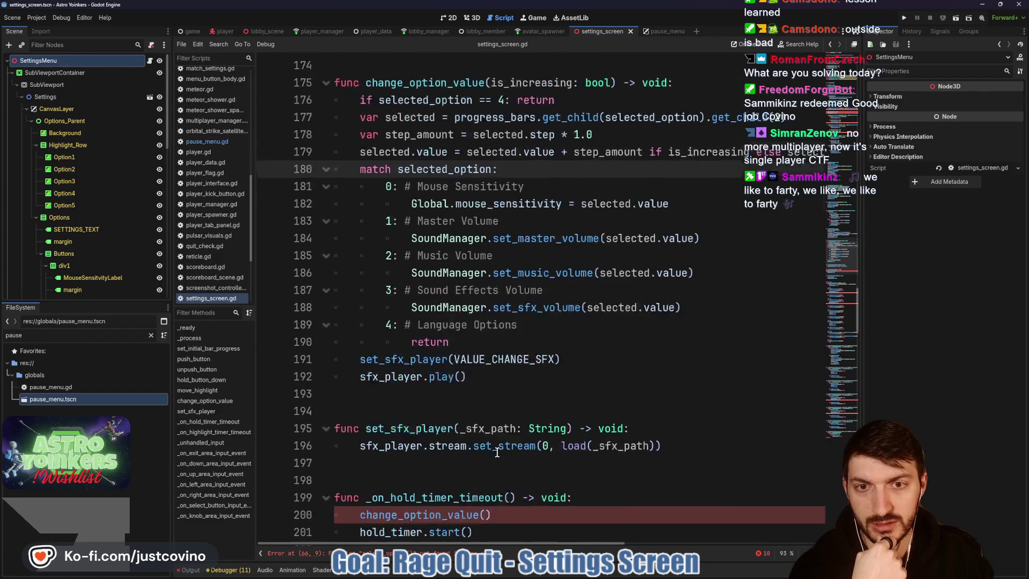
pyautogui.scroll(2, 496, 452)
pyautogui.scroll(2, 471, 235)
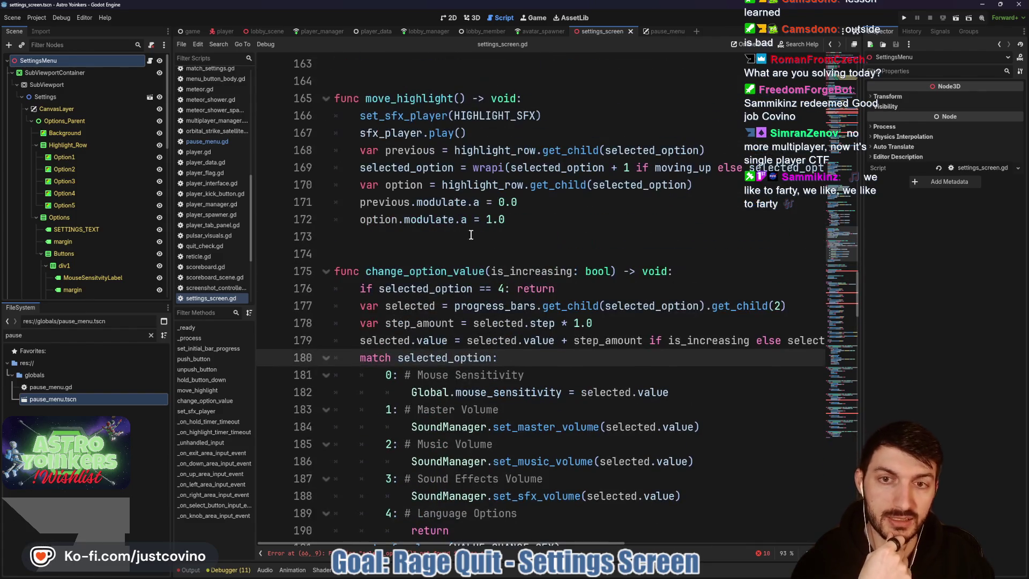
pyautogui.click(442, 259)
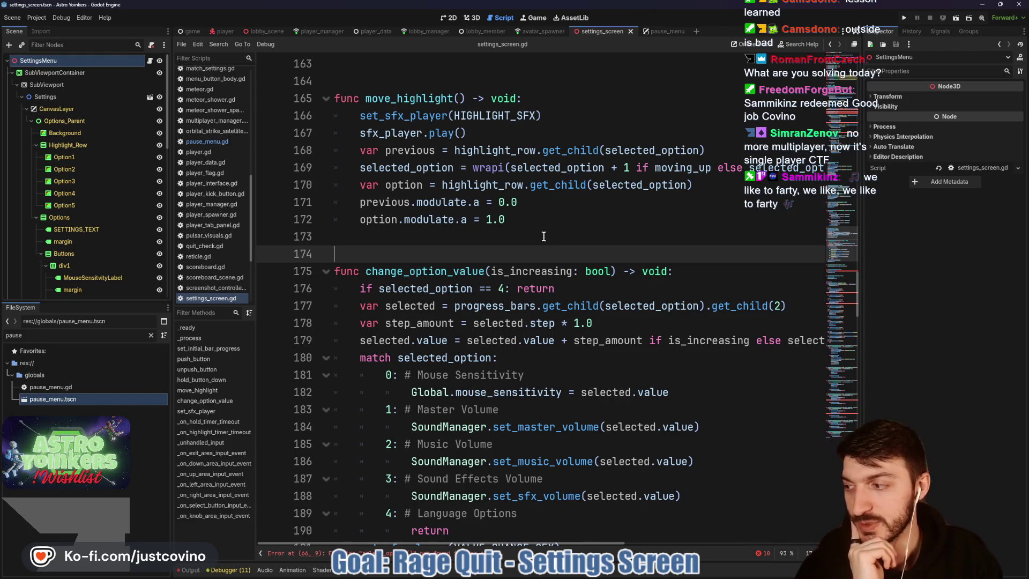
# - Review pause_menu.gd's highlight and option-value code for comparison
pyautogui.click(657, 31)
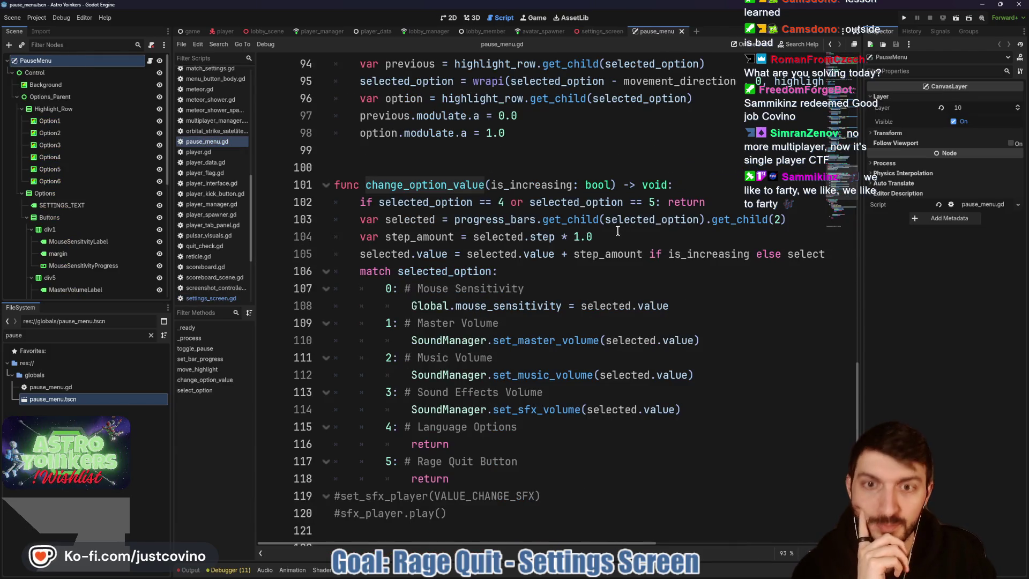
pyautogui.scroll(-4, 618, 230)
pyautogui.scroll(-1, 607, 259)
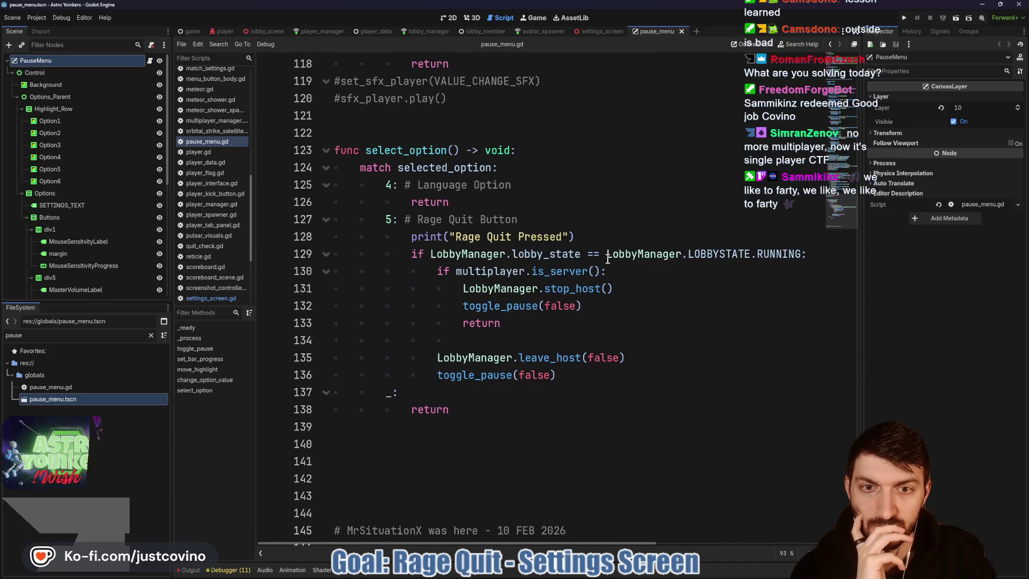
pyautogui.scroll(5, 607, 259)
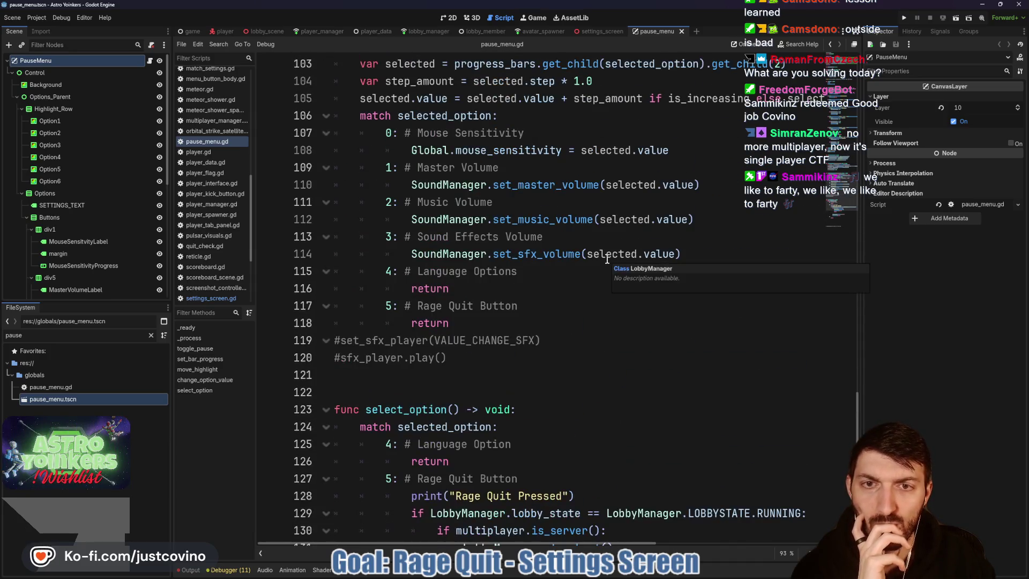
pyautogui.scroll(-3, 607, 259)
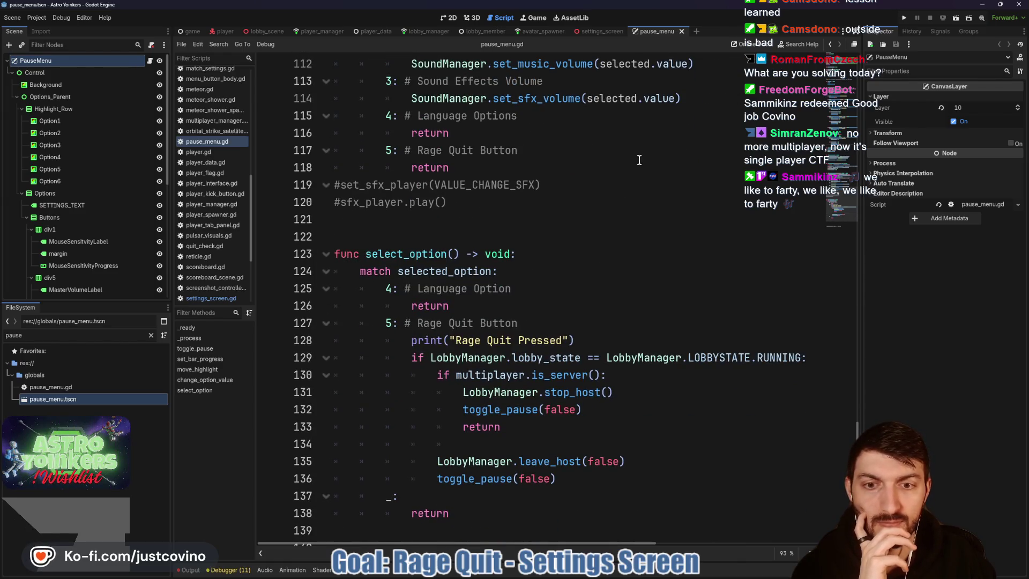
# - Recheck settings_screen.gd, then bring pause_menu.gd back up for reference
pyautogui.click(604, 30)
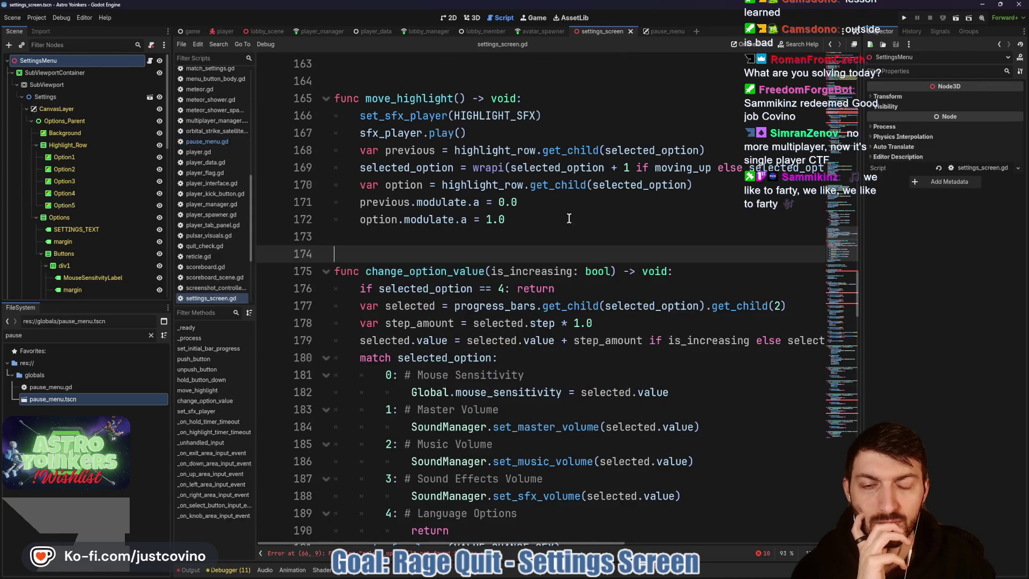
pyautogui.scroll(12, 569, 218)
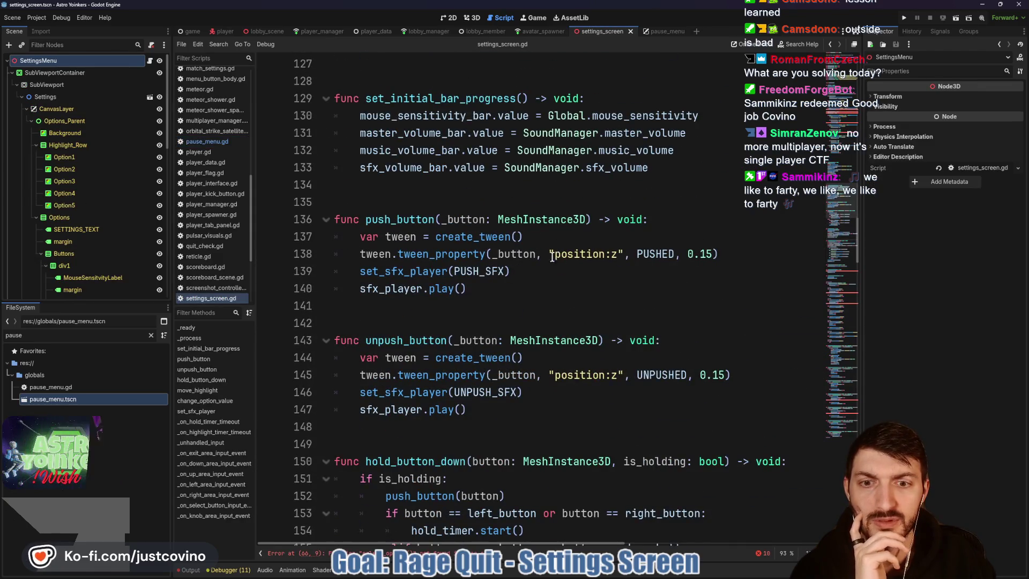
pyautogui.scroll(2, 471, 332)
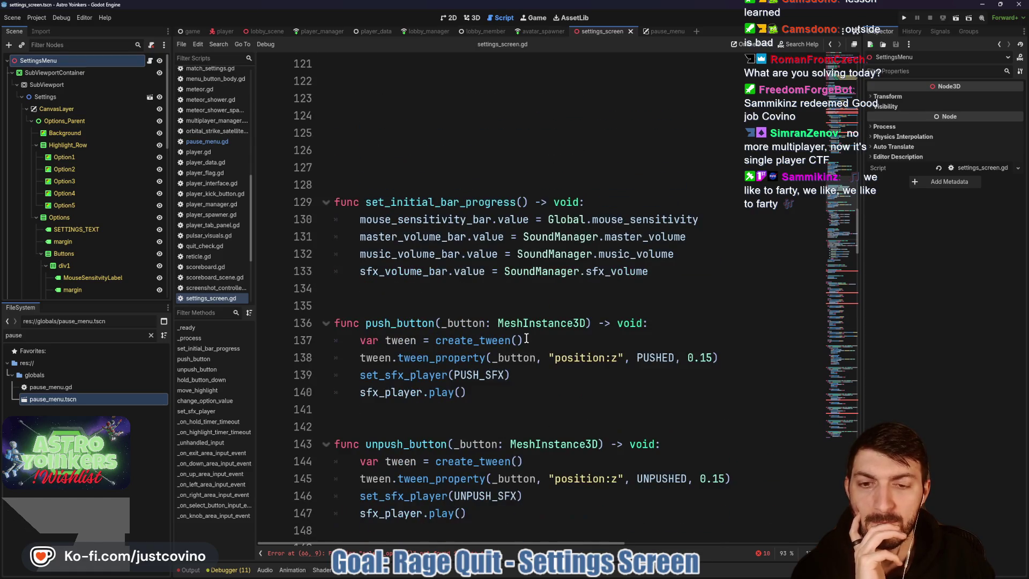
pyautogui.scroll(12, 526, 339)
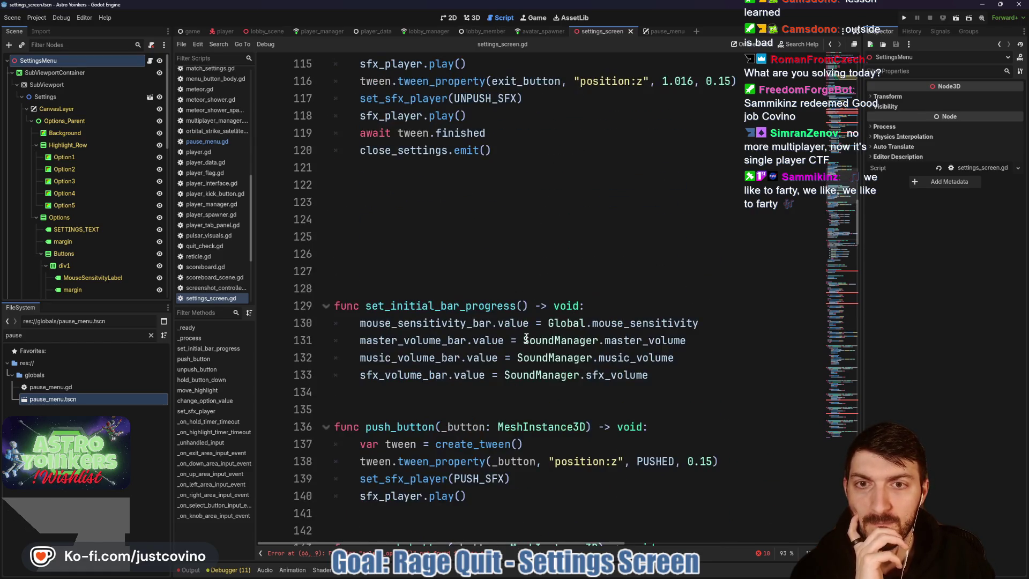
pyautogui.scroll(10, 527, 339)
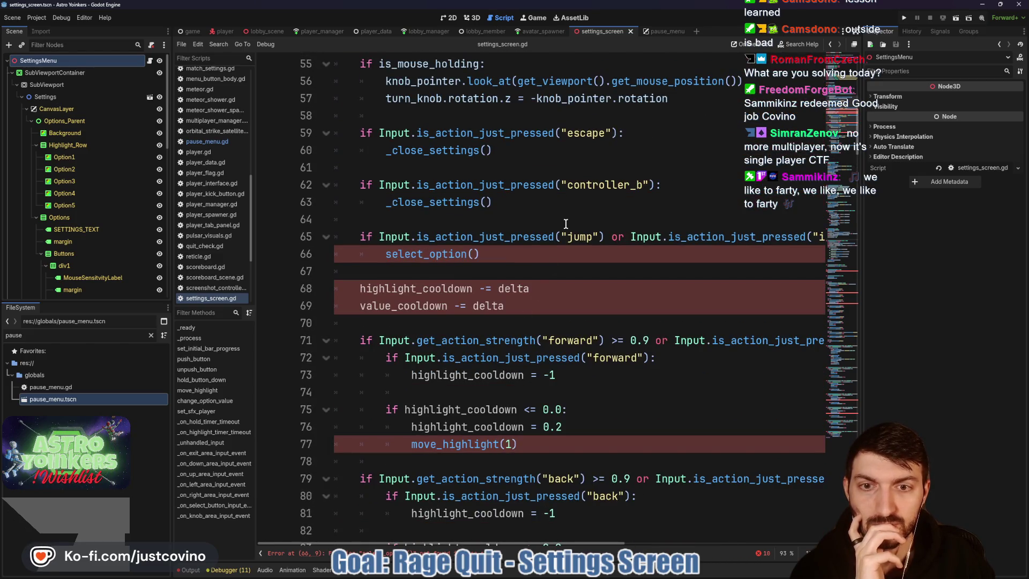
pyautogui.scroll(-19, 455, 449)
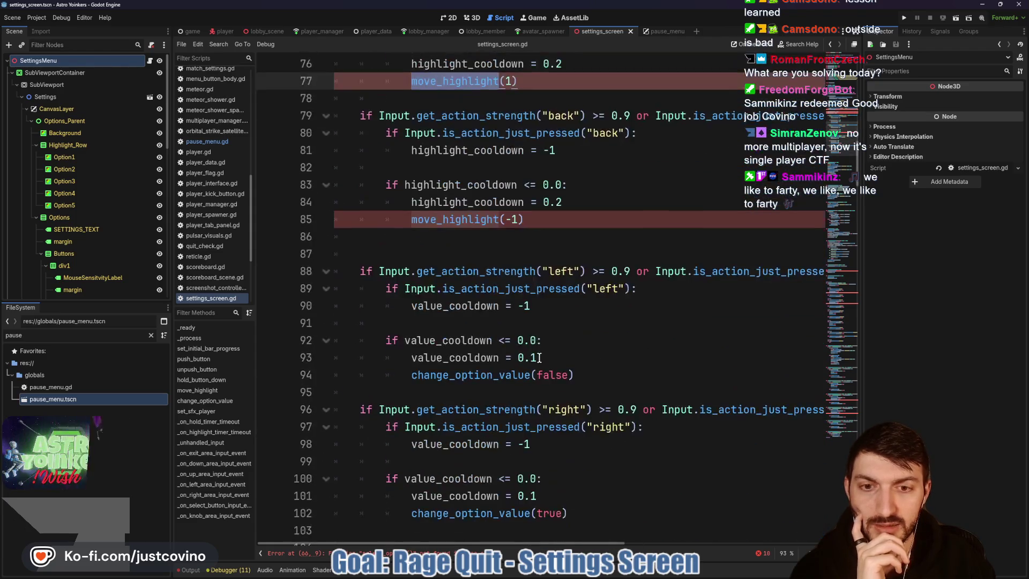
pyautogui.scroll(-14, 539, 358)
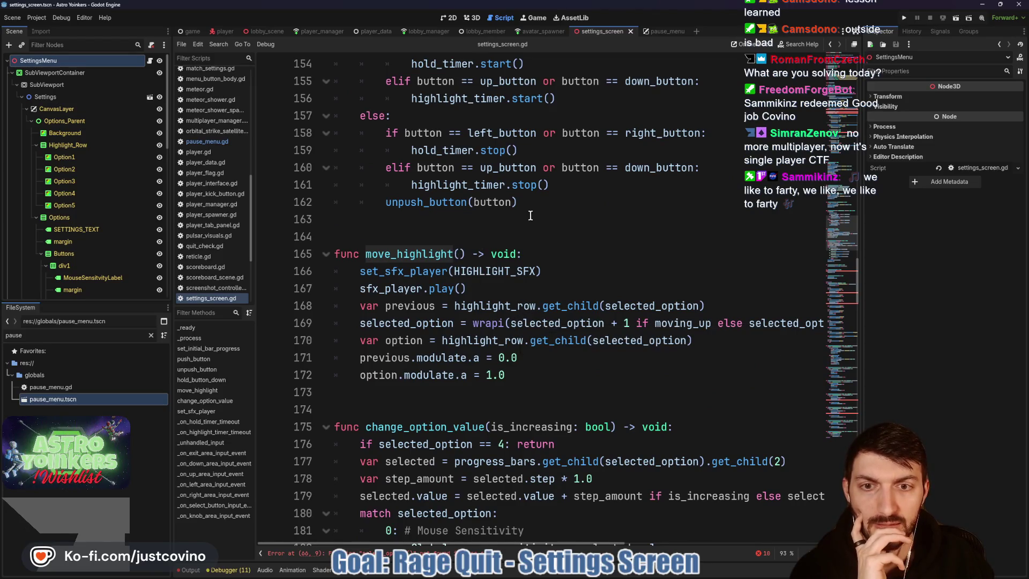
pyautogui.click(648, 31)
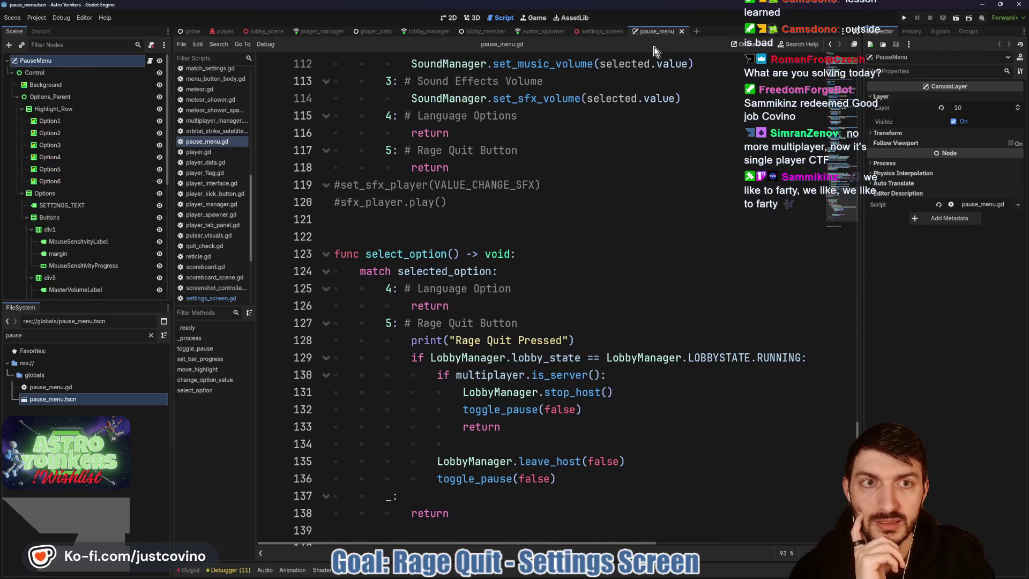
# - Inspect pause_menu.gd's move_highlight(movement_direction: int) wrapi line, then go back to settings_screen.gd
pyautogui.scroll(10, 512, 241)
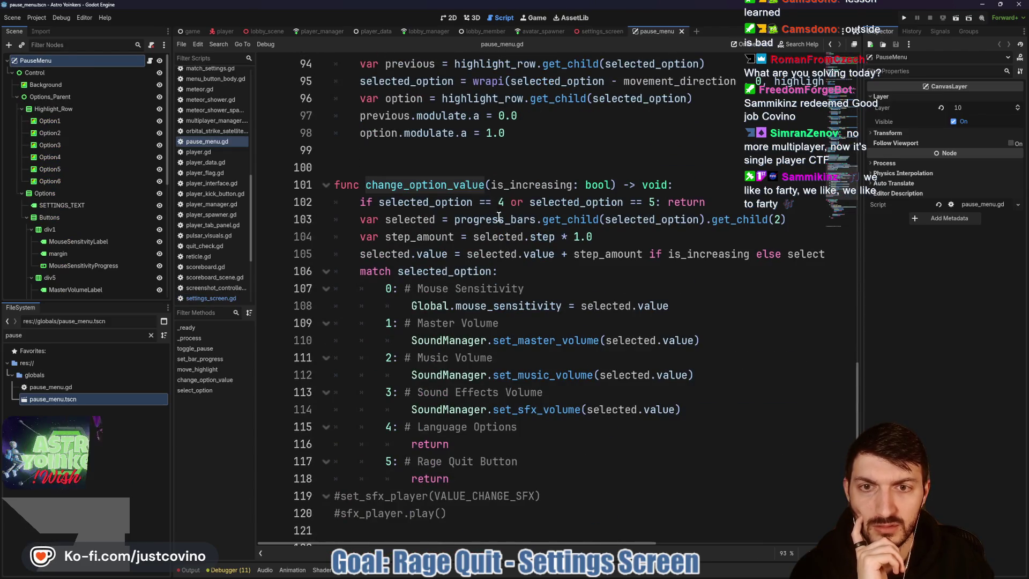
pyautogui.scroll(3, 496, 234)
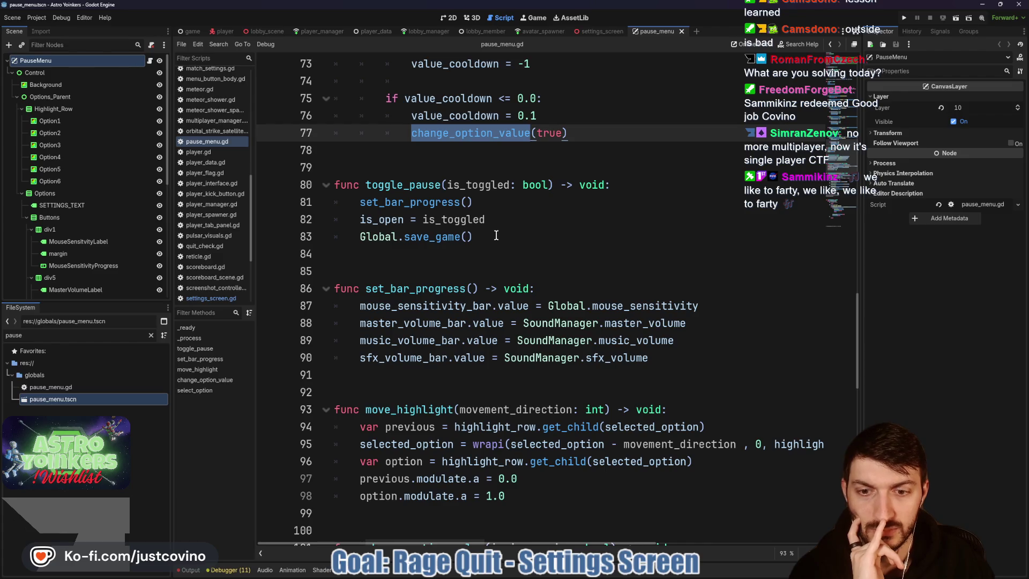
pyautogui.scroll(-2, 495, 236)
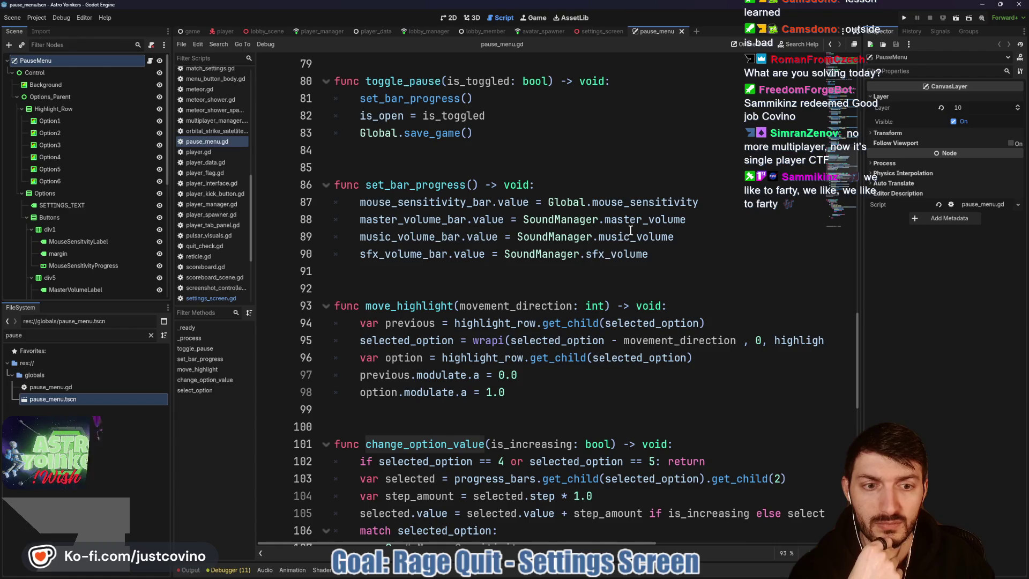
pyautogui.hscroll(3, 626, 349)
pyautogui.hscroll(3, 626, 349)
pyautogui.hscroll(-6, 630, 343)
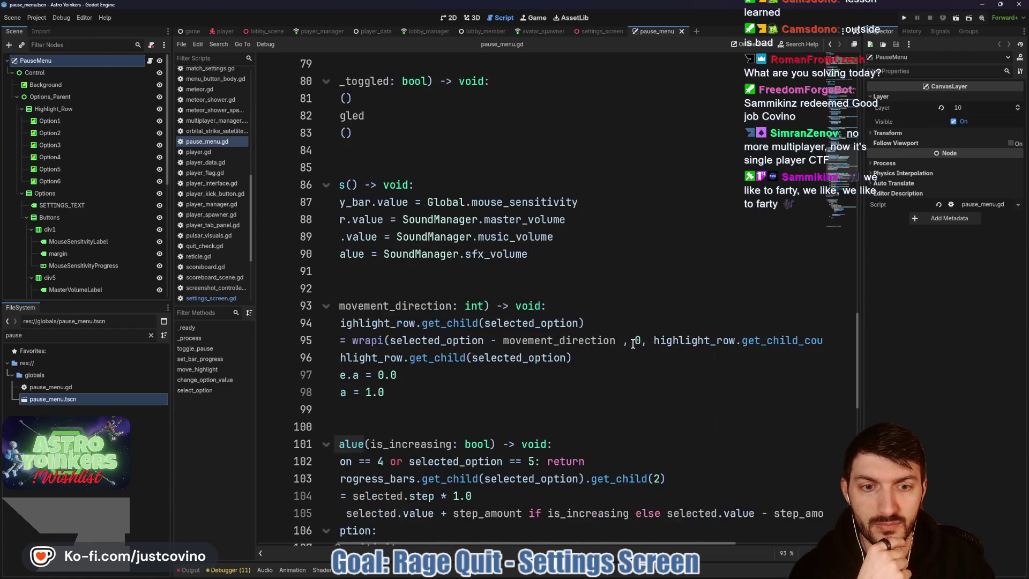
pyautogui.click(605, 32)
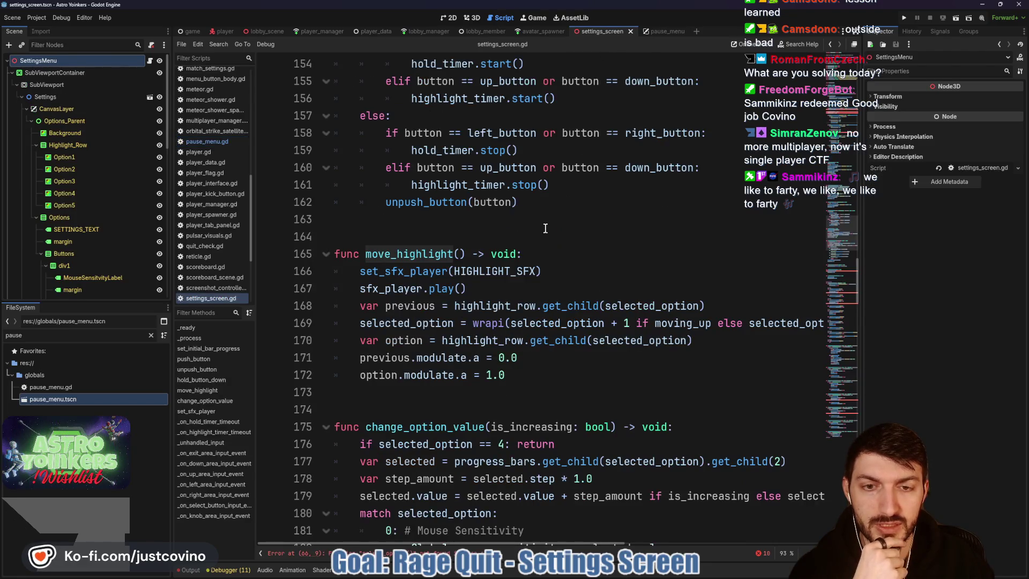
# - Give move_highlight the parameter 'movement_direction: int'
pyautogui.click(457, 258)
pyautogui.write('movement')
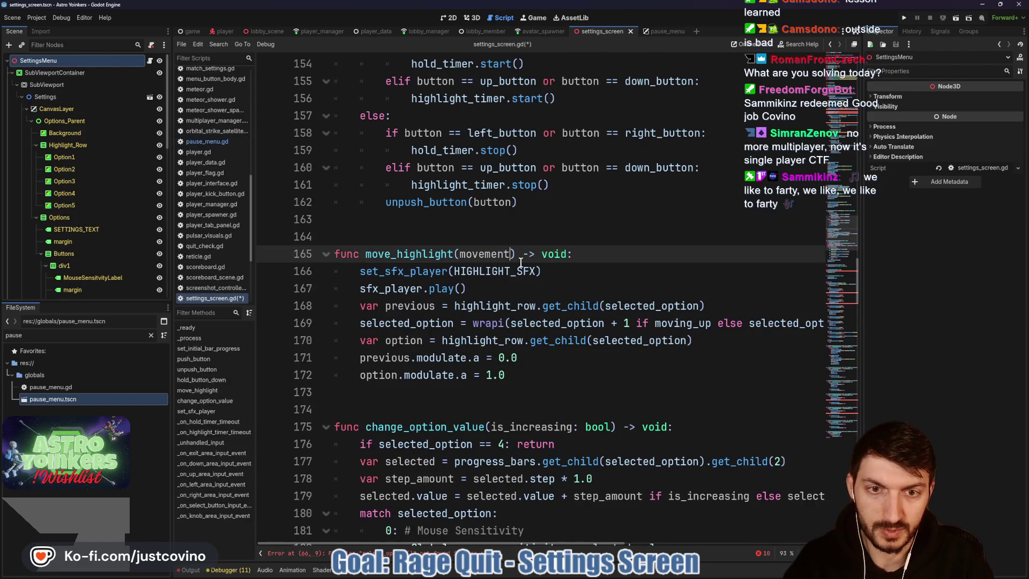
pyautogui.write('_direction: int')
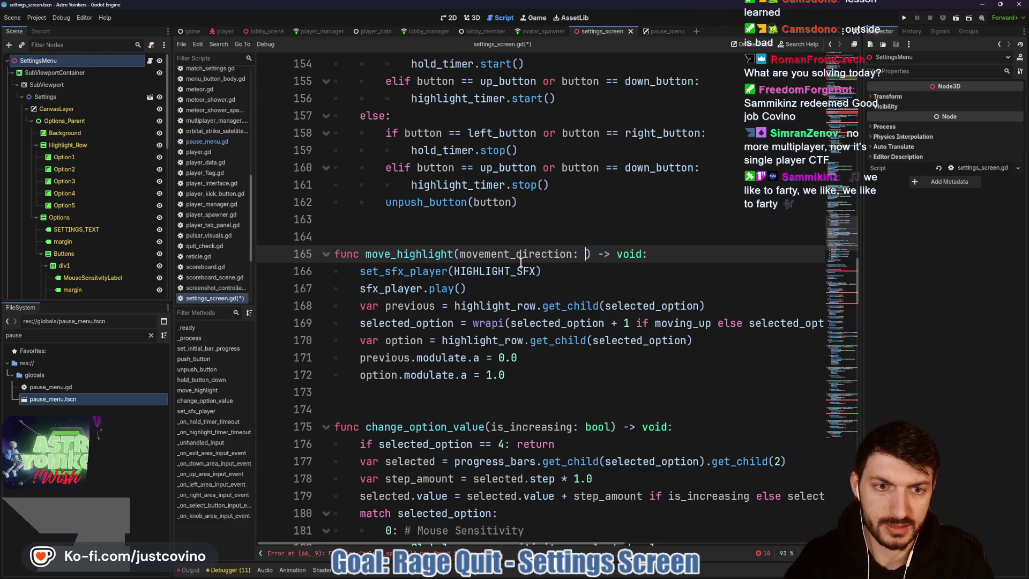
pyautogui.click(705, 257)
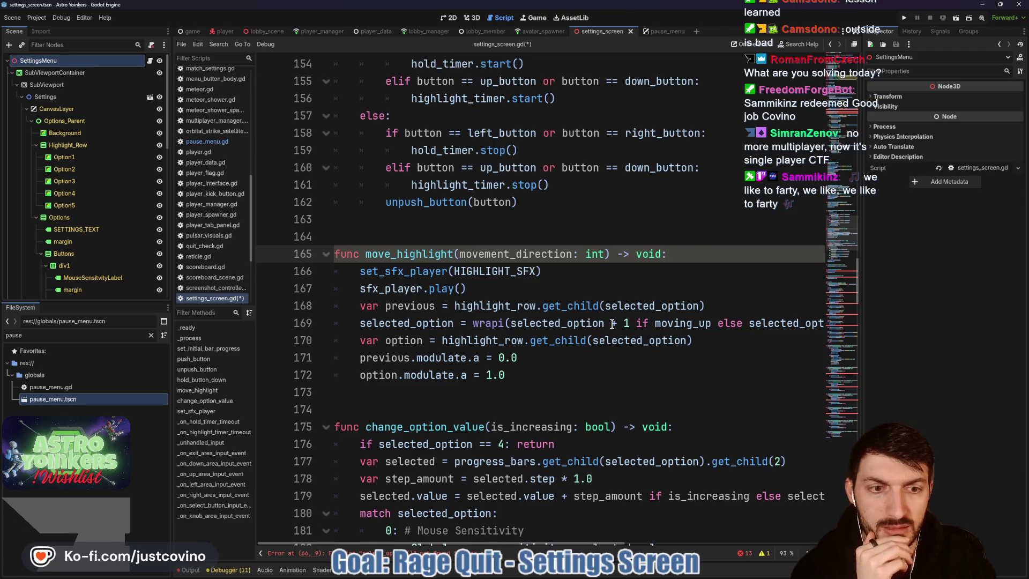
# - Replace the moving_up ternary in the wrapi call with '- movement_direction'
pyautogui.hscroll(3, 612, 324)
pyautogui.moveTo(789, 322); pyautogui.dragTo(528, 326)
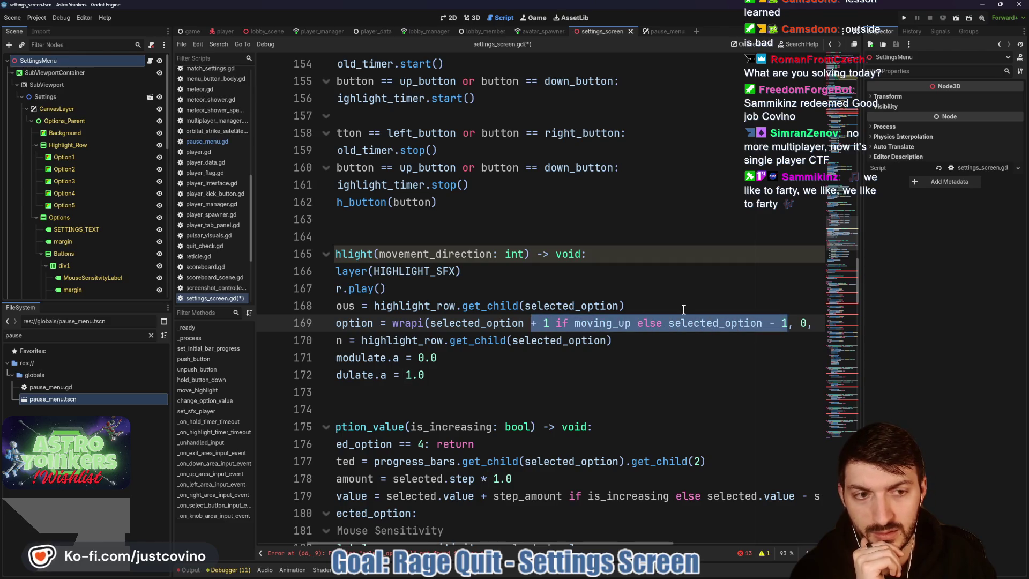
pyautogui.hscroll(3, 696, 310)
pyautogui.hscroll(4, 708, 310)
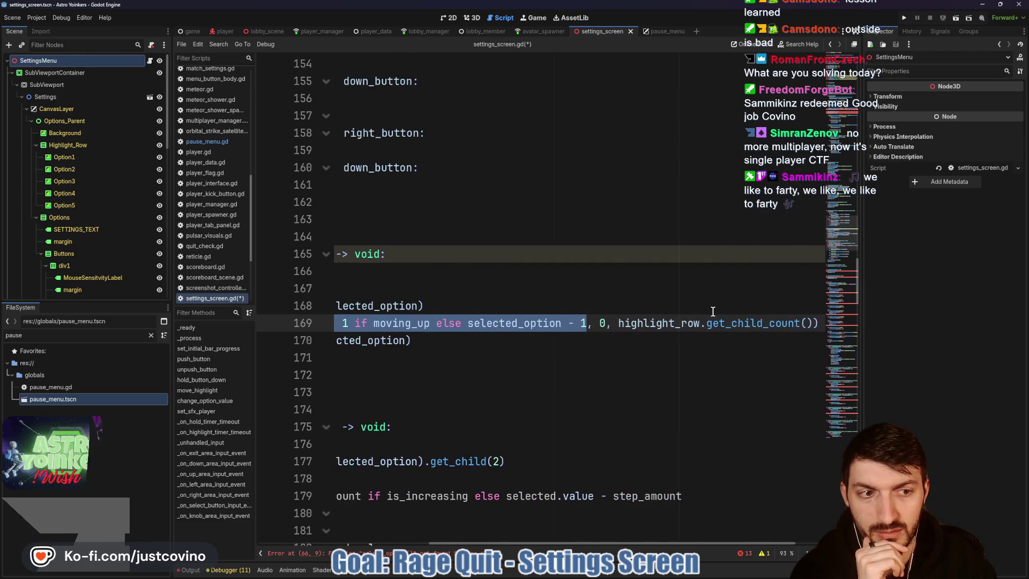
pyautogui.hscroll(-3, 707, 310)
pyautogui.write('- movement')
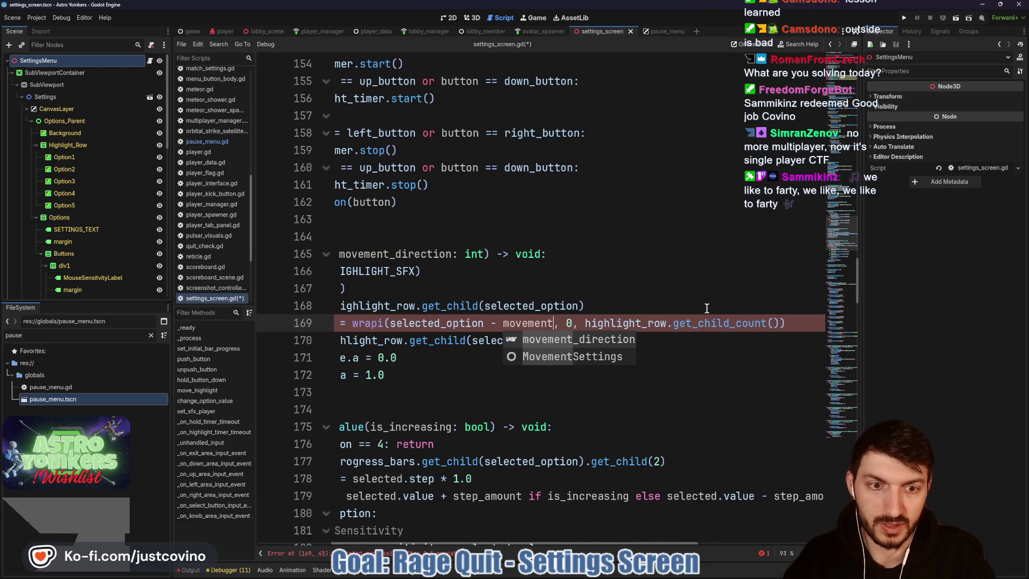
pyautogui.press('Return')
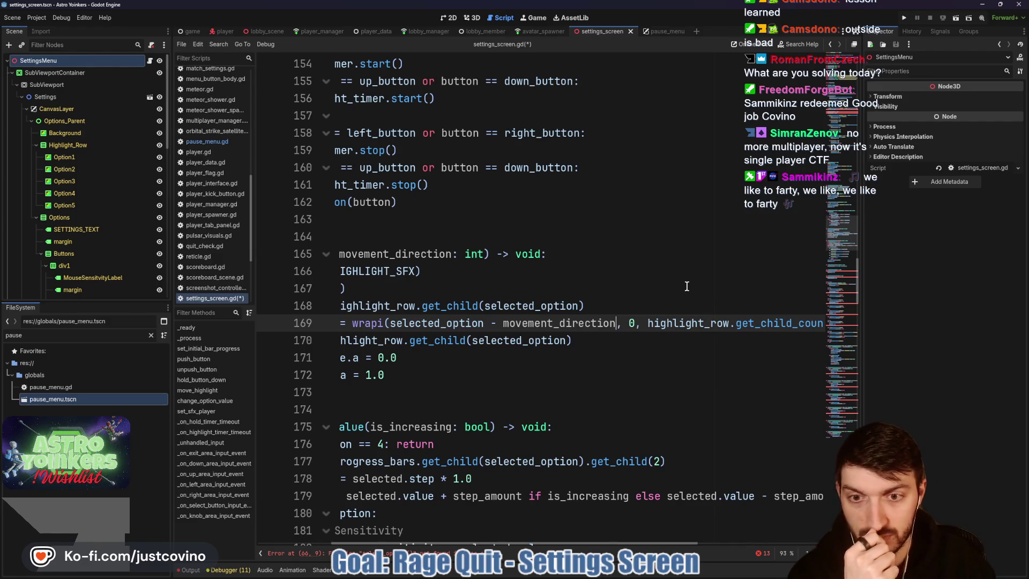
pyautogui.hscroll(-2, 683, 286)
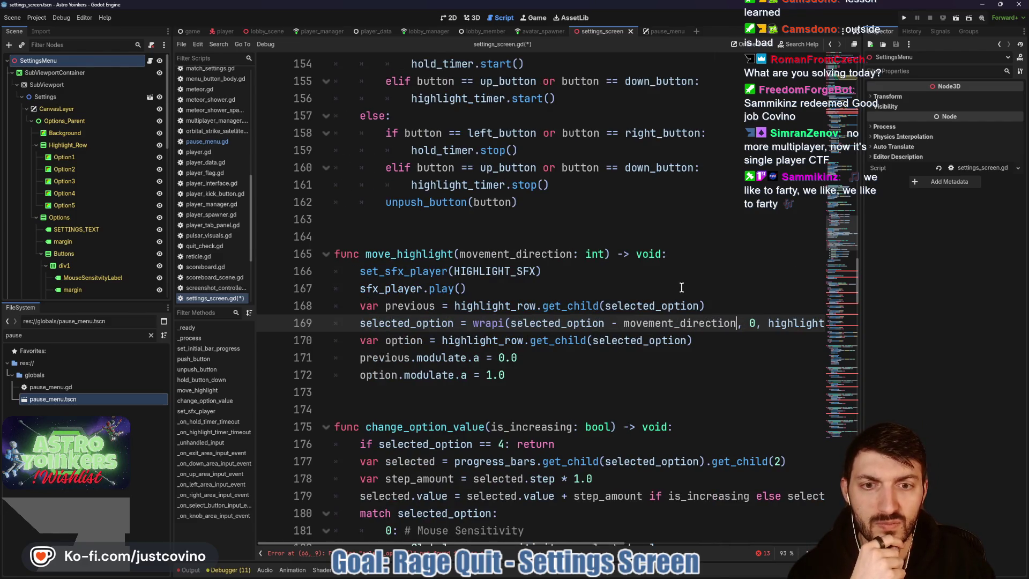
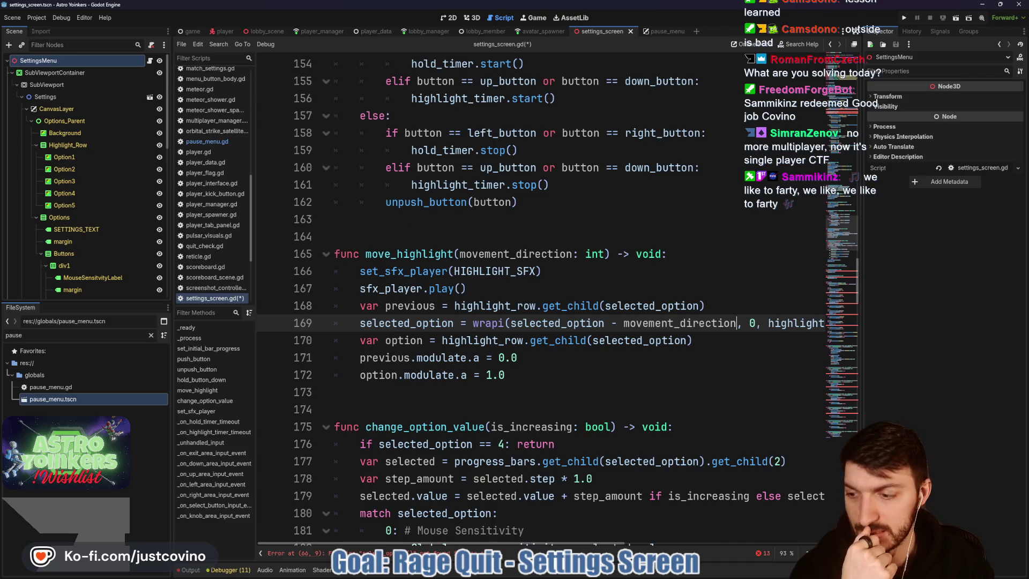
# - Save settings_screen.gd and look over pause_menu.gd for comparison
pyautogui.click(596, 287)
pyautogui.hotkey('ctrl', 's')
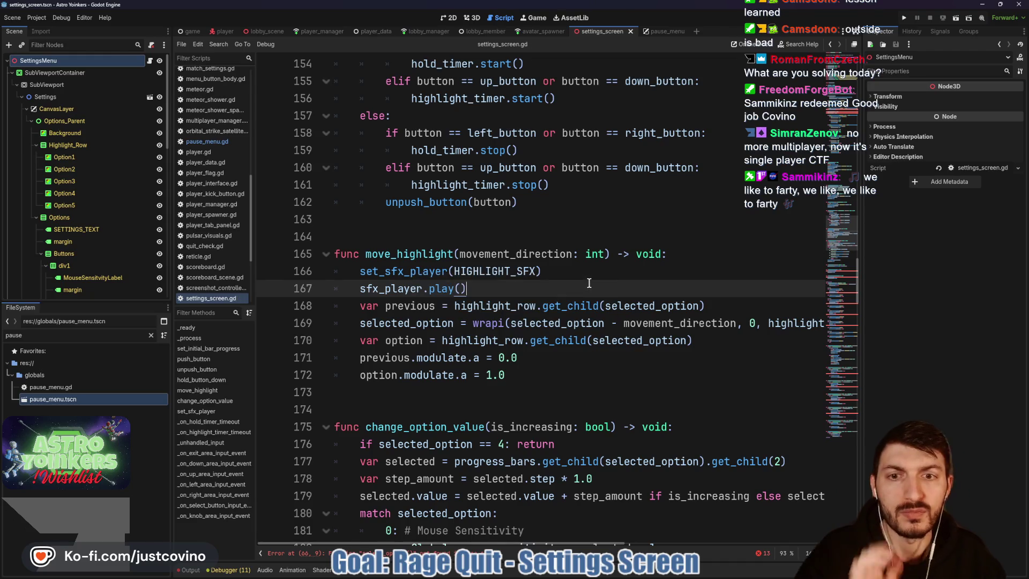
pyautogui.click(666, 32)
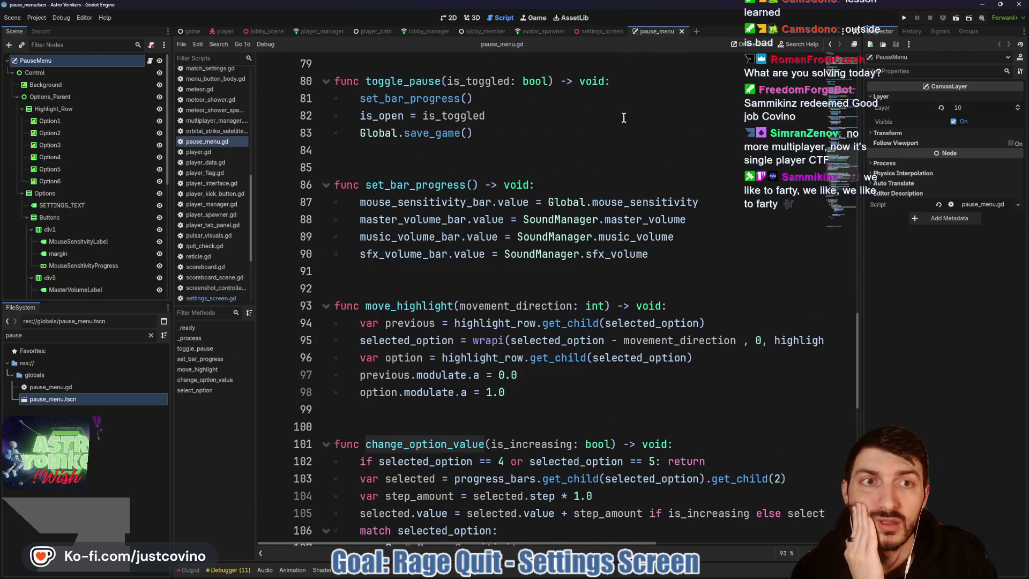
pyautogui.hscroll(4, 581, 368)
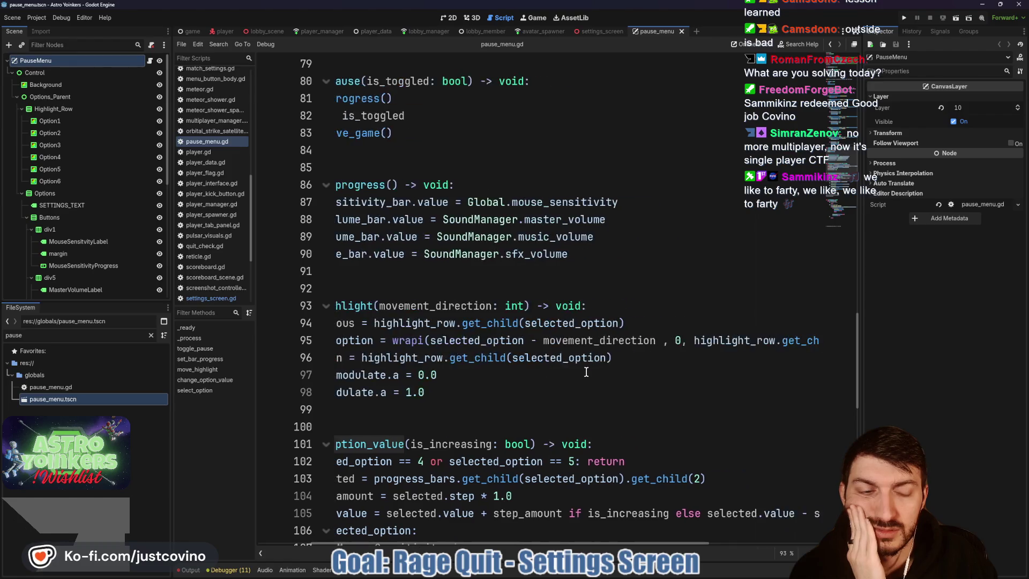
pyautogui.hscroll(-4, 584, 369)
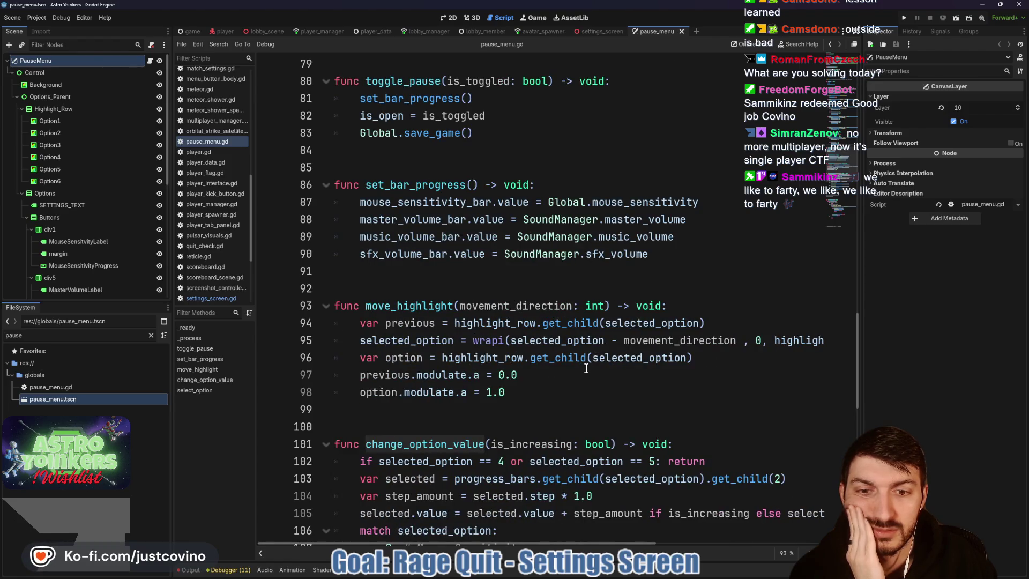
pyautogui.scroll(-1, 583, 367)
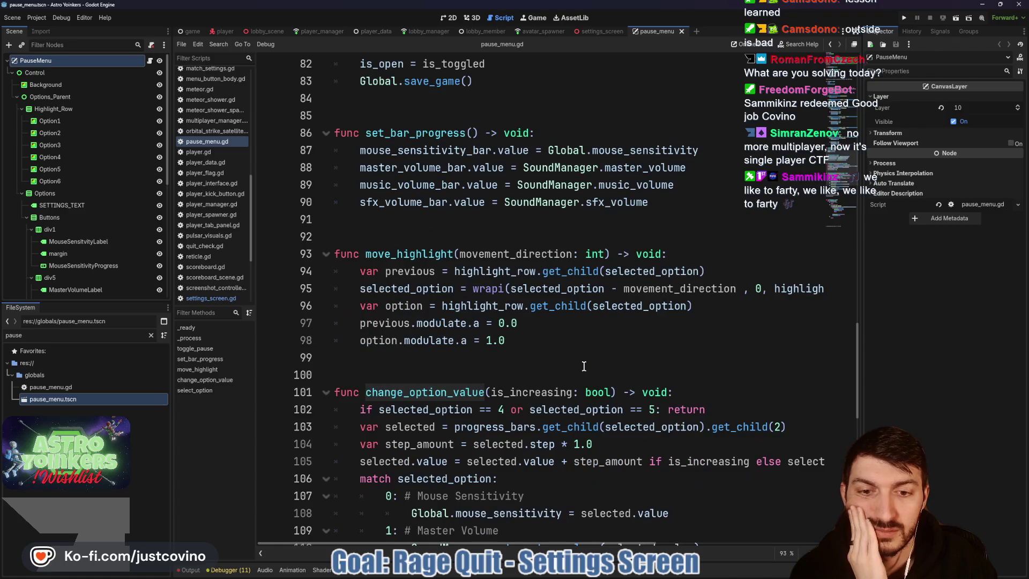
# - Go back to settings_screen.gd and scroll through its code
pyautogui.click(599, 31)
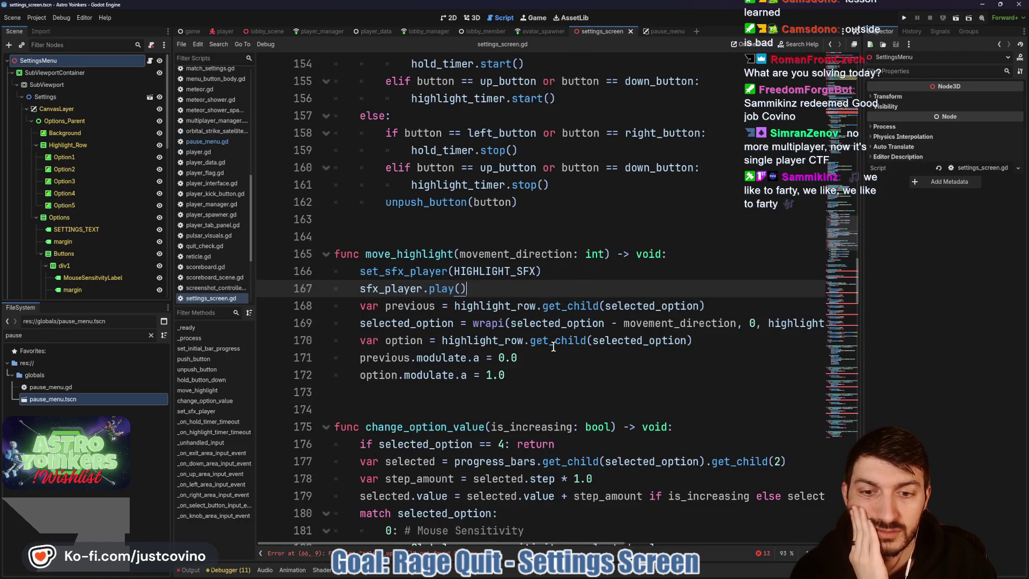
pyautogui.scroll(-4, 553, 346)
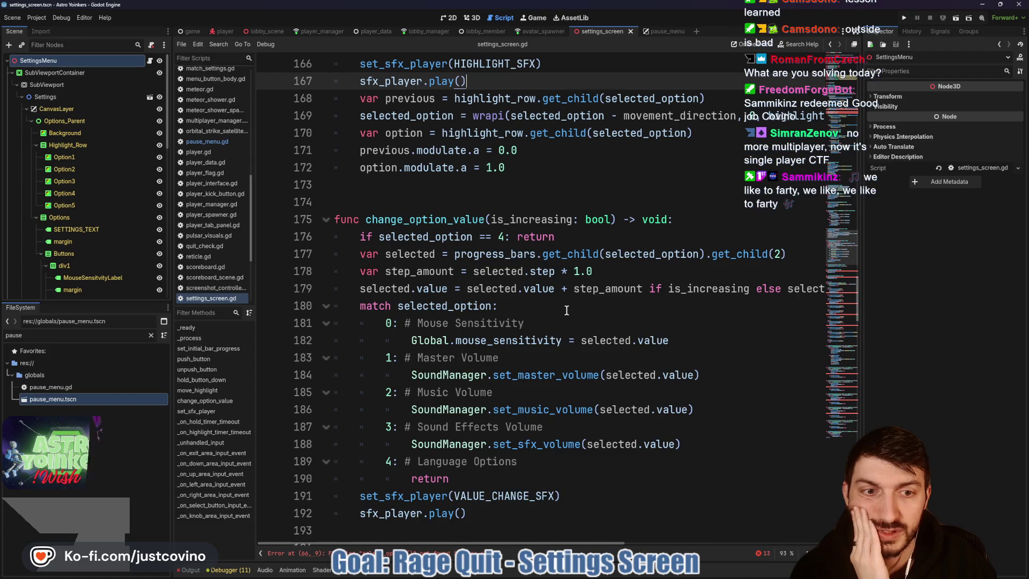
pyautogui.scroll(-4, 566, 310)
pyautogui.scroll(15, 563, 321)
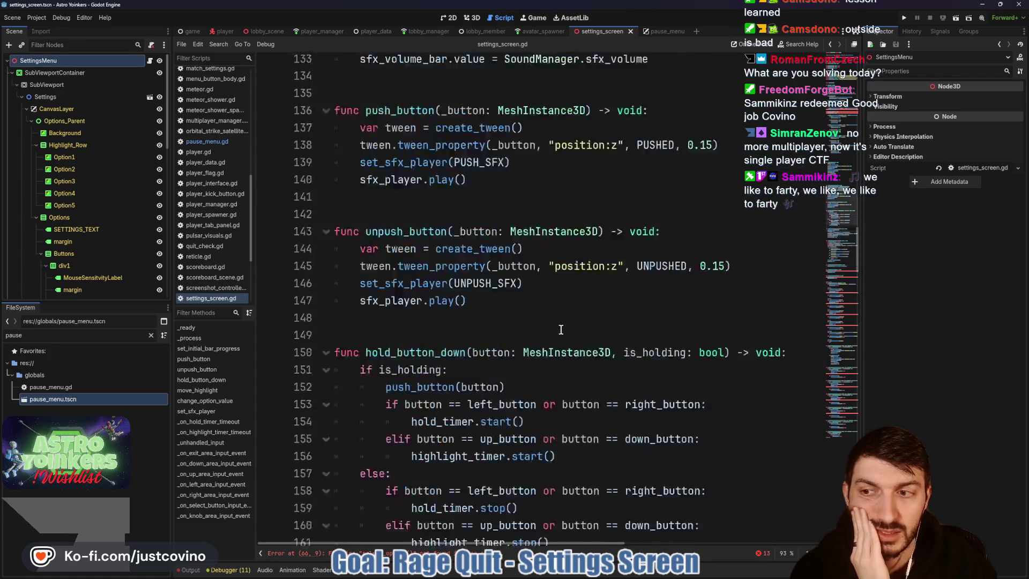
pyautogui.scroll(20, 561, 329)
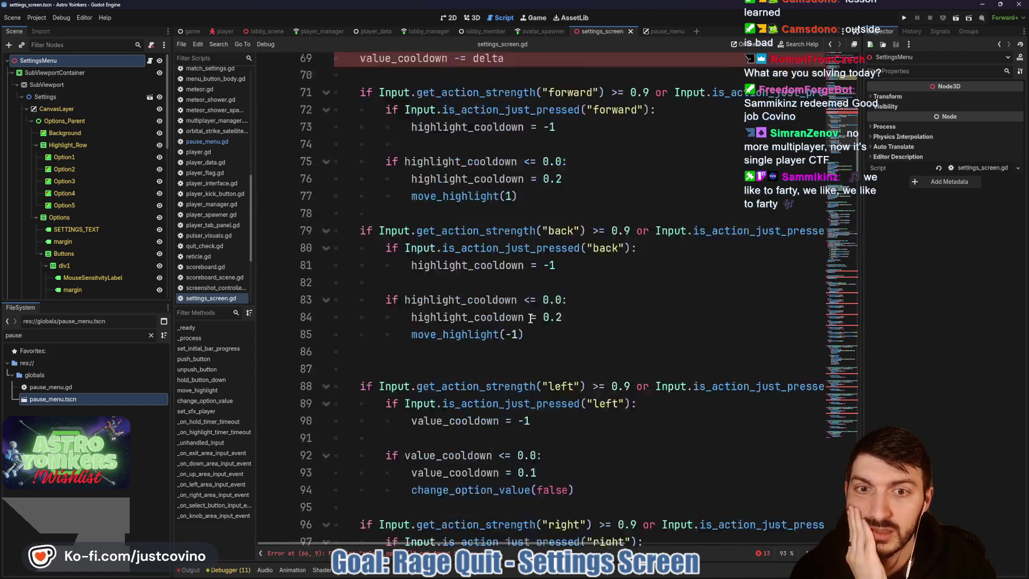
pyautogui.scroll(4, 530, 317)
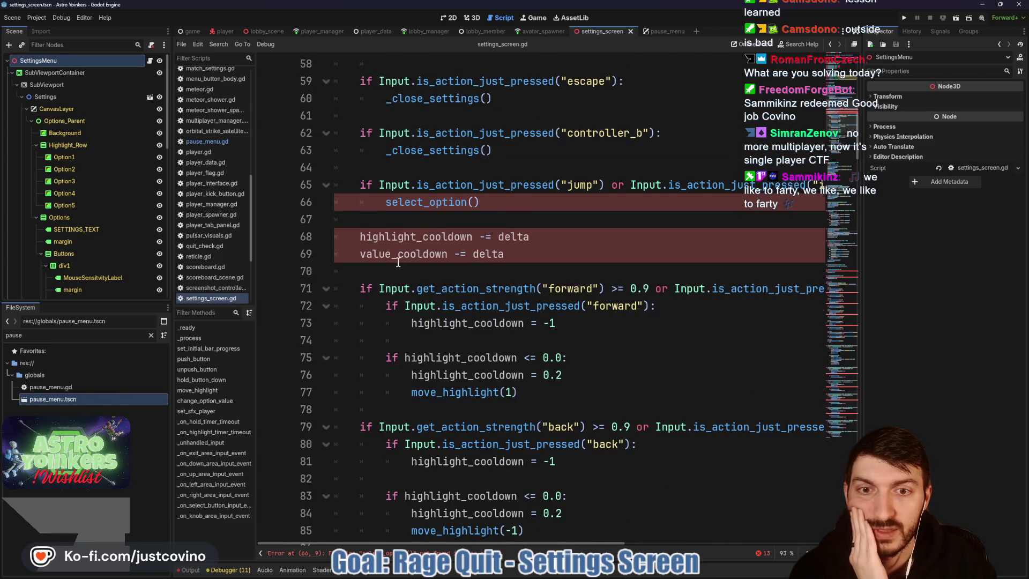
pyautogui.scroll(9, 437, 332)
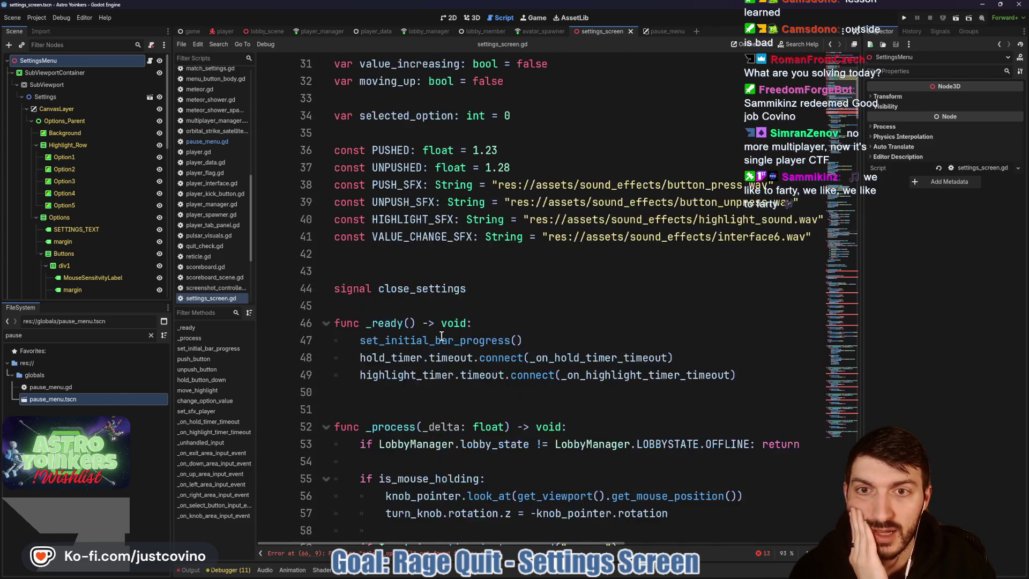
pyautogui.scroll(3, 440, 336)
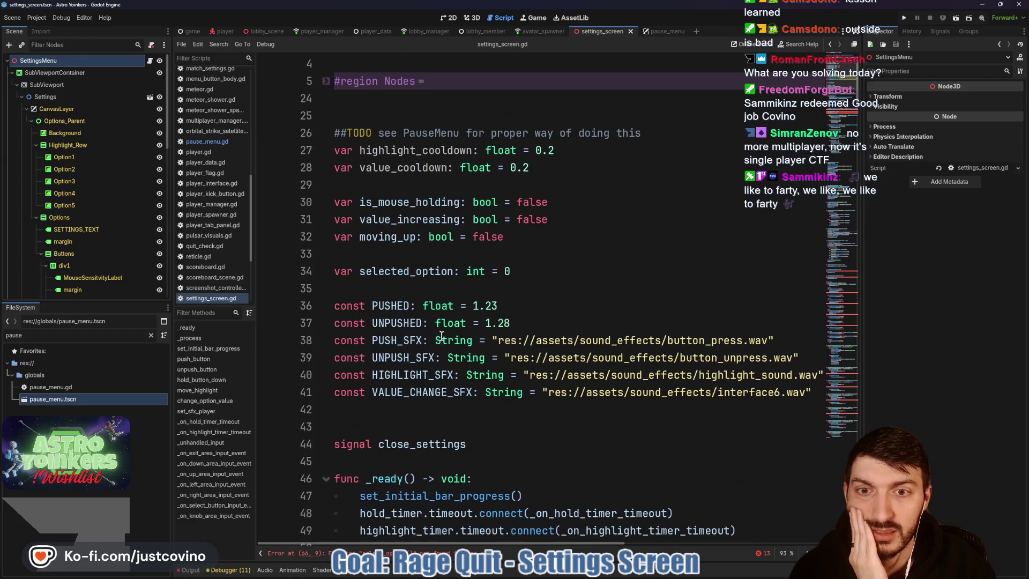
# - Check the uses of highlight_cooldown and the select_option call on line 66, then bring up pause_menu.gd
pyautogui.doubleClick(388, 156)
pyautogui.scroll(-9, 456, 307)
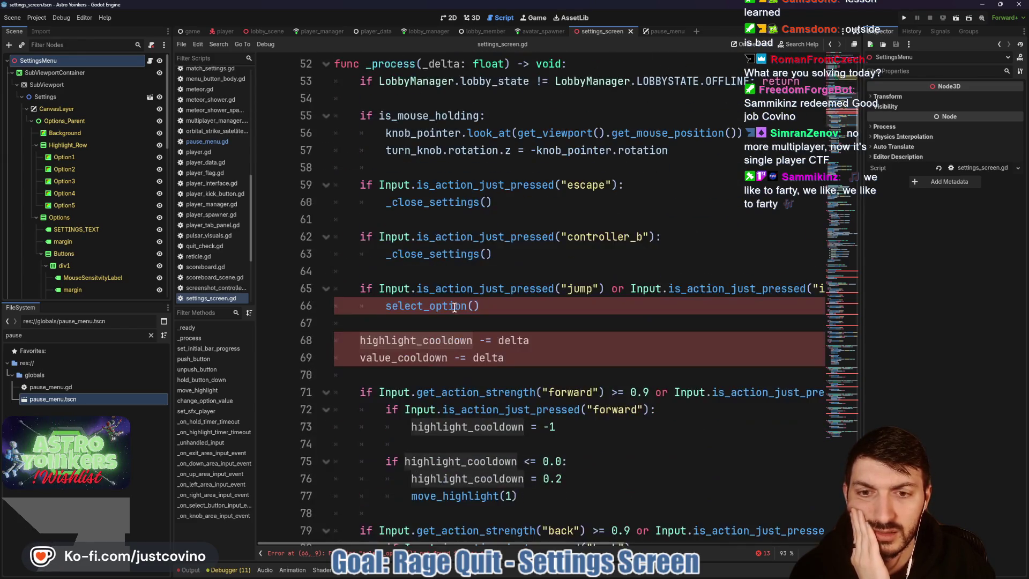
pyautogui.click(357, 341)
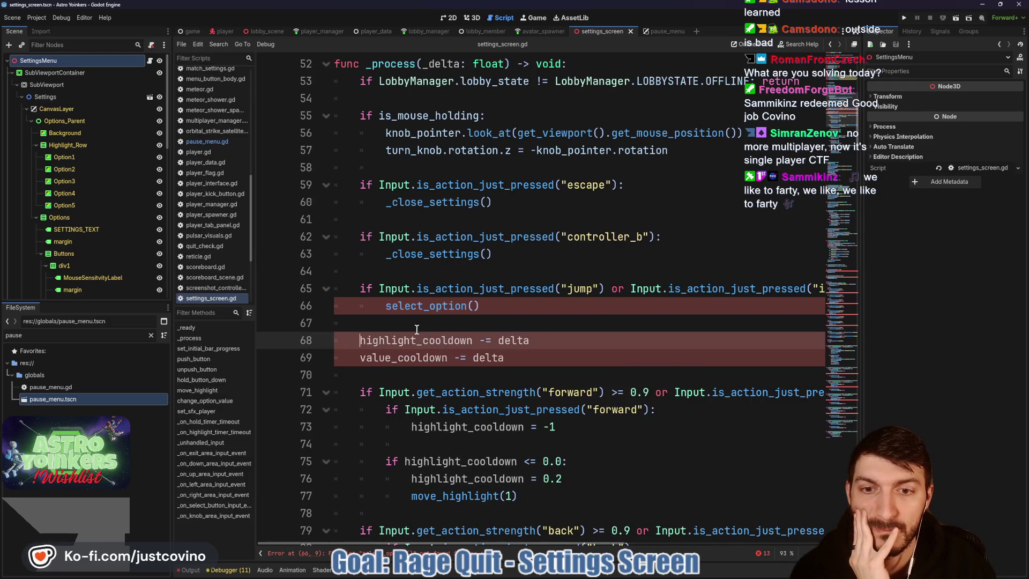
pyautogui.doubleClick(413, 307)
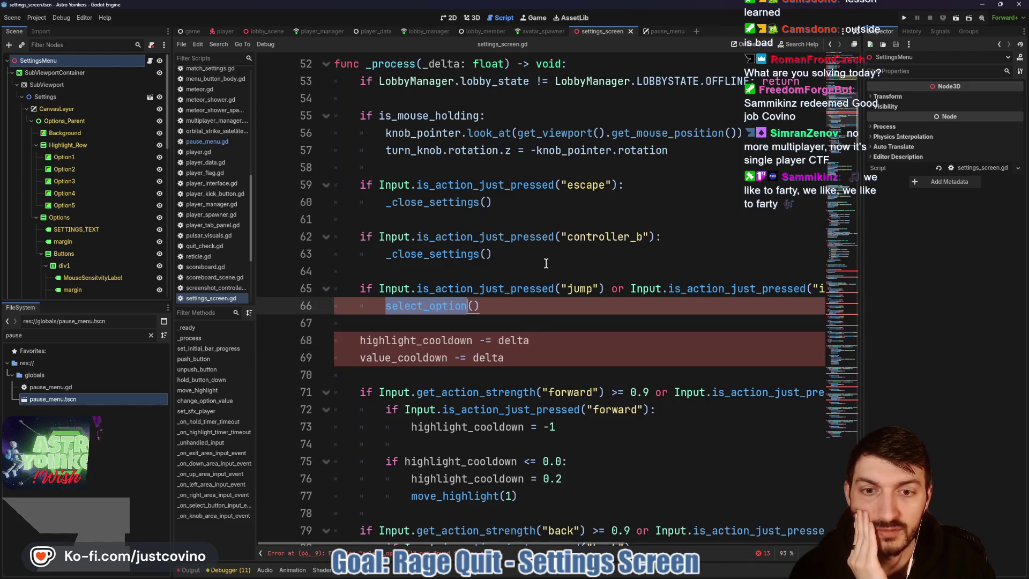
pyautogui.click(667, 31)
pyautogui.scroll(-12, 526, 328)
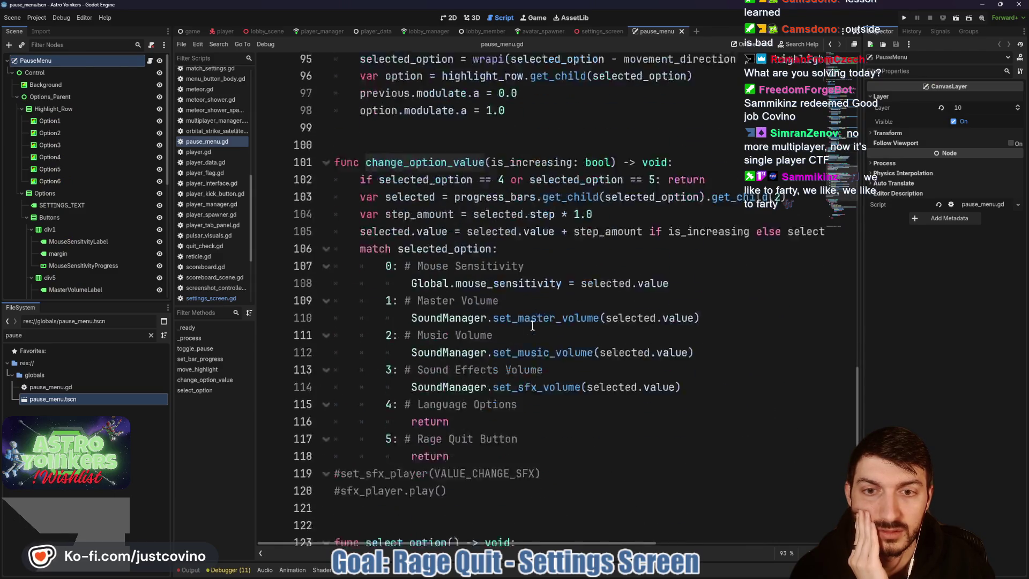
# - Copy pause_menu.gd's select_option function and paste it at line 124 of settings_screen.gd
pyautogui.moveTo(495, 394); pyautogui.dragTo(359, 322)
pyautogui.keyDown('shift'); pyautogui.click(334, 133); pyautogui.keyUp('shift')
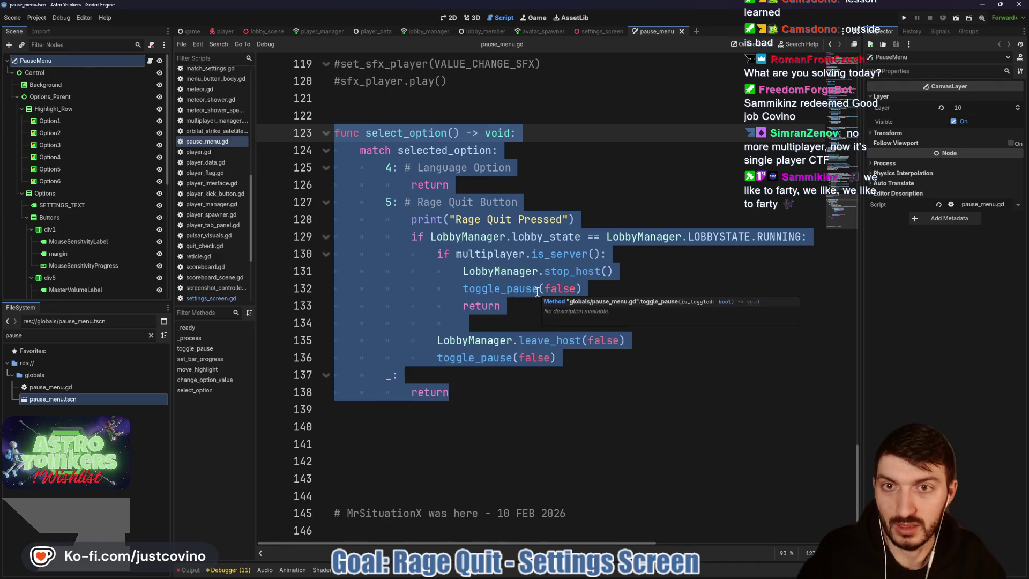
pyautogui.click(597, 31)
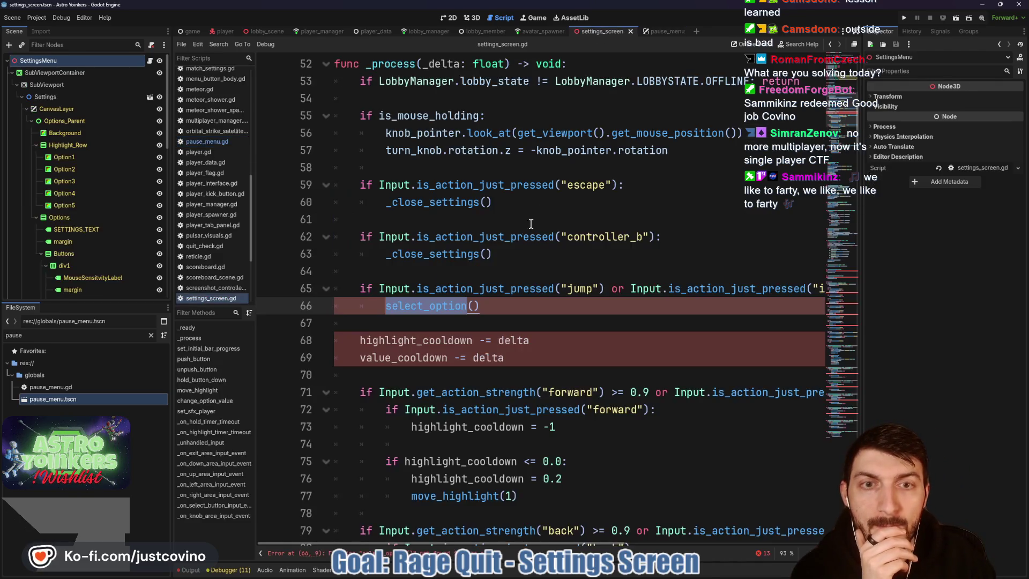
pyautogui.scroll(-10, 514, 283)
pyautogui.scroll(-6, 513, 283)
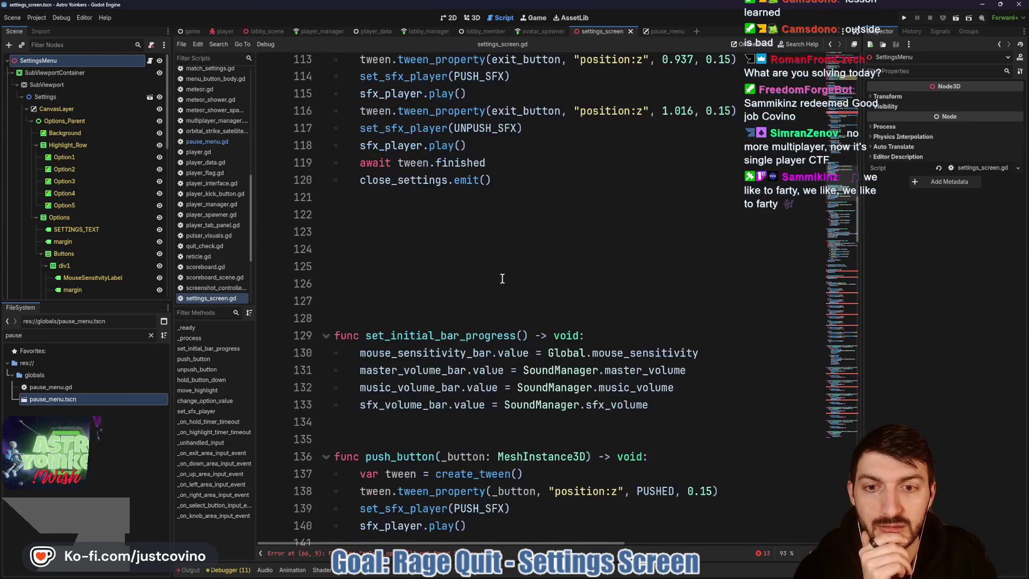
pyautogui.click(377, 250)
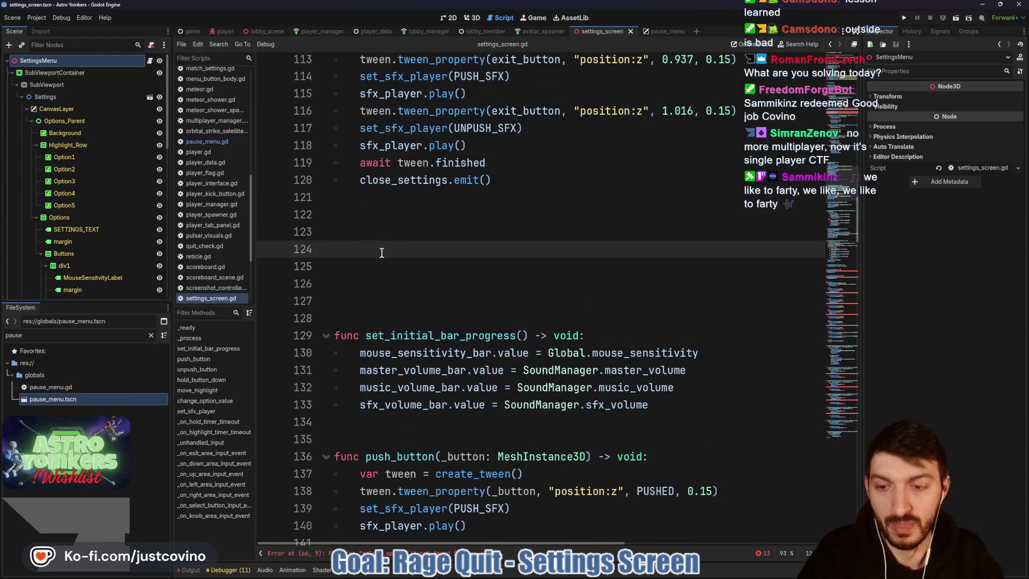
pyautogui.write('func select_option() -> void: \tmatch selected_option: \t\t4: # Language Option \t\t\treturn \t\t5: # Rage Quit Button \t\t\tprint("Rage Quit Pressed") \t\t\tif LobbyManager.lobby_state == LobbyManager.LOBBYSTATE.RUNNING: \t\t\t\tif multiplayer.is_server(): \t\t\t\t\tLobbyManager.stop_host() \t\t\t\t\ttoggle_pause(false) \t\t\t\t\treturn \t\t\t\t\t \t\t\t\tLobbyManager.leave_host(false) \t\t\t\ttoggle_pause(false) \t\t_: \t\t\treturn')
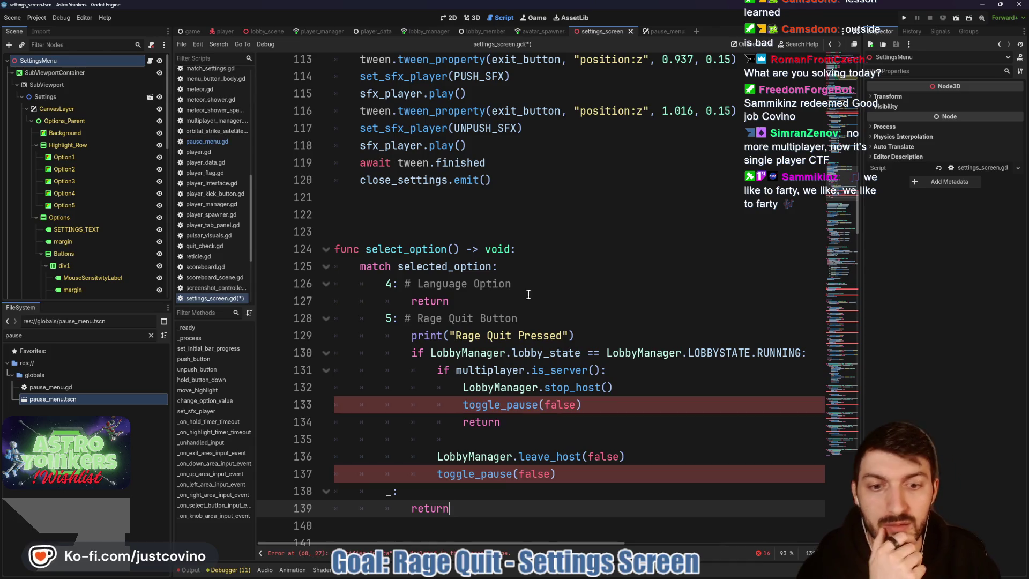
# - Remove the toggle_pause(false) call and the lobby-handling block from the Rage Quit case
pyautogui.moveTo(582, 404); pyautogui.dragTo(315, 411)
pyautogui.press('BackSpace')
pyautogui.moveTo(572, 473)
pyautogui.mouseDown()
pyautogui.moveTo(365, 469)
pyautogui.moveTo(435, 386)
pyautogui.moveTo(419, 353)
pyautogui.mouseUp()
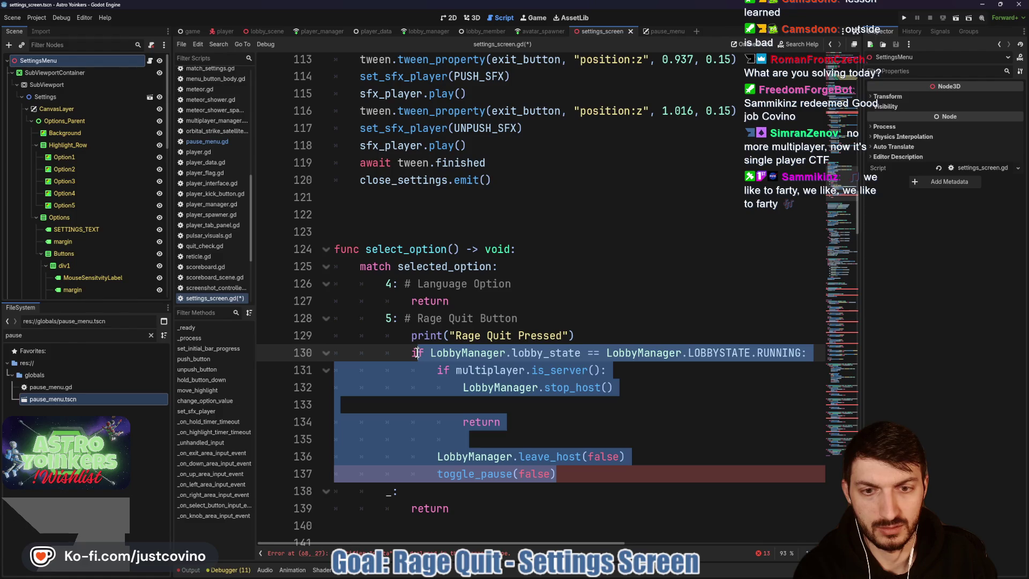
pyautogui.press('BackSpace')
pyautogui.write('Os')
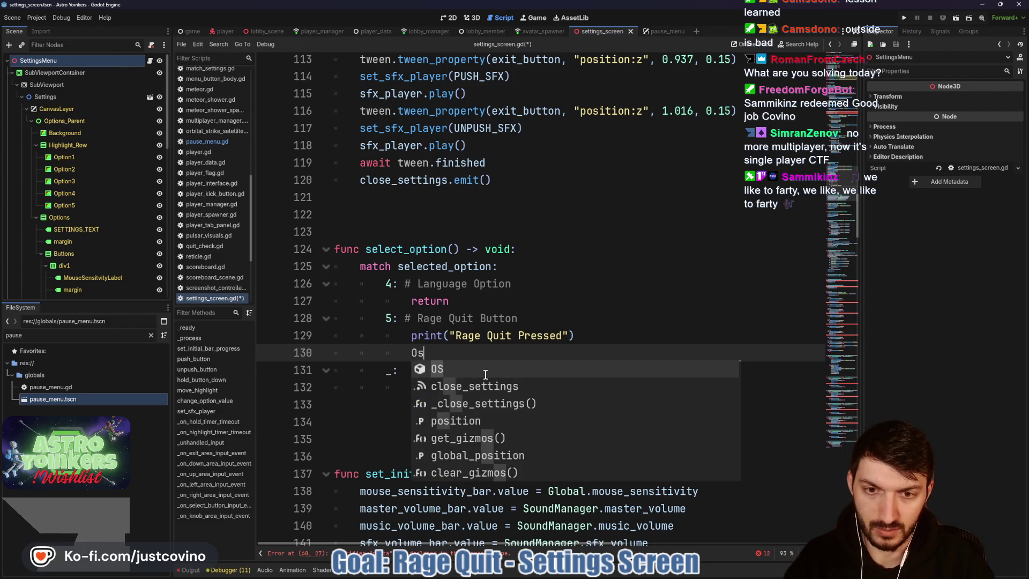
# - Try OS.close and get_tree().close under Rage Quit, then erase both attempts
pyautogui.write('S.close')
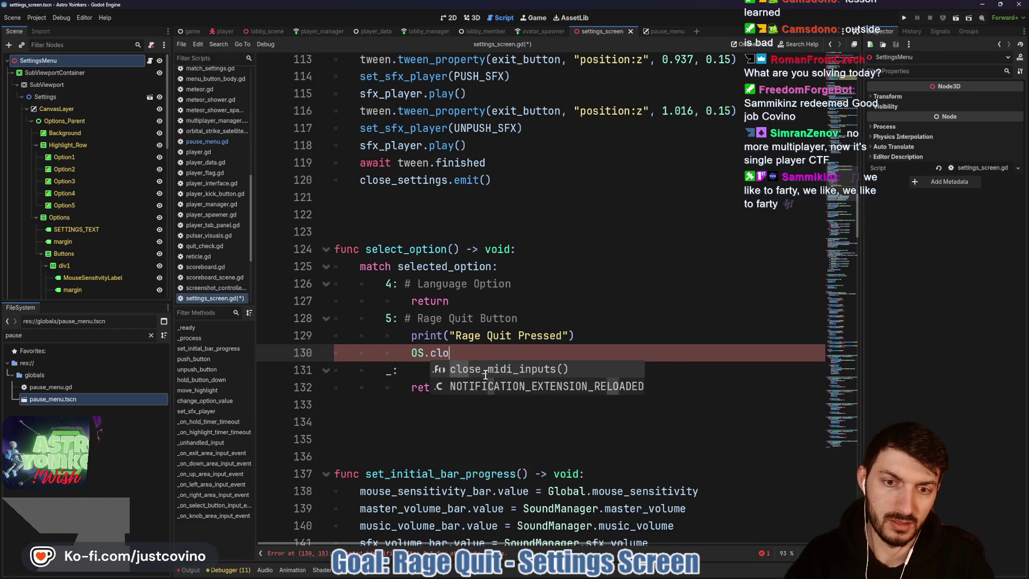
pyautogui.press('BackSpace')
pyautogui.press('BackSpace')
pyautogui.press('BackSpace')
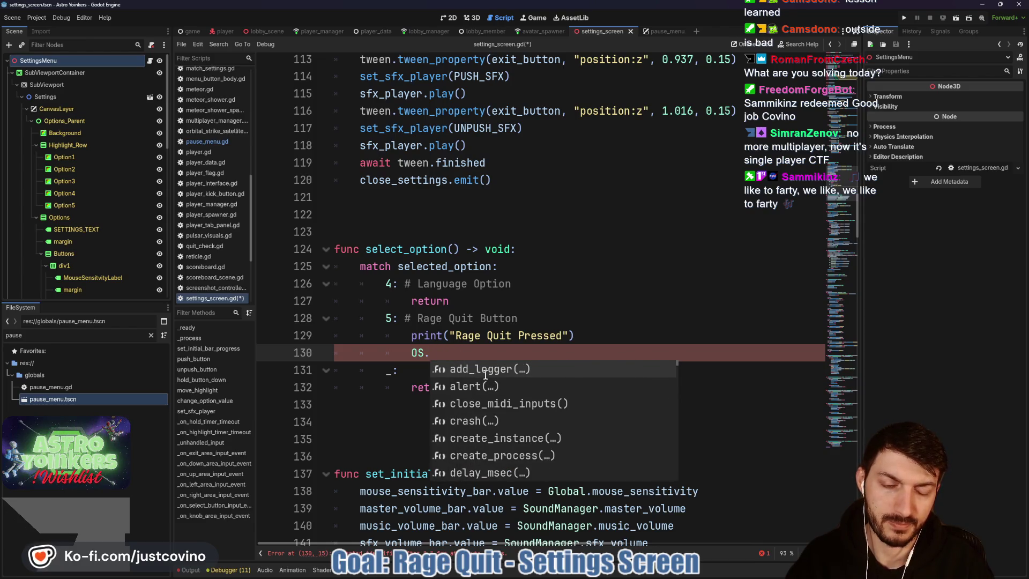
pyautogui.press('BackSpace')
pyautogui.press('BackSpace')
pyautogui.press('BackSpace')
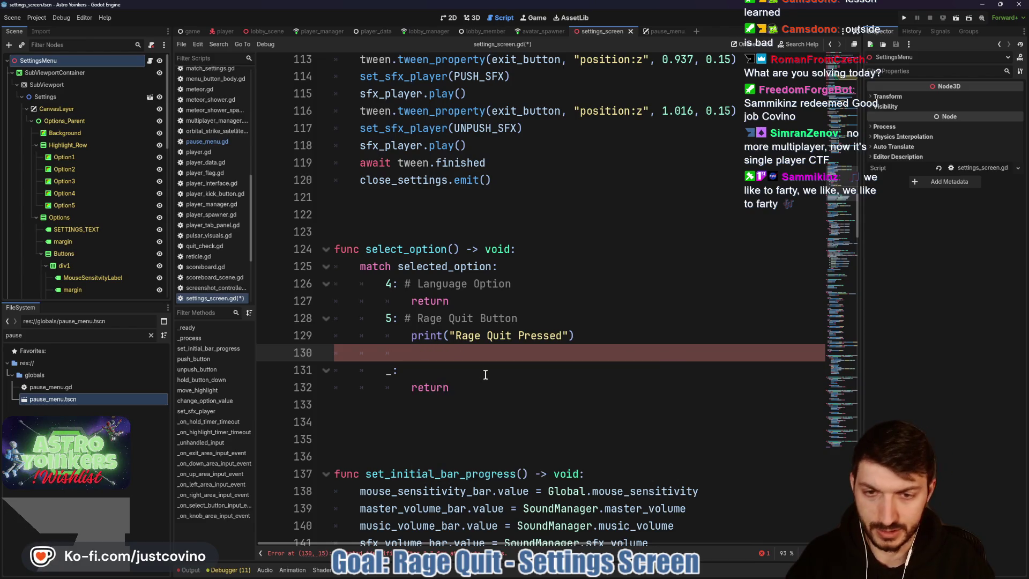
pyautogui.write('get_tree().close')
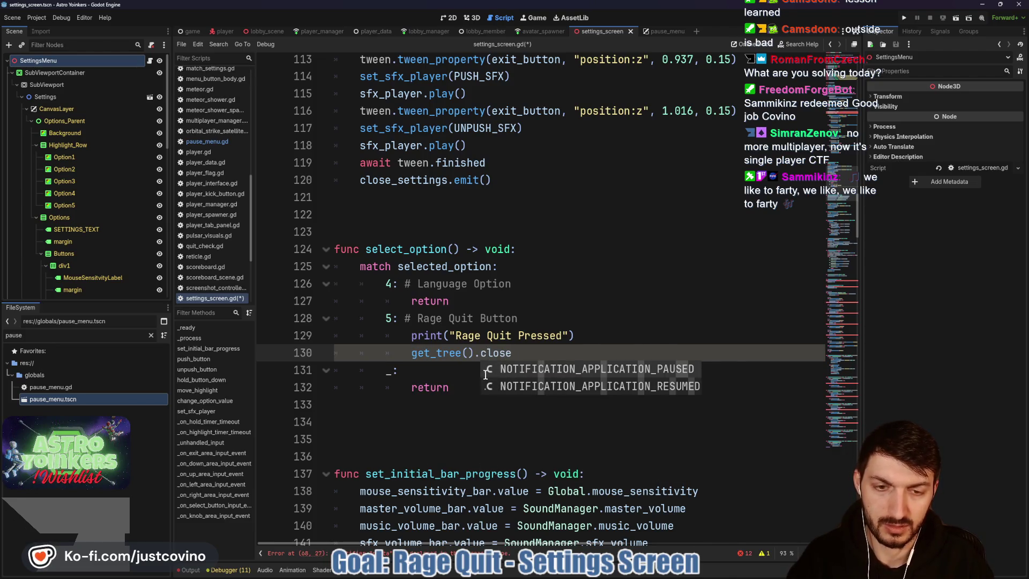
pyautogui.press('BackSpace')
pyautogui.press('BackSpace')
pyautogui.press('BackSpace')
pyautogui.press('BackSpace')
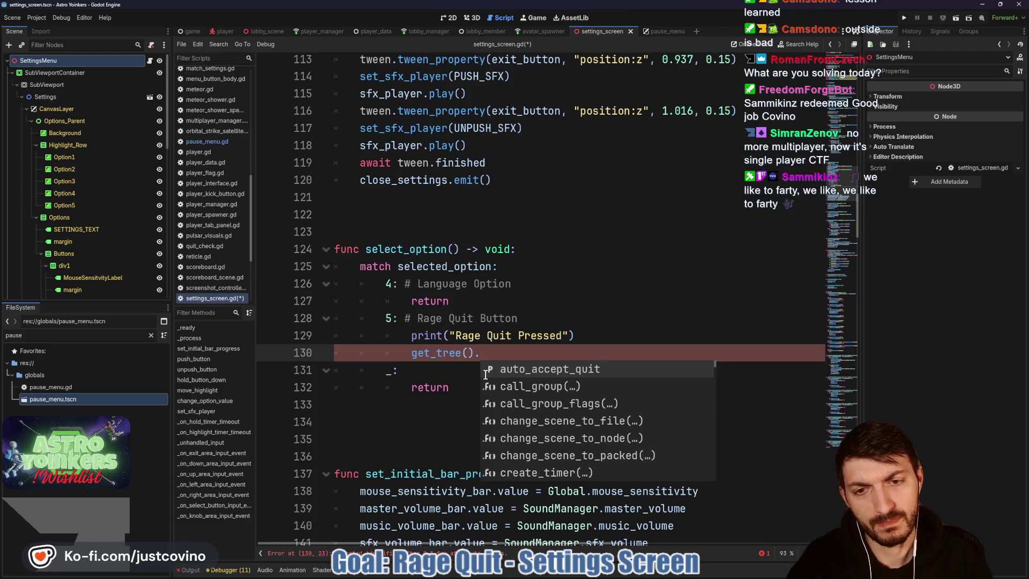
pyautogui.press('BackSpace')
pyautogui.press('BackSpace')
pyautogui.press('BackSpace')
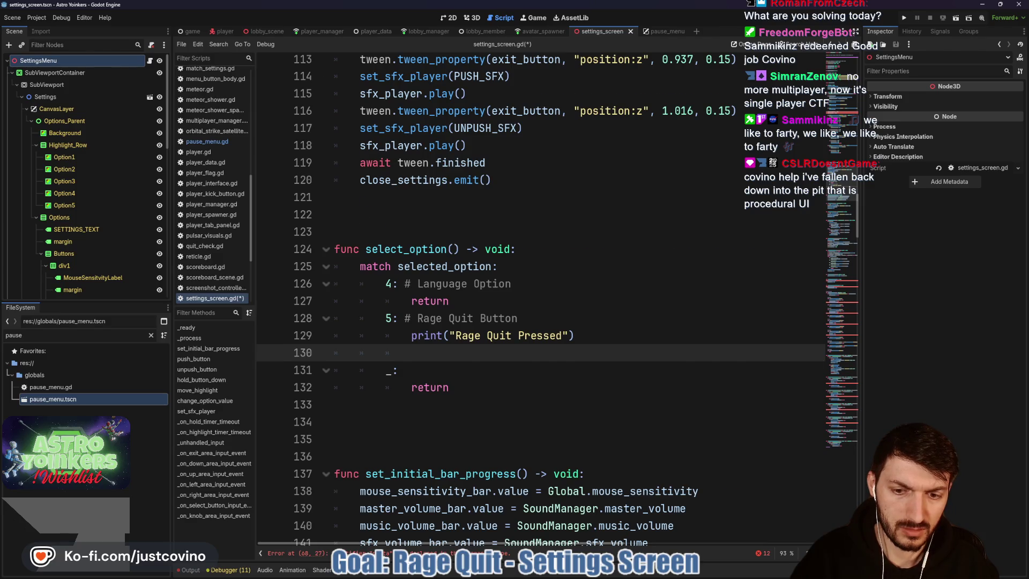
# - Inspect the reported error on line 68 in the _process function
pyautogui.click(292, 552)
pyautogui.scroll(5, 538, 350)
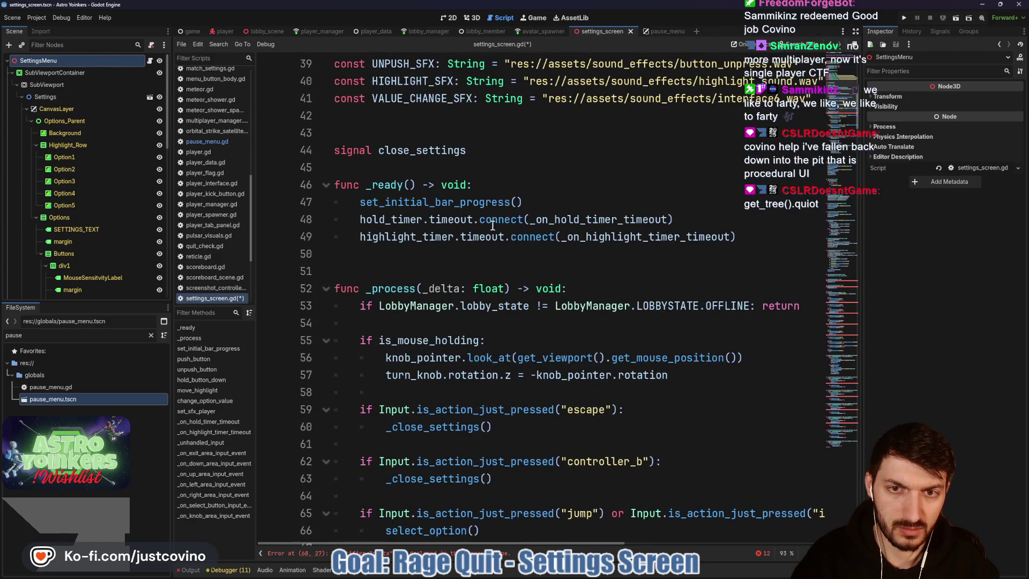
pyautogui.click(427, 288)
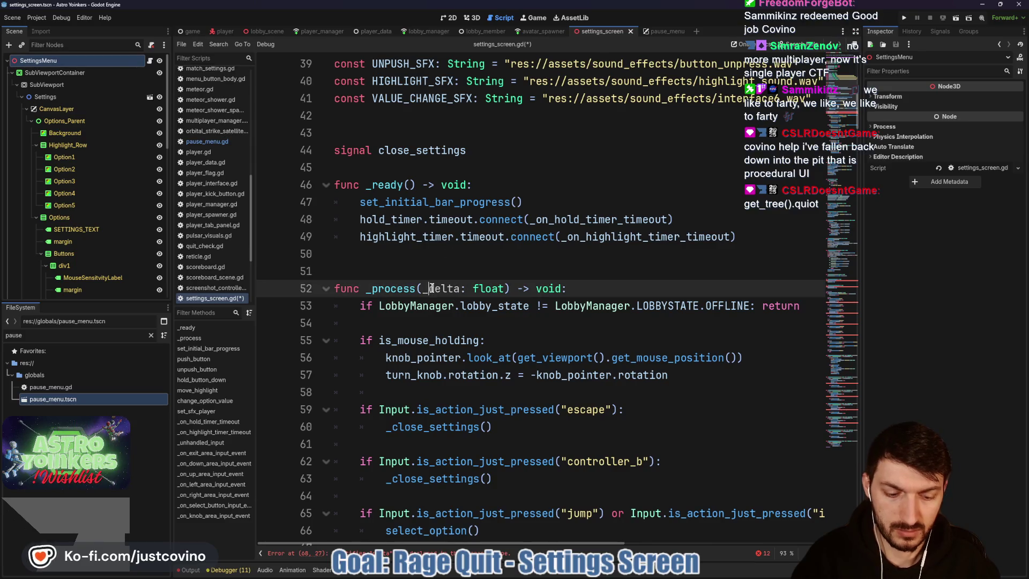
pyautogui.scroll(-20, 501, 332)
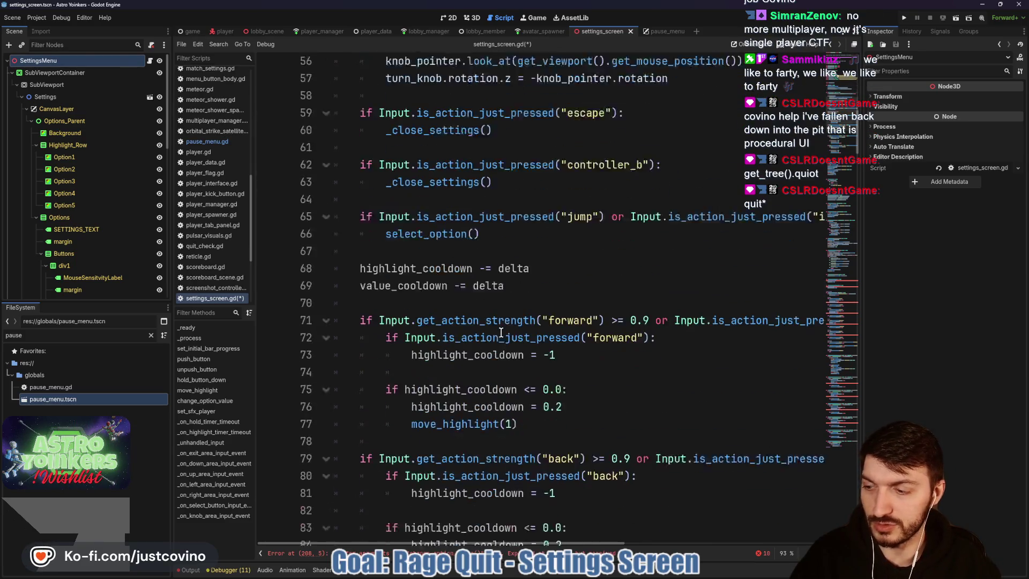
pyautogui.scroll(-9, 481, 297)
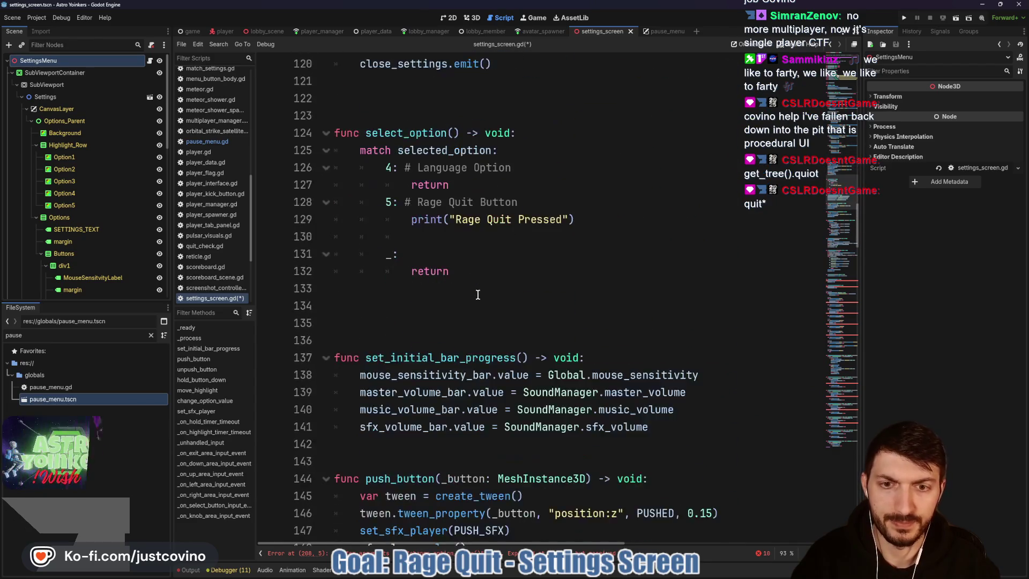
pyautogui.scroll(4, 480, 290)
# - Add get_tree().quit() on line 130 under the Rage Quit print, save, then undo once
pyautogui.click(459, 235)
pyautogui.write('get_tree().')
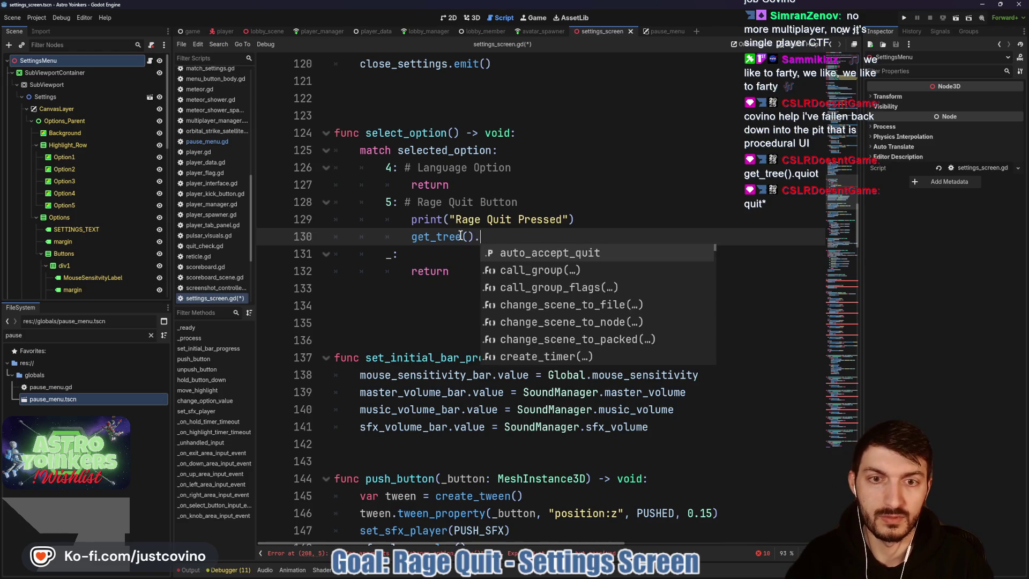
pyautogui.write('quit')
pyautogui.press('Return')
pyautogui.hotkey('ctrl', 's')
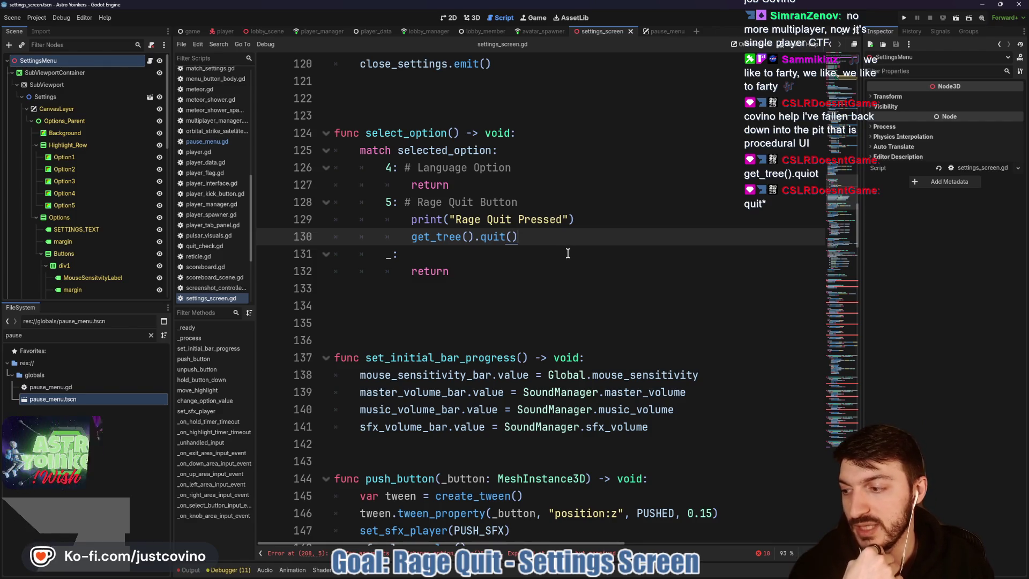
pyautogui.hotkey('ctrl', 'z')
# - Undo back through earlier edits to restore the up and down area input handlers
pyautogui.scroll(10, 568, 374)
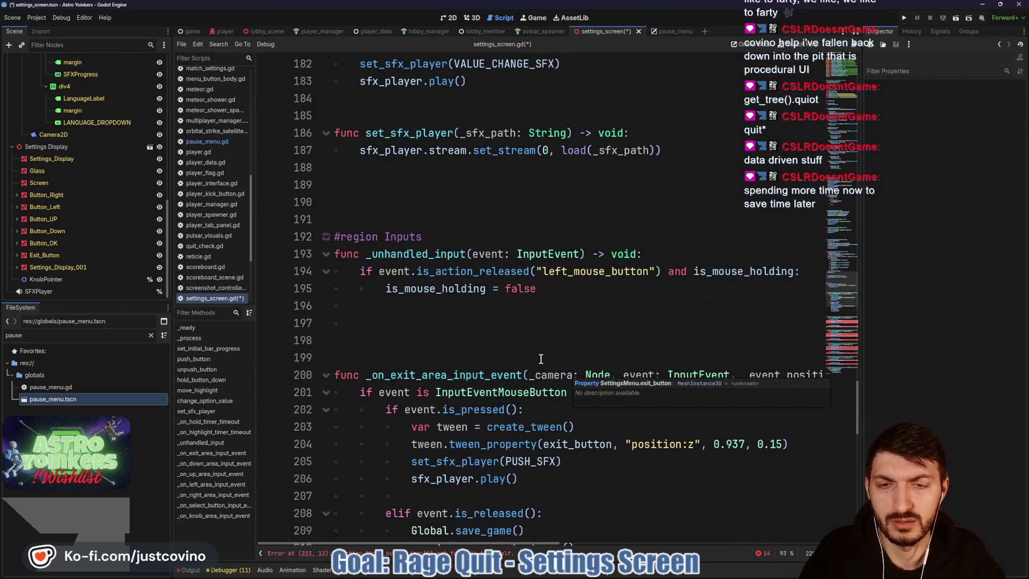
pyautogui.hotkey('ctrl', 'z')
pyautogui.hotkey('ctrl', 'z')
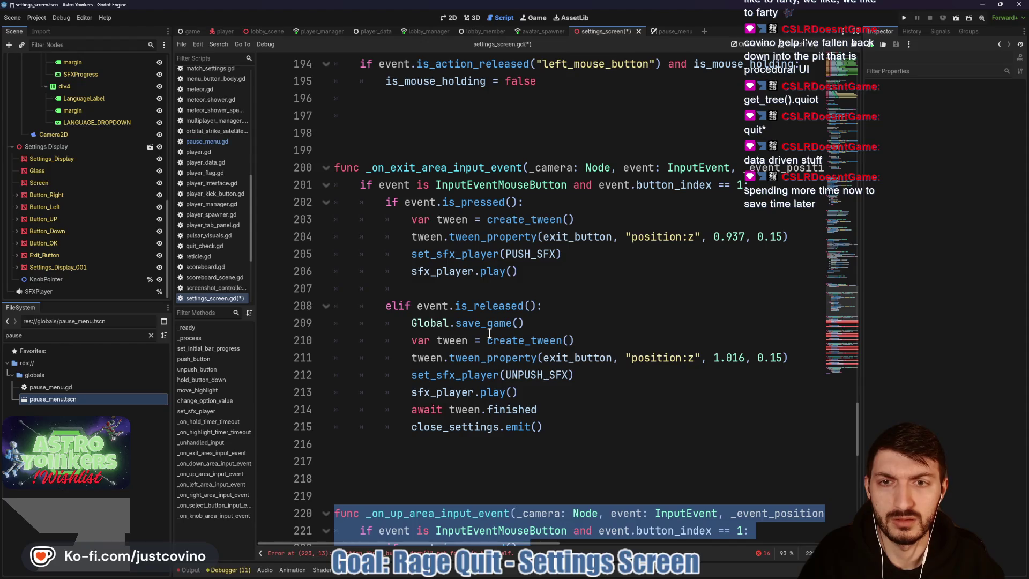
pyautogui.hotkey('ctrl', 'z')
pyautogui.hotkey('ctrl', 'z')
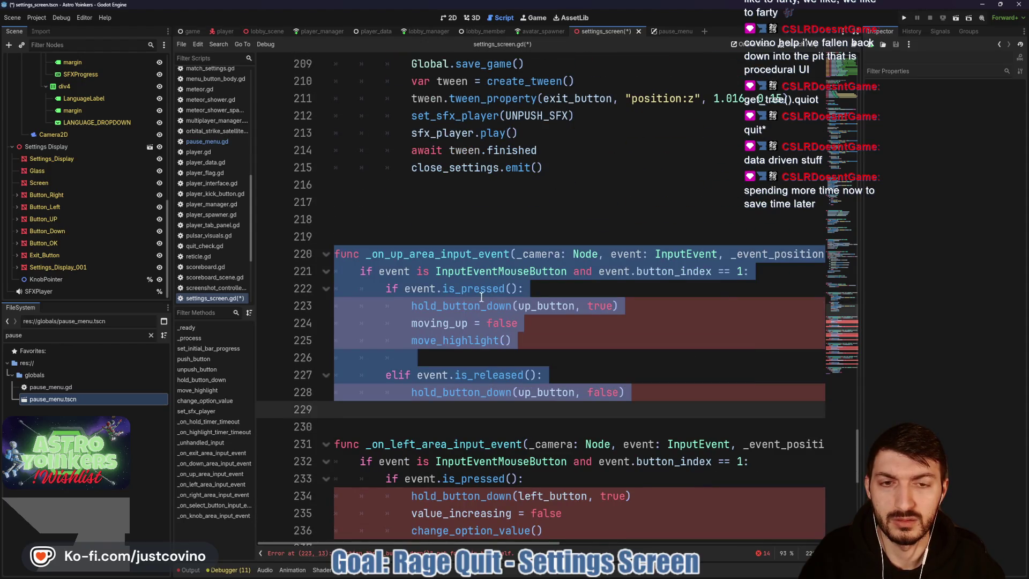
pyautogui.hotkey('ctrl', 'z')
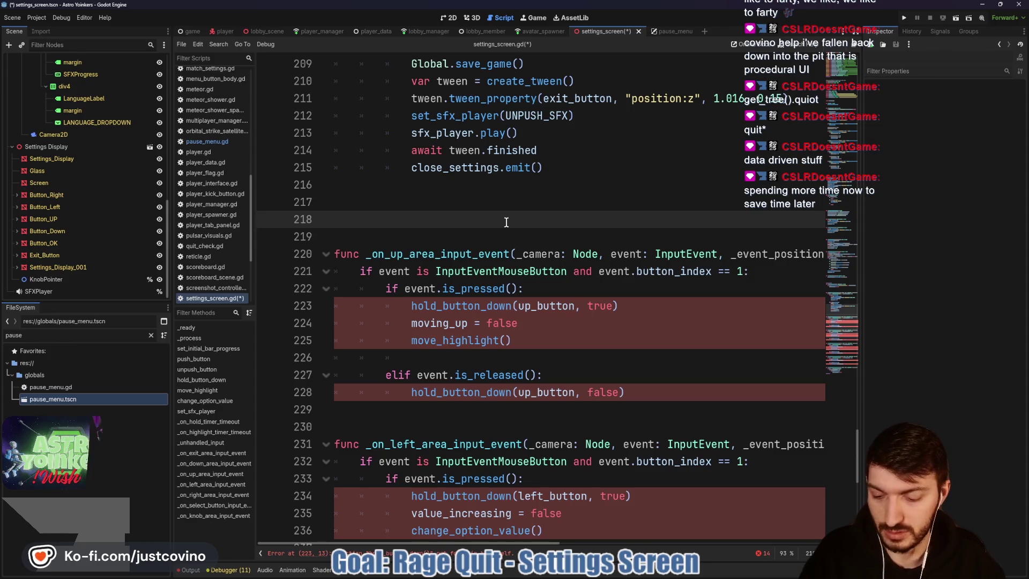
pyautogui.hotkey('ctrl', 'z')
pyautogui.hotkey('ctrl', 'z')
pyautogui.hotkey('ctrl', 'z')
pyautogui.hotkey('ctrl', 'z')
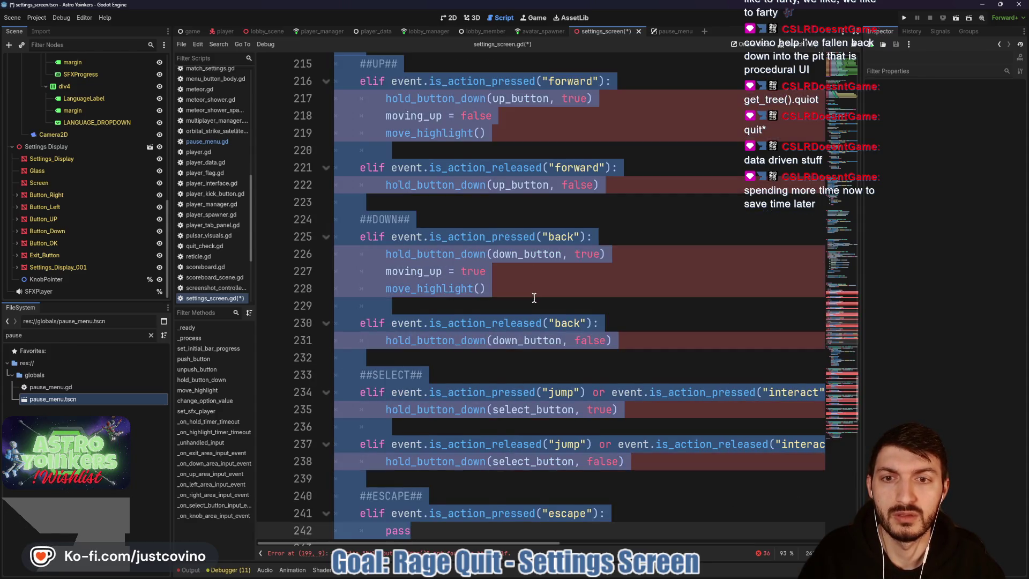
pyautogui.scroll(10, 492, 368)
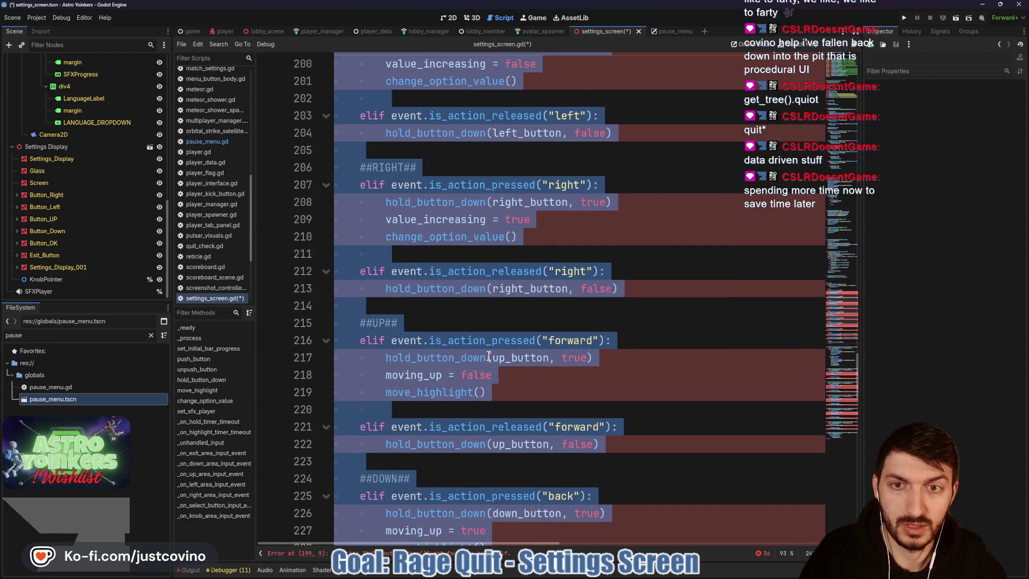
pyautogui.hotkey('ctrl', 'z')
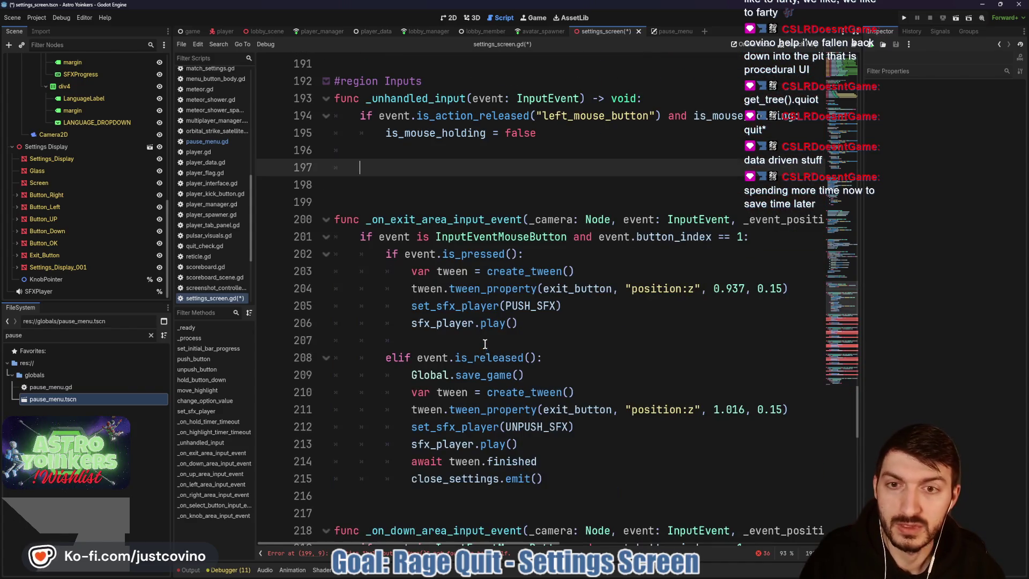
pyautogui.press('BackSpace')
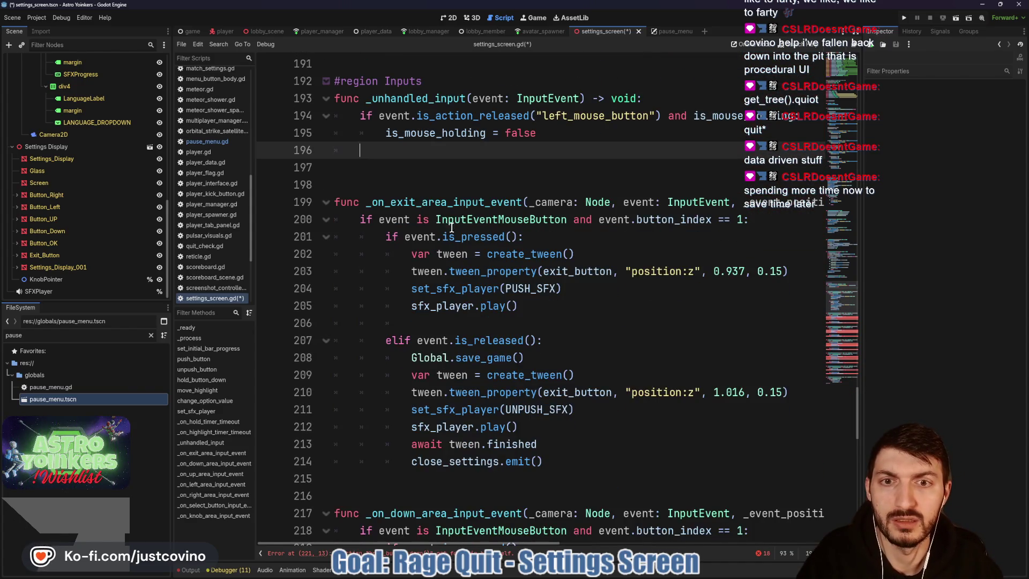
pyautogui.scroll(-2, 471, 242)
# - Delete the hold_button_down and moving_up lines from the down handler's pressed branch
pyautogui.click(458, 269)
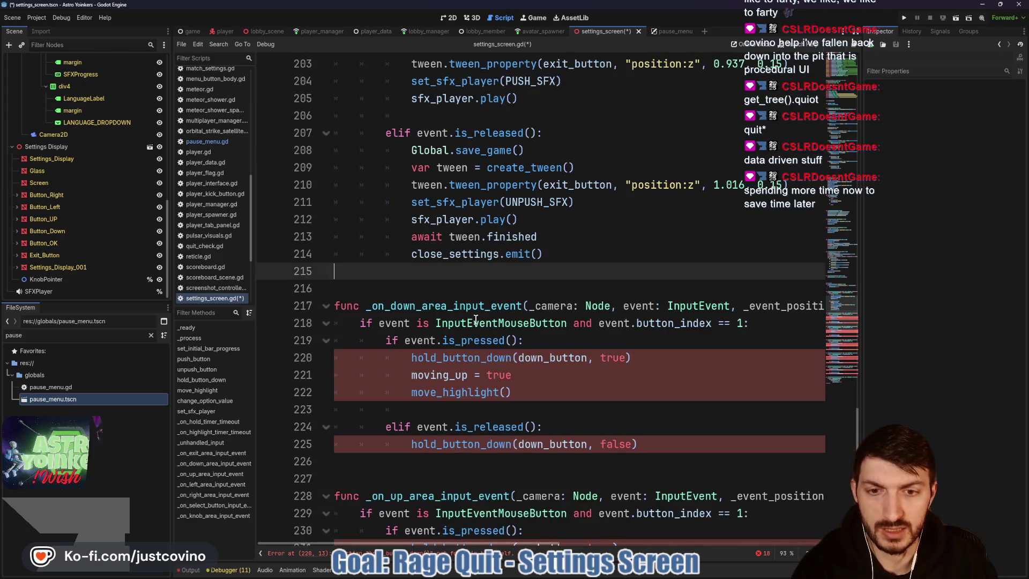
pyautogui.scroll(-1, 483, 325)
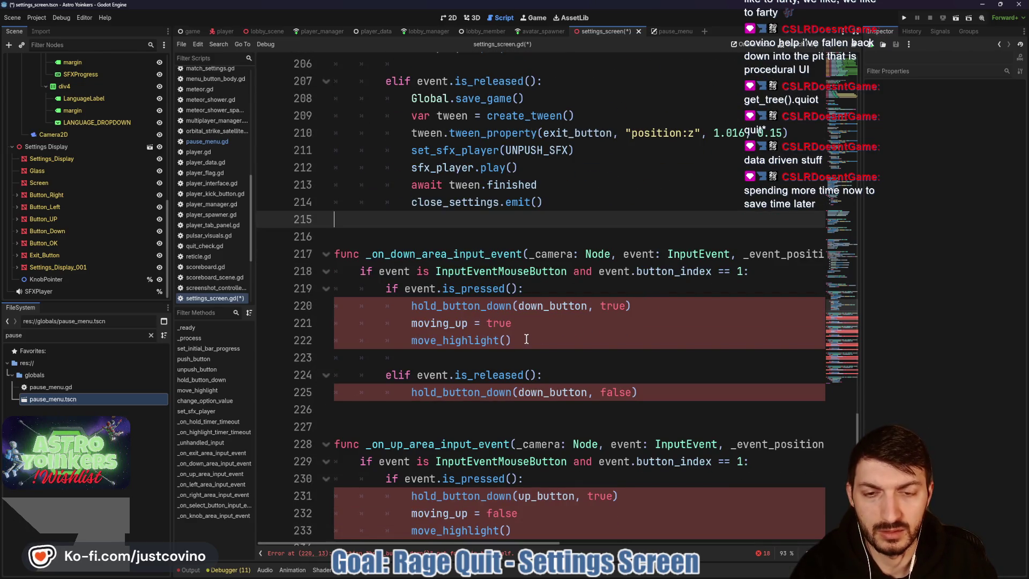
pyautogui.moveTo(526, 340); pyautogui.dragTo(399, 306)
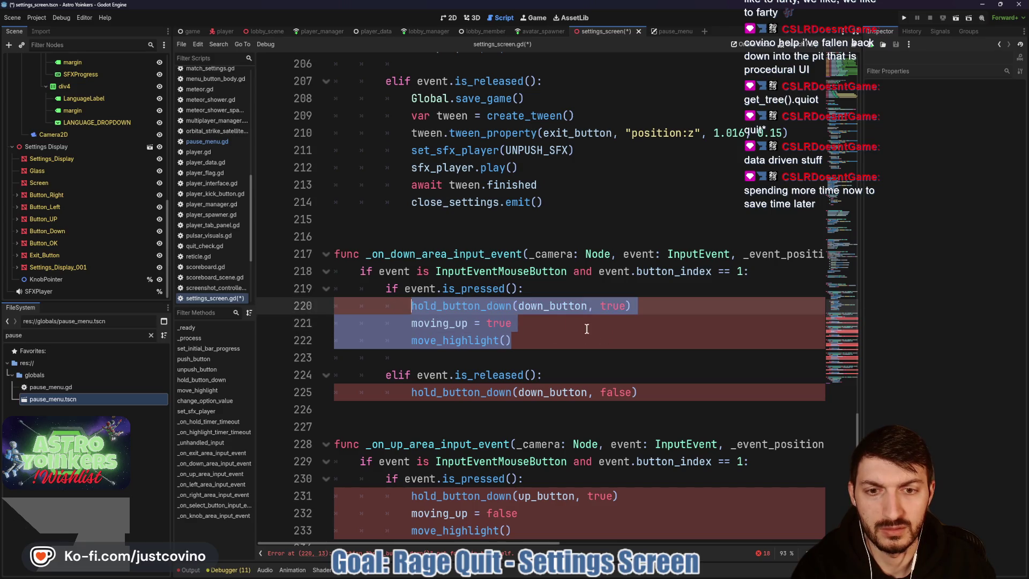
pyautogui.moveTo(531, 323)
pyautogui.mouseDown()
pyautogui.moveTo(455, 321)
pyautogui.moveTo(393, 304)
pyautogui.mouseUp()
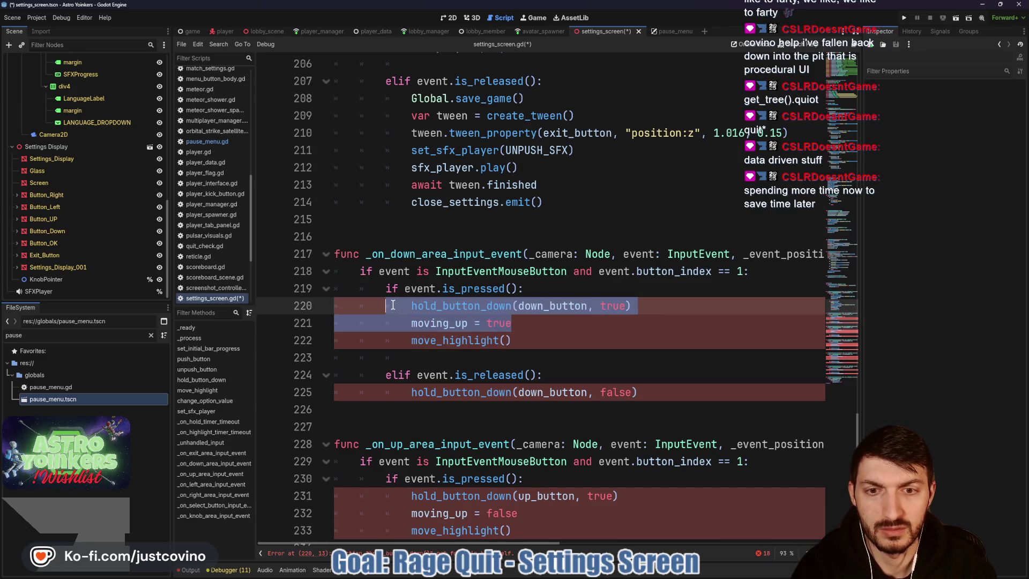
pyautogui.press('BackSpace')
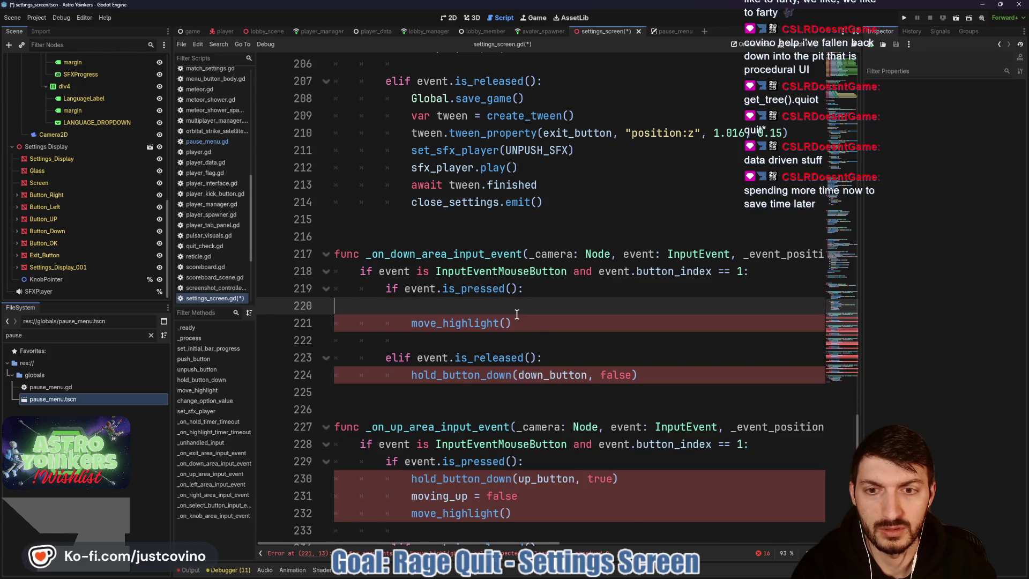
pyautogui.press('BackSpace')
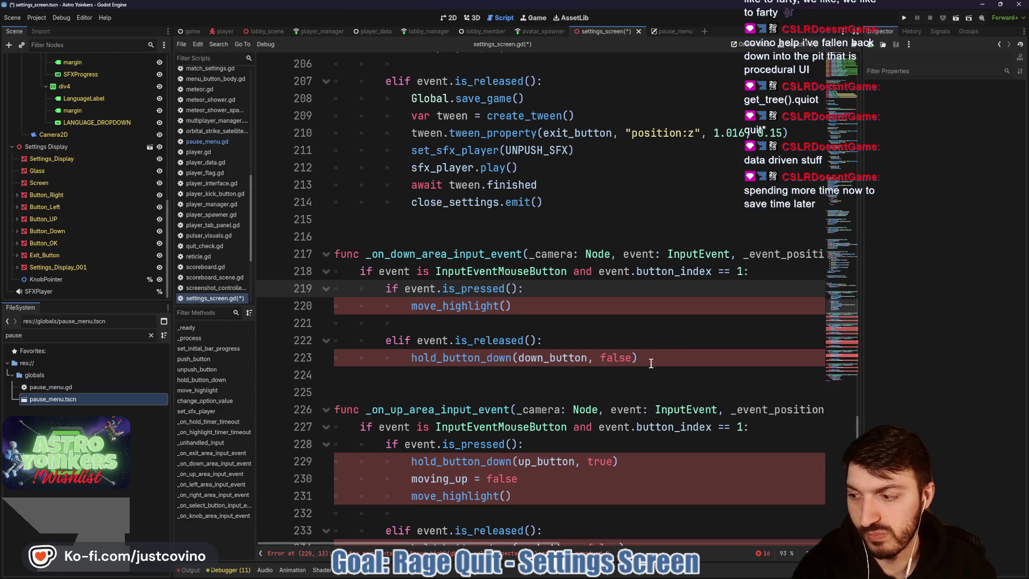
pyautogui.moveTo(640, 357); pyautogui.dragTo(379, 357)
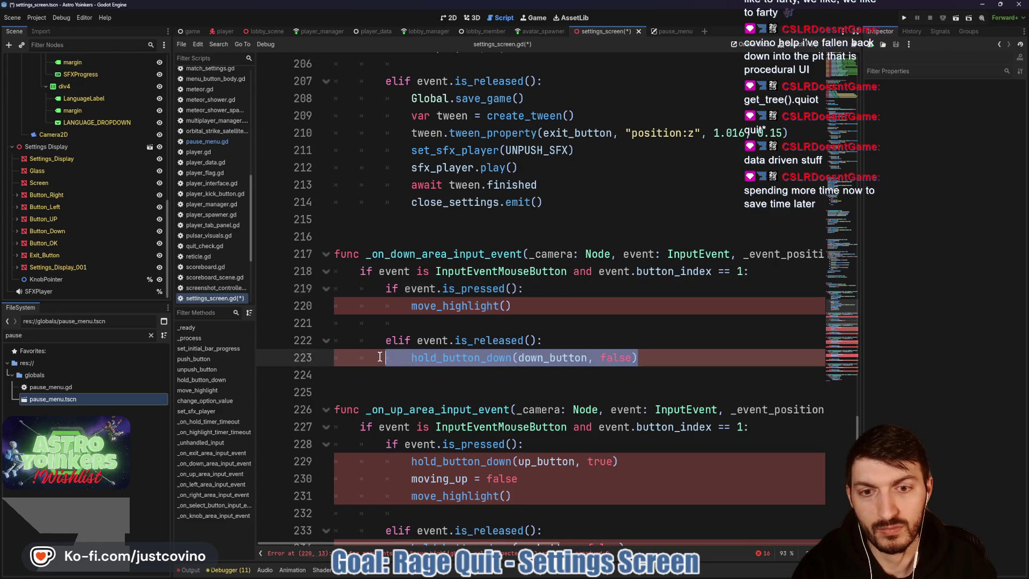
pyautogui.click(404, 358)
pyautogui.hotkey('shift', 'End')
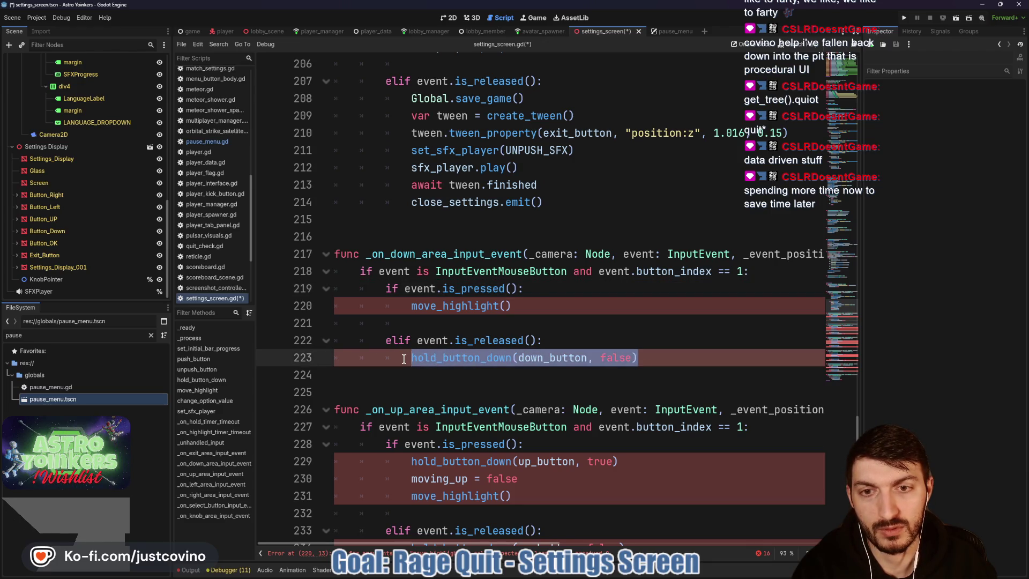
# - Edit the move_highlight call in the down handler's pressed branch
pyautogui.click(535, 314)
pyautogui.scroll(12, 546, 326)
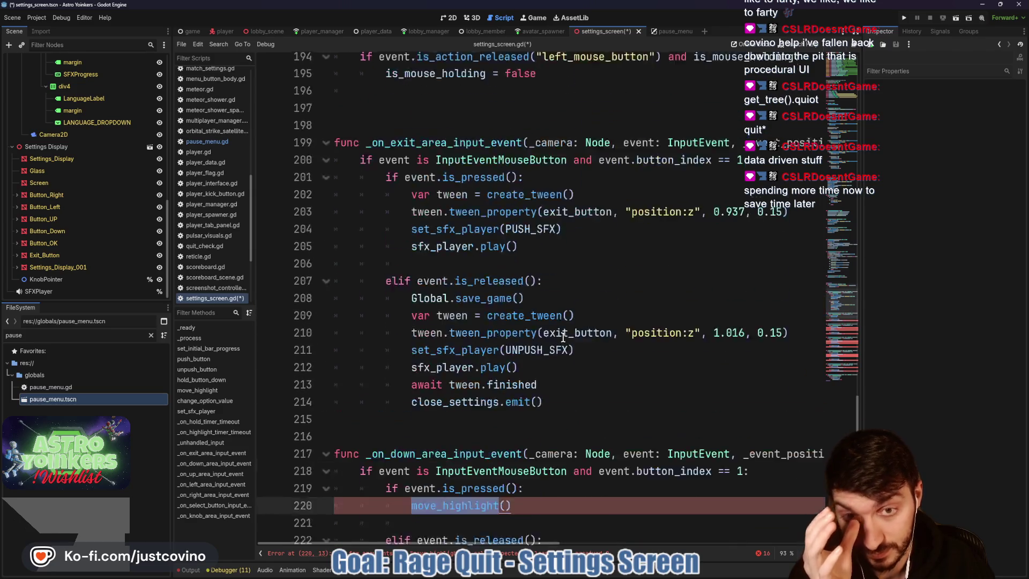
pyautogui.scroll(6, 562, 337)
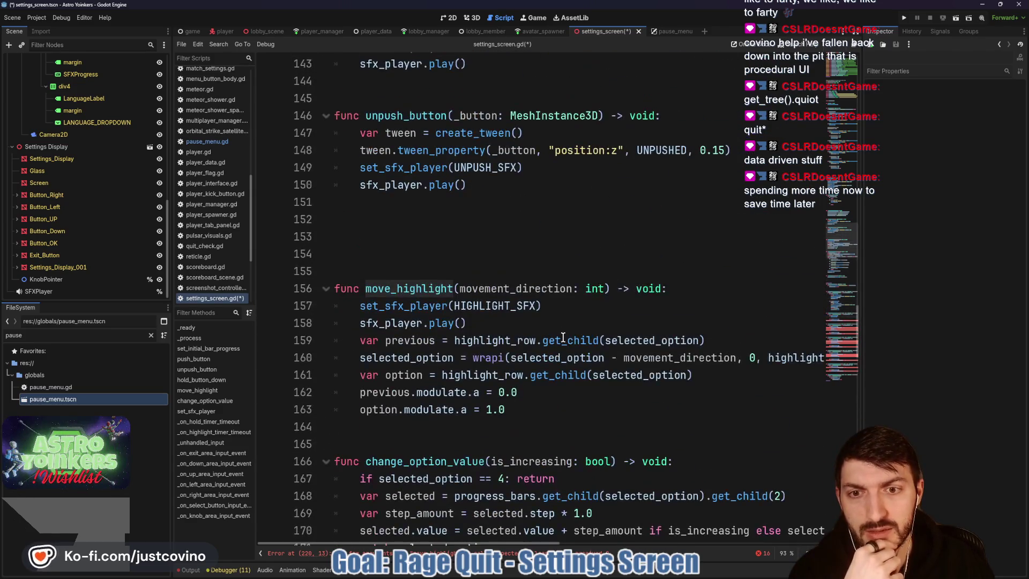
pyautogui.scroll(-20, 562, 338)
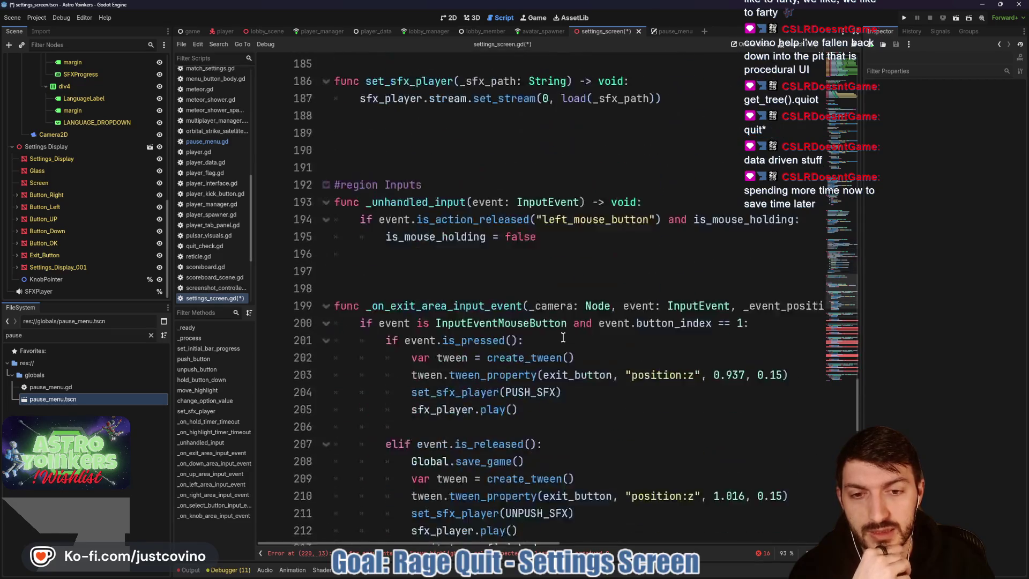
pyautogui.write('1')
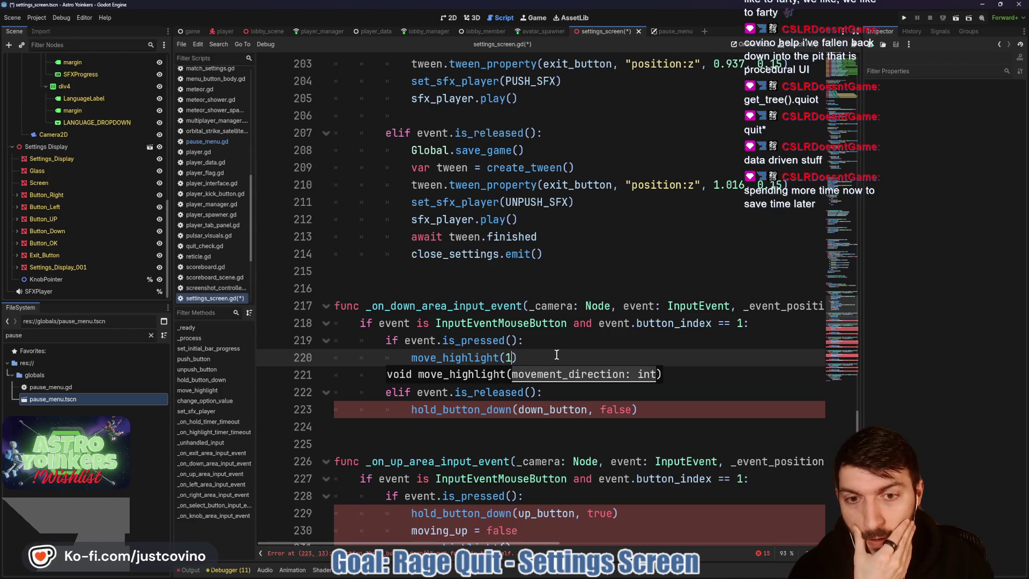
pyautogui.press('End')
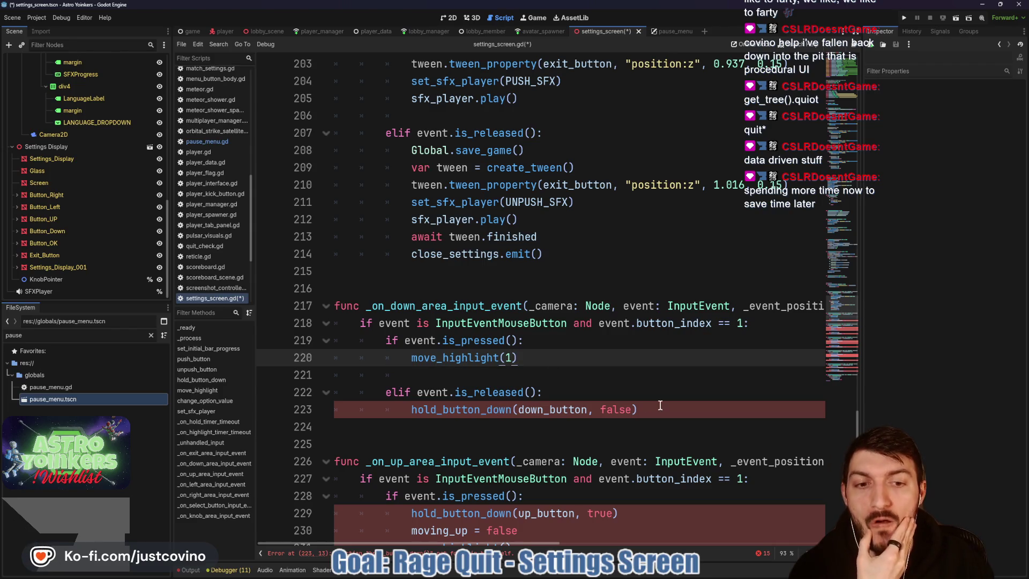
# - Replace hold_button_down(down_button, false) on line 223 with unpush_button(down_button)
pyautogui.click(462, 410)
pyautogui.moveTo(663, 408); pyautogui.dragTo(410, 409)
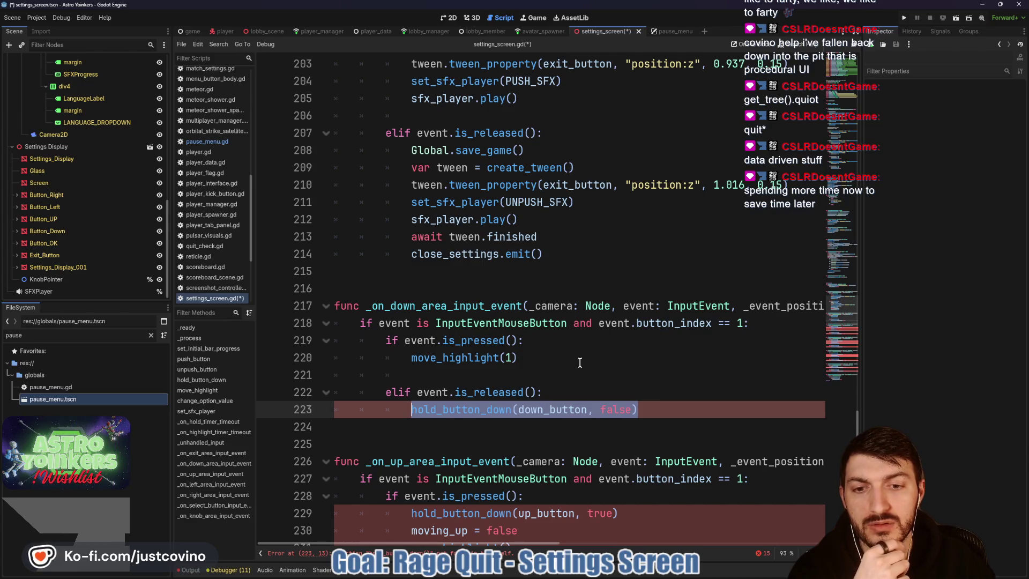
pyautogui.scroll(7, 580, 363)
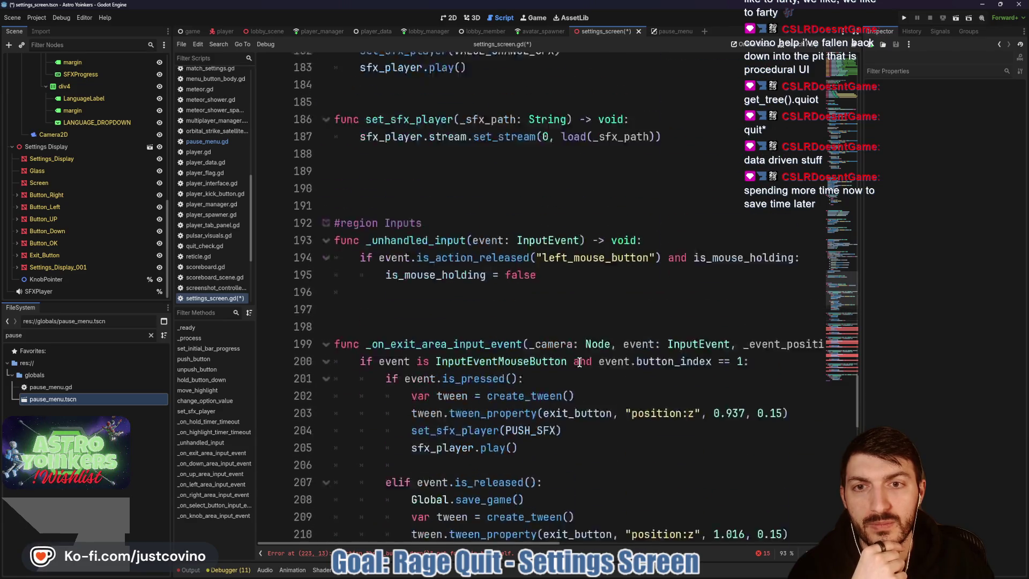
pyautogui.scroll(13, 579, 362)
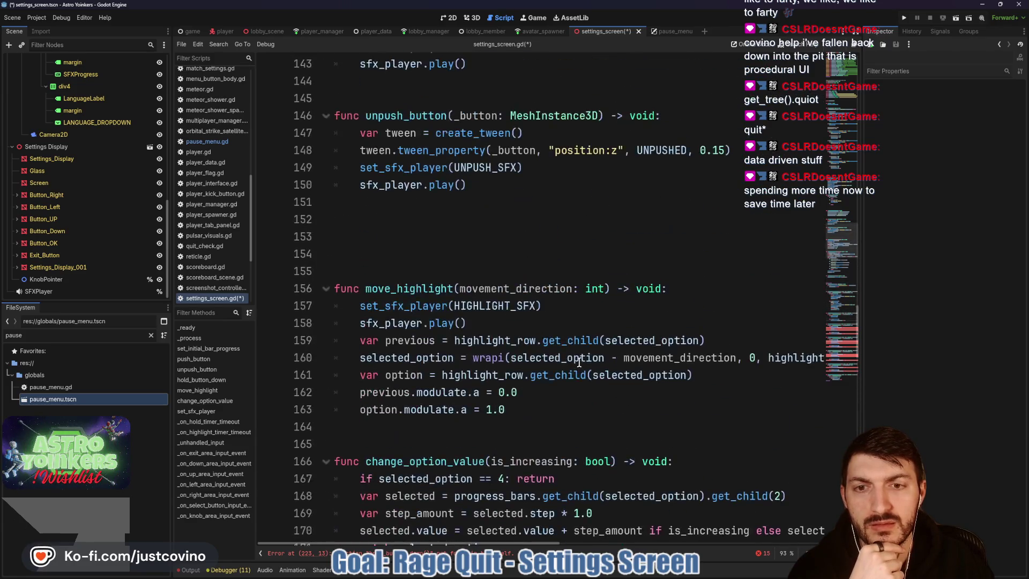
pyautogui.scroll(4, 579, 362)
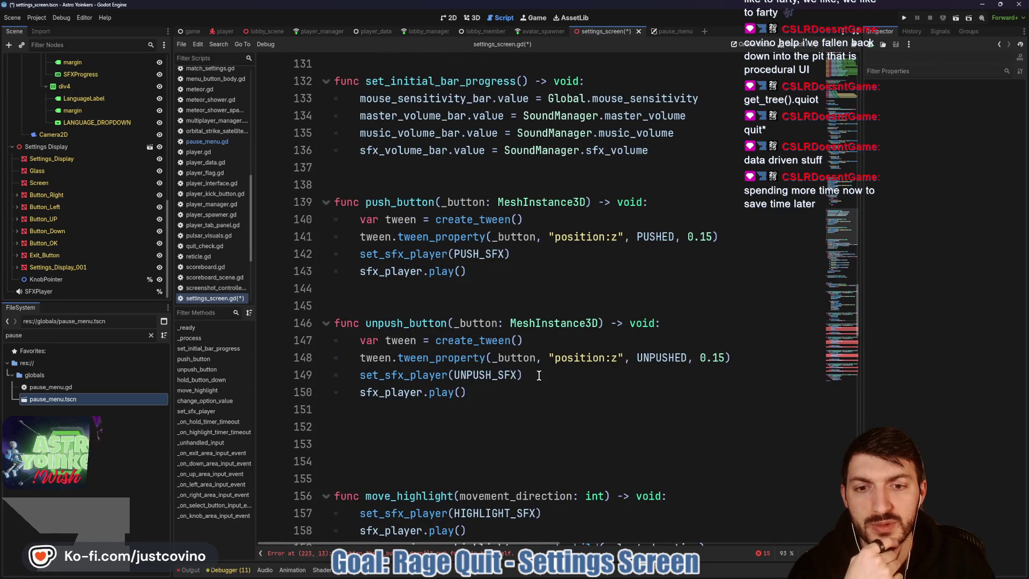
pyautogui.scroll(-20, 539, 375)
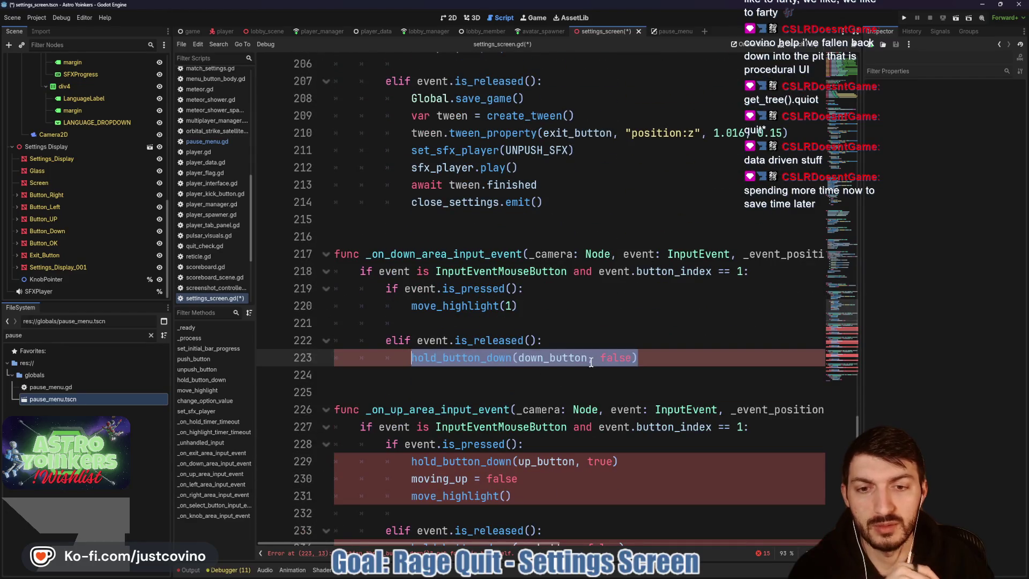
pyautogui.write('unpus')
pyautogui.press('Return')
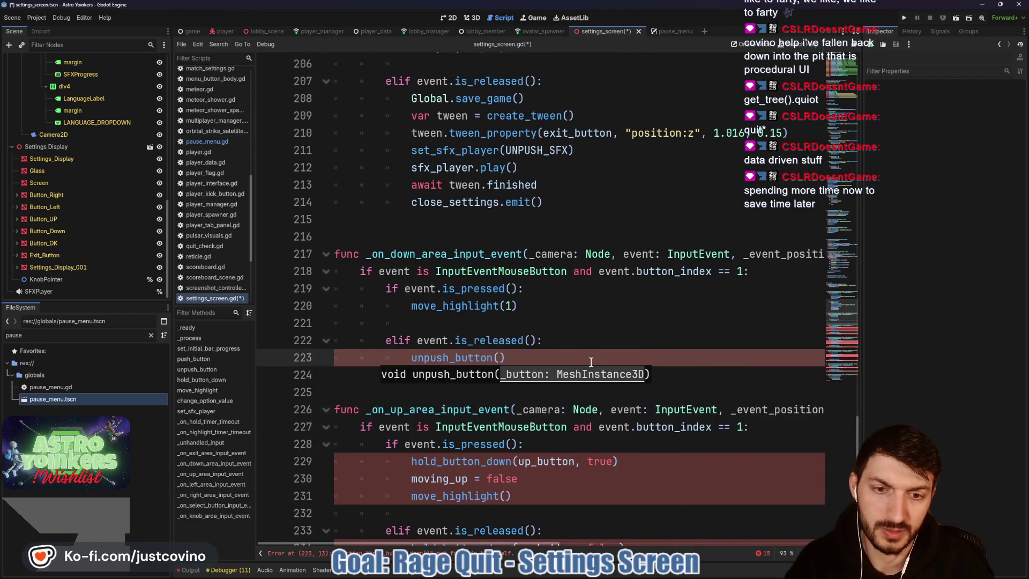
pyautogui.write('down')
pyautogui.press('Return')
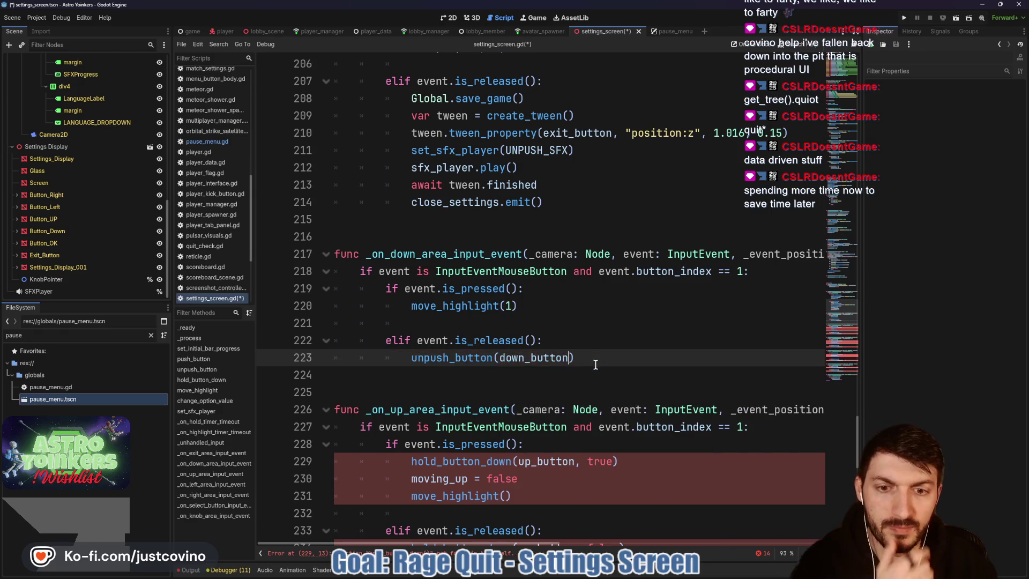
pyautogui.scroll(-2, 585, 371)
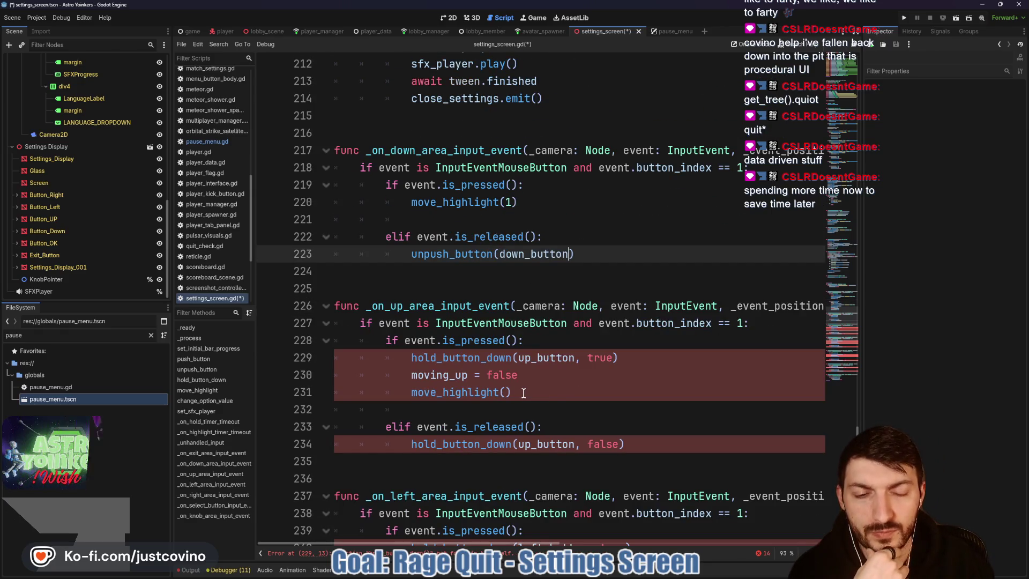
# - Make the up handler call unpush_button(up_button) on release and move_highlight(true) on press
pyautogui.moveTo(634, 446); pyautogui.dragTo(410, 443)
pyautogui.write('unpush_button(up')
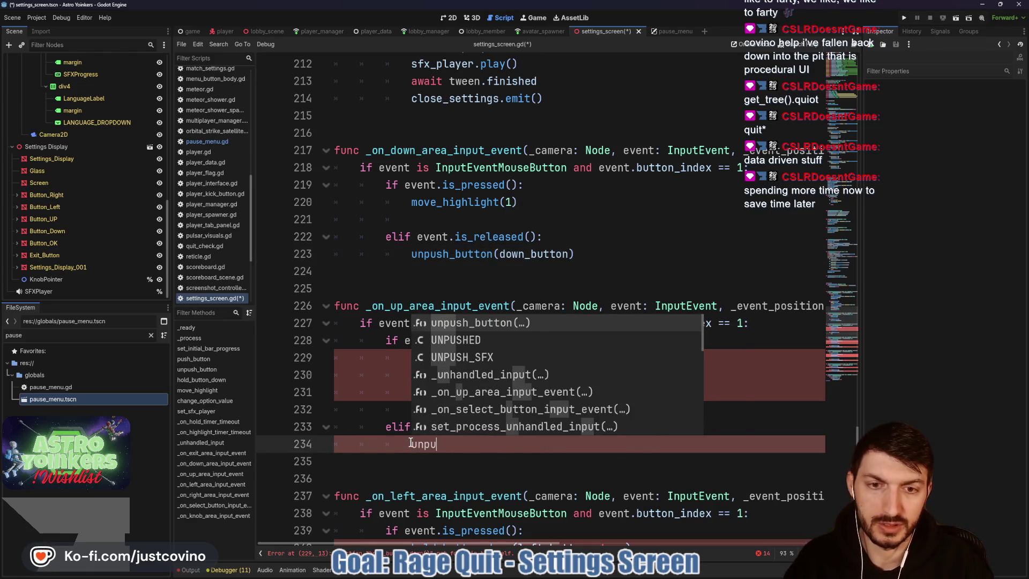
pyautogui.press('Return')
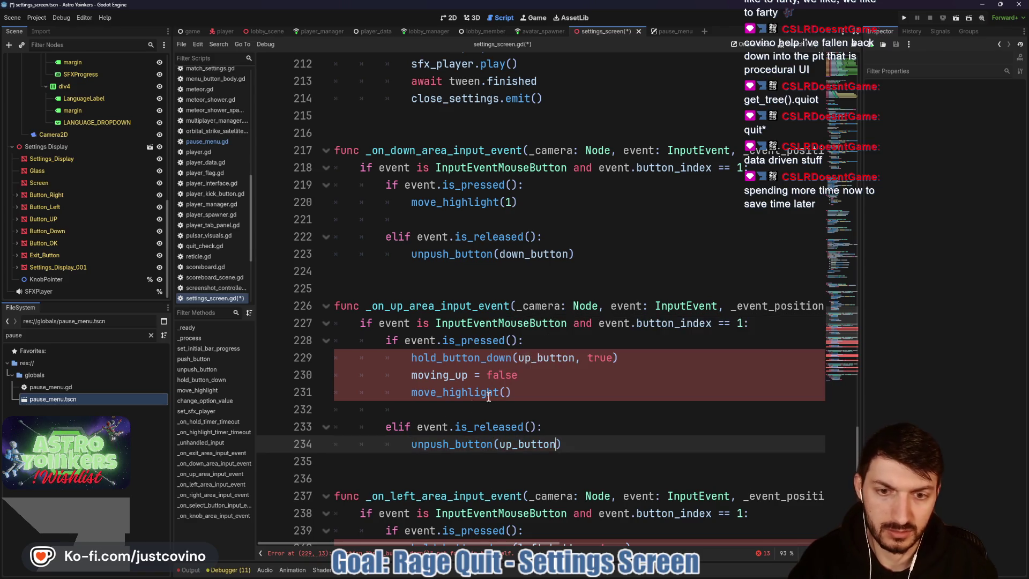
pyautogui.moveTo(411, 357); pyautogui.dragTo(512, 392)
pyautogui.write('move_highlight(')
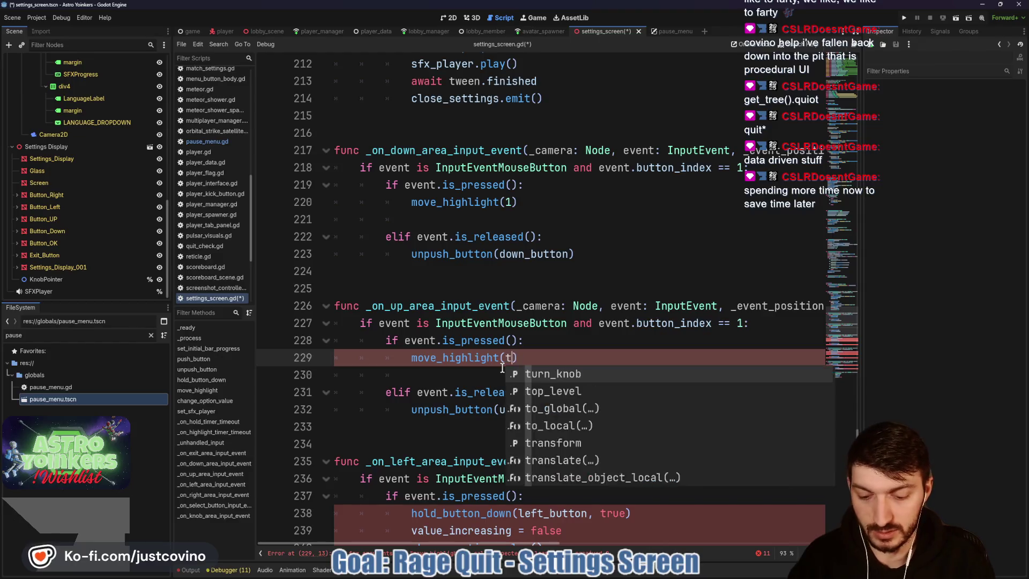
pyautogui.press('Return')
pyautogui.write('true)')
# - Make the left handler call change_option_value(false) on press and unpush_button(left_button) on release
pyautogui.scroll(-4, 557, 373)
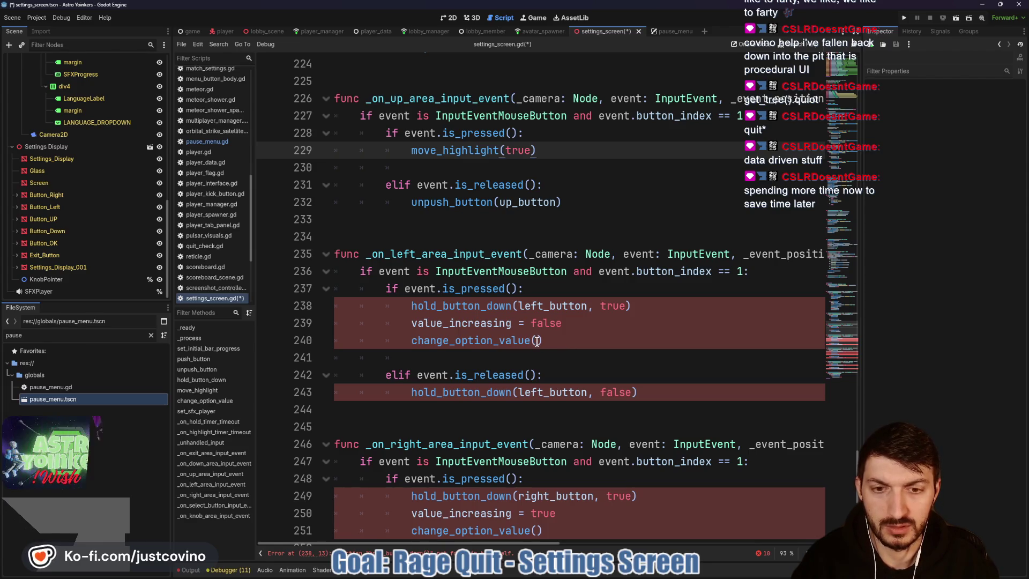
pyautogui.moveTo(599, 321); pyautogui.dragTo(290, 308)
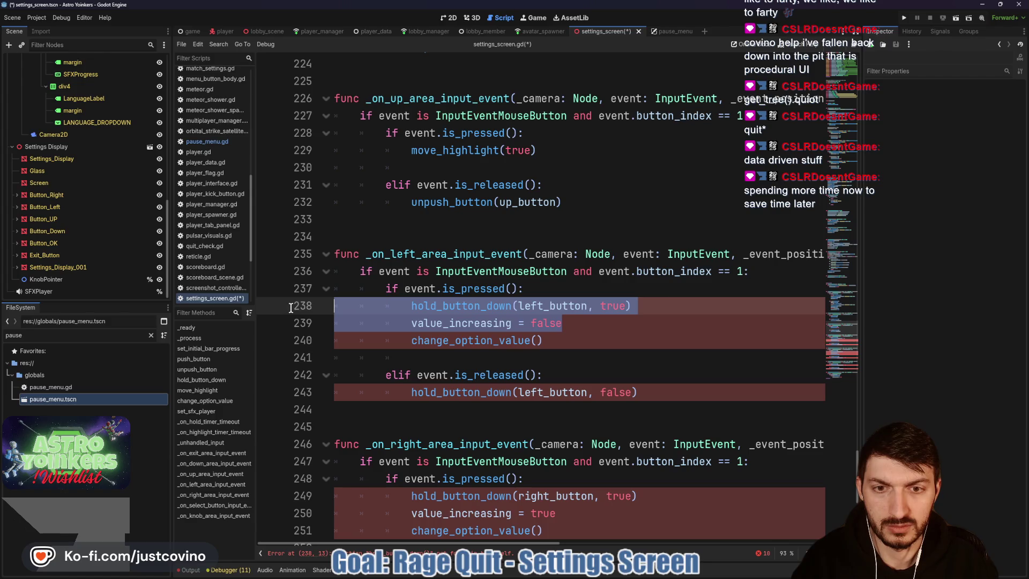
pyautogui.press('BackSpace')
pyautogui.press('BackSpace')
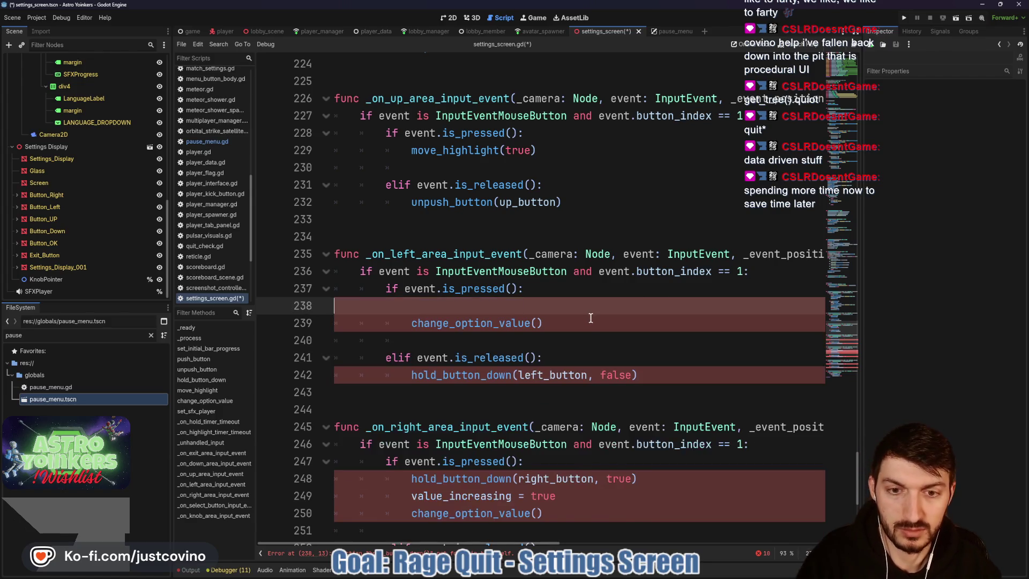
pyautogui.moveTo(637, 357); pyautogui.dragTo(411, 358)
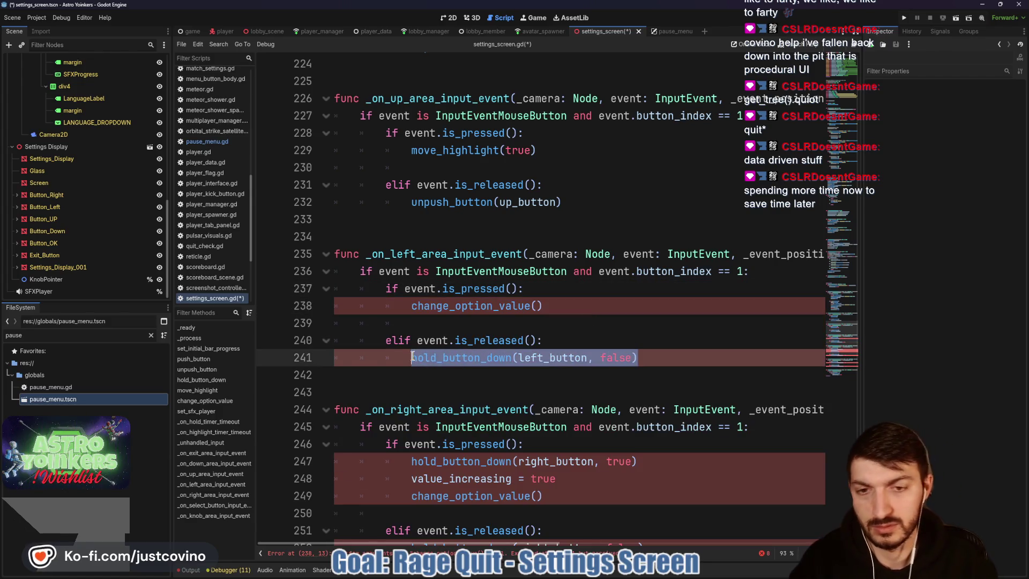
pyautogui.write('unpush_button(left_button)')
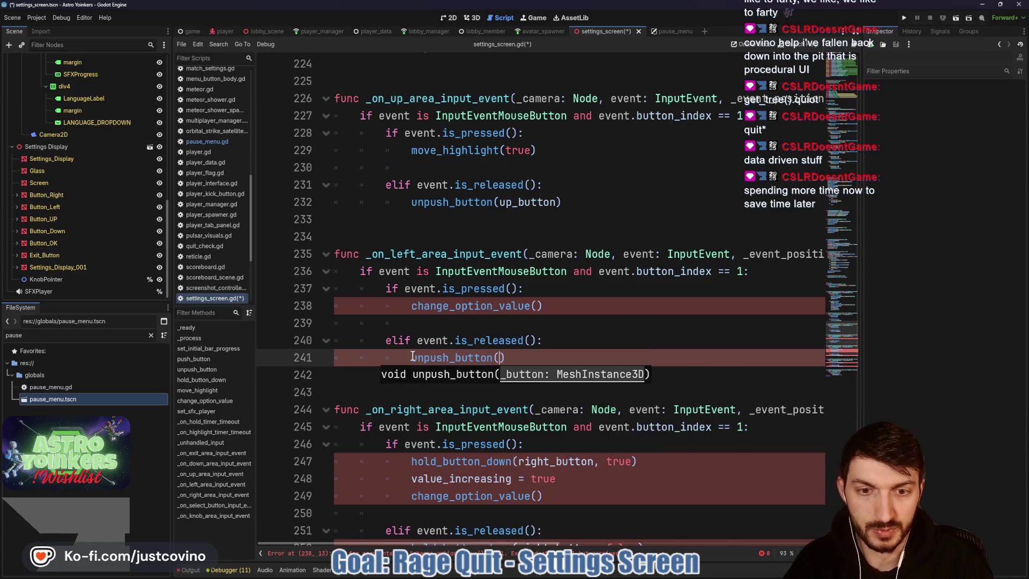
pyautogui.keyDown('ctrl'); pyautogui.click(484, 305); pyautogui.keyUp('ctrl')
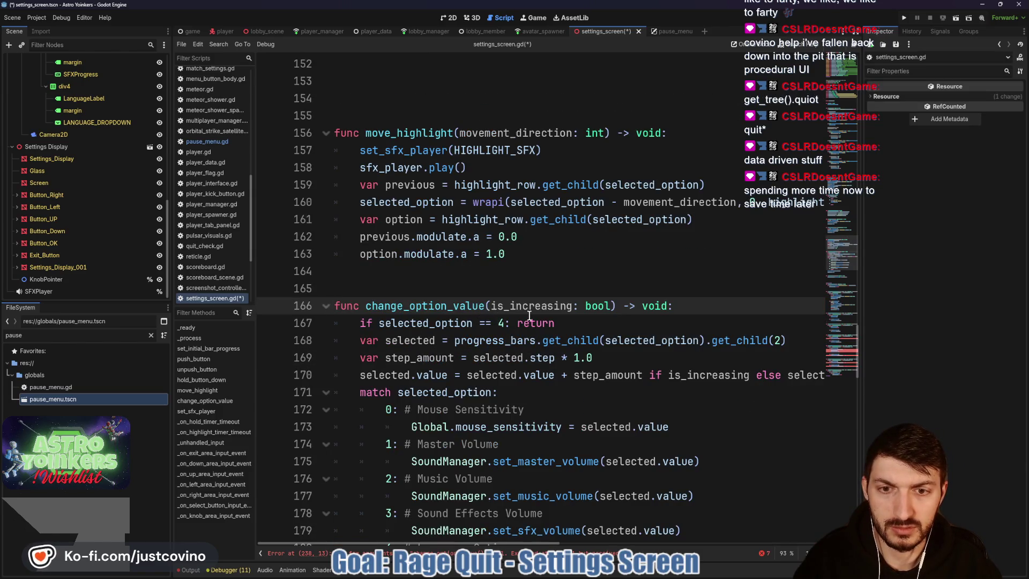
pyautogui.hotkey('alt', 'Left')
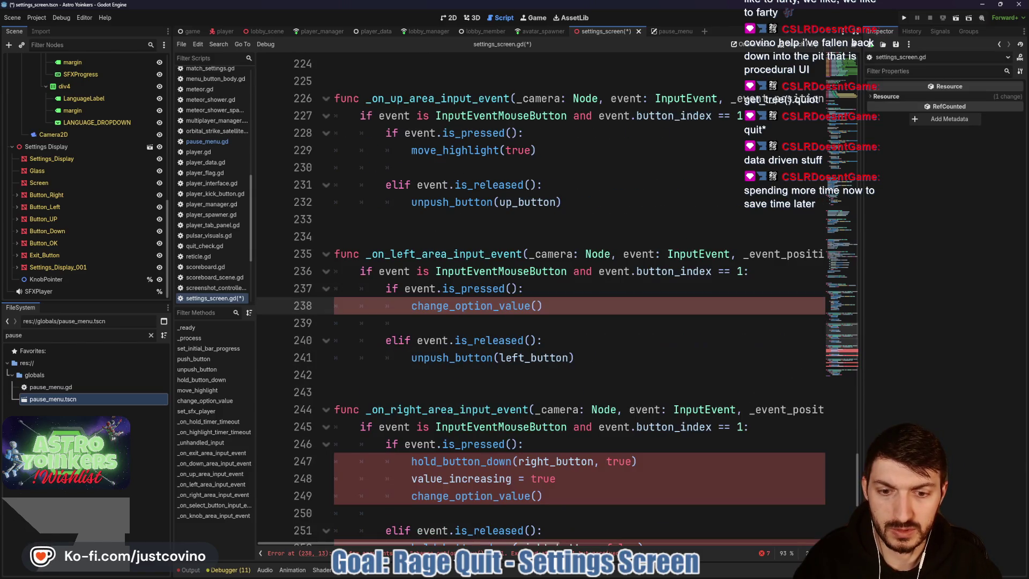
pyautogui.write('false)')
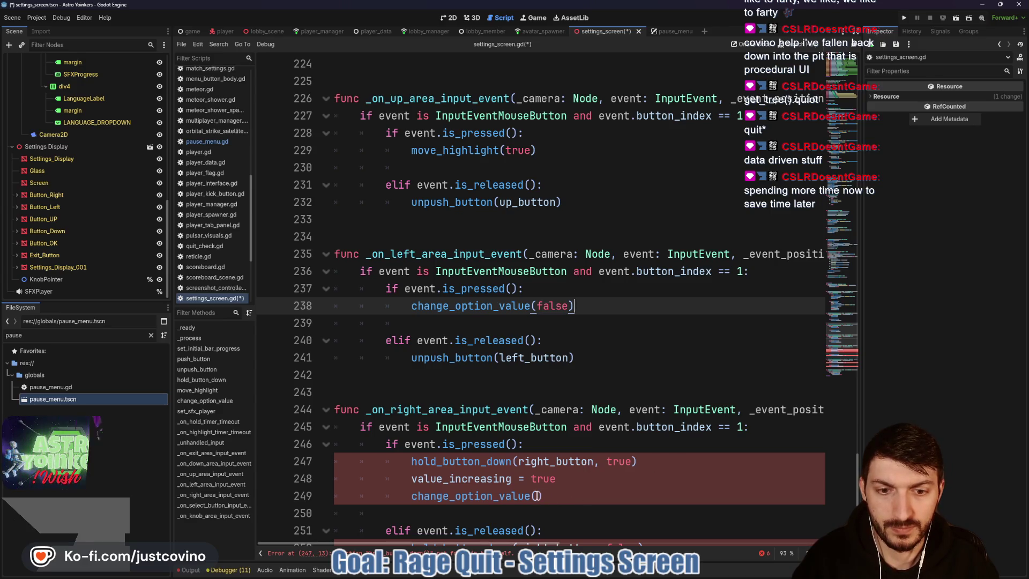
# - Make the right handler call change_option_value(true) on press and unpush_button(right_button) on release, then save
pyautogui.click(538, 495)
pyautogui.write('true')
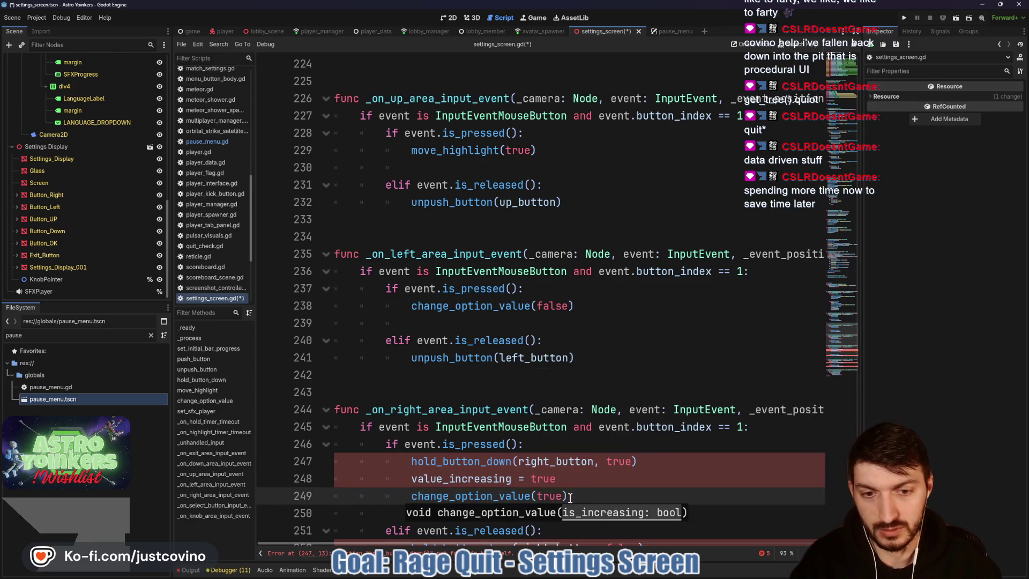
pyautogui.moveTo(557, 479); pyautogui.dragTo(305, 463)
pyautogui.press('BackSpace')
pyautogui.press('BackSpace')
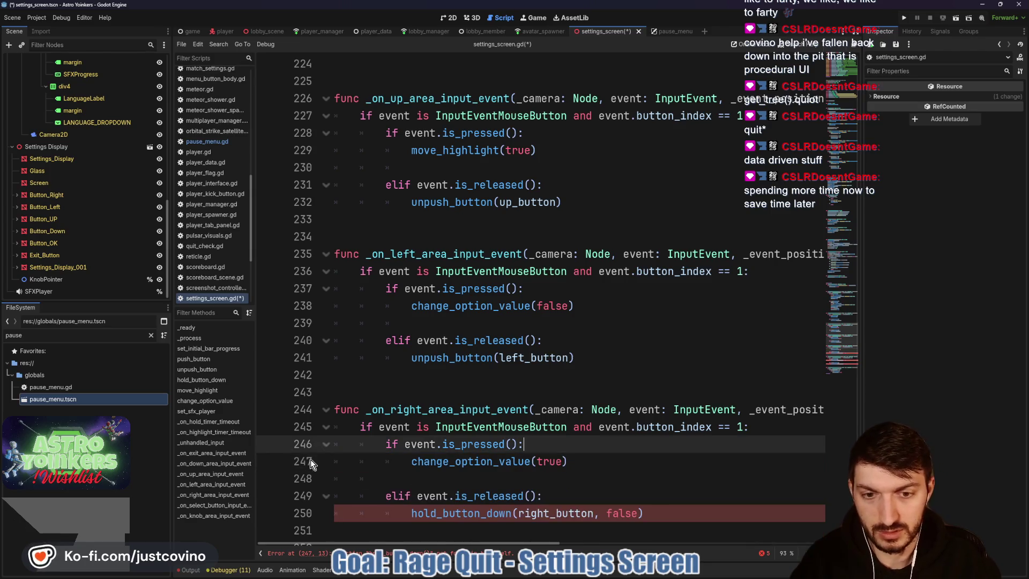
pyautogui.scroll(-2, 475, 432)
pyautogui.moveTo(673, 408); pyautogui.dragTo(384, 409)
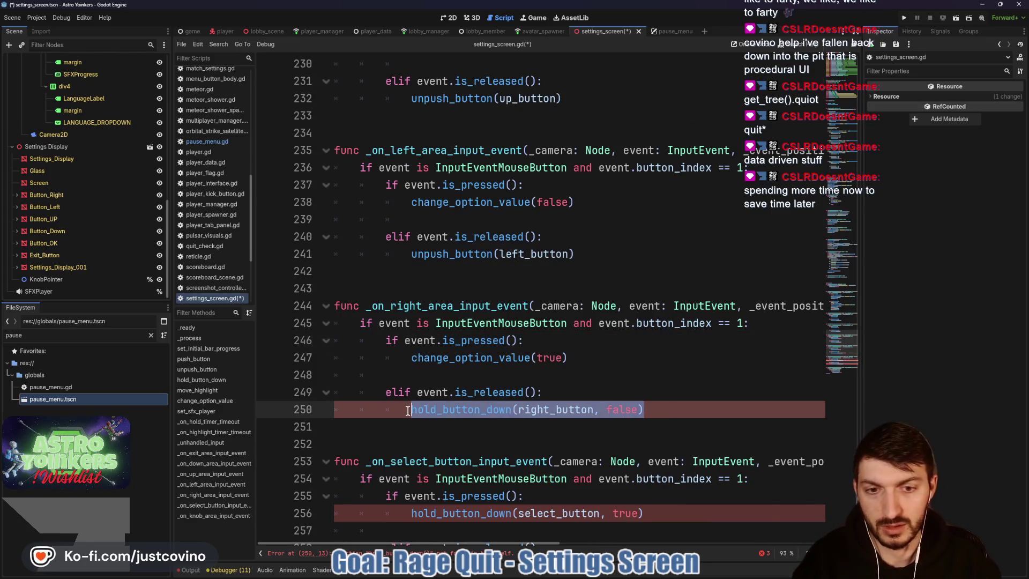
pyautogui.write('unpush')
pyautogui.press('Return')
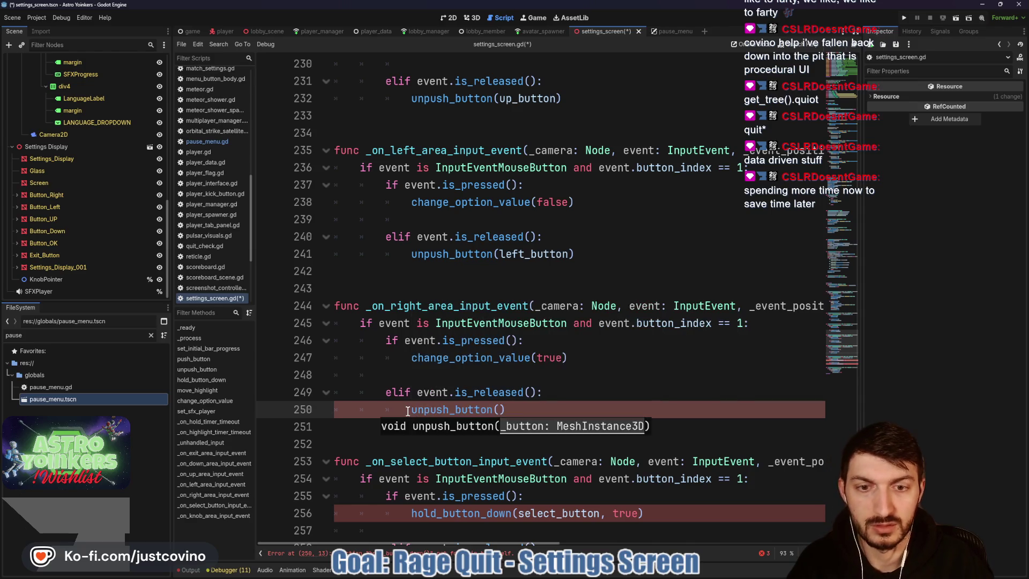
pyautogui.write('right_button')
pyautogui.press('Return')
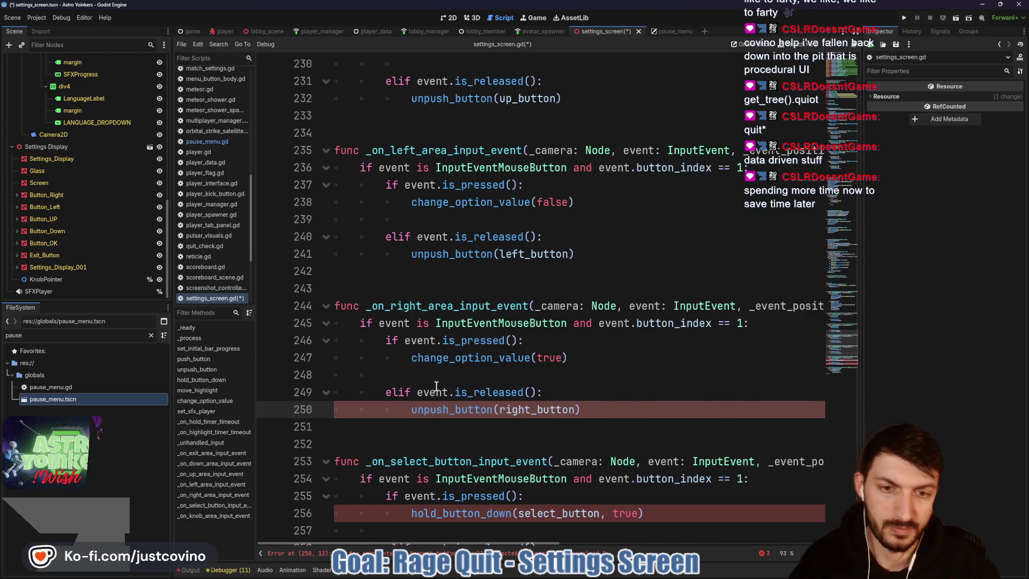
pyautogui.click(523, 375)
pyautogui.hotkey('ctrl', 's')
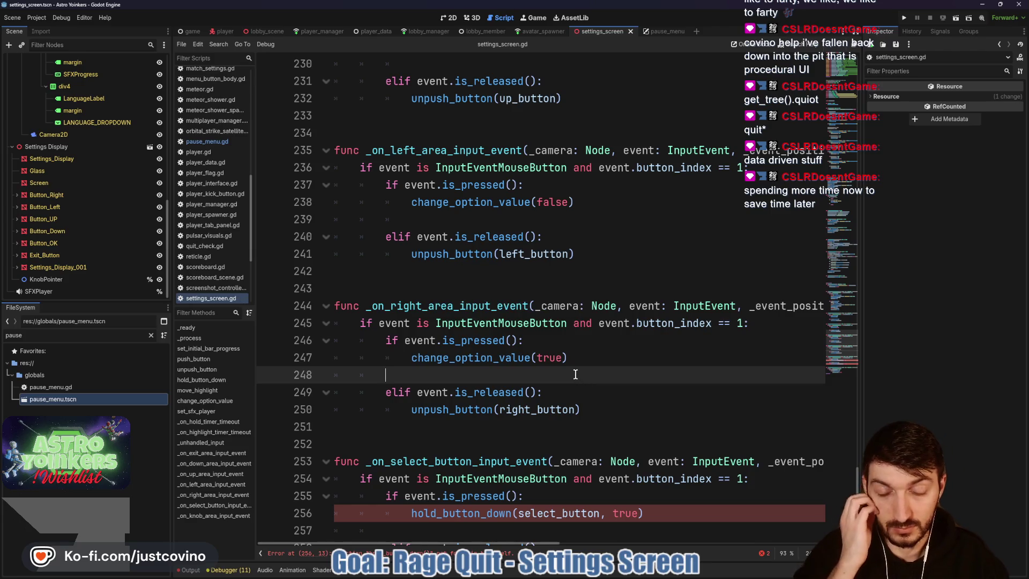
# - Replace the select button's press call on line 256 with push_button(select_button)
pyautogui.scroll(-3, 567, 401)
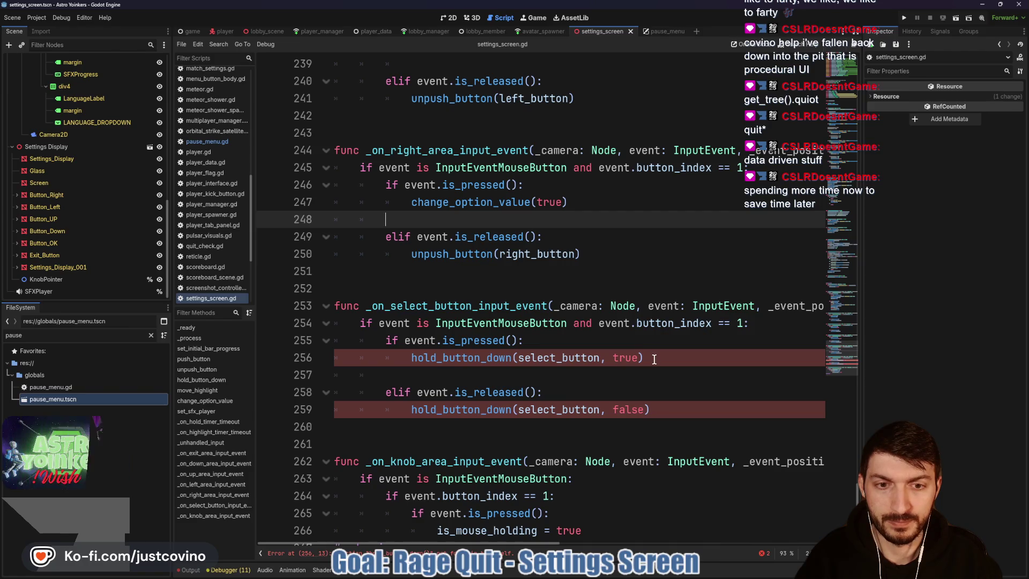
pyautogui.moveTo(644, 357); pyautogui.dragTo(410, 358)
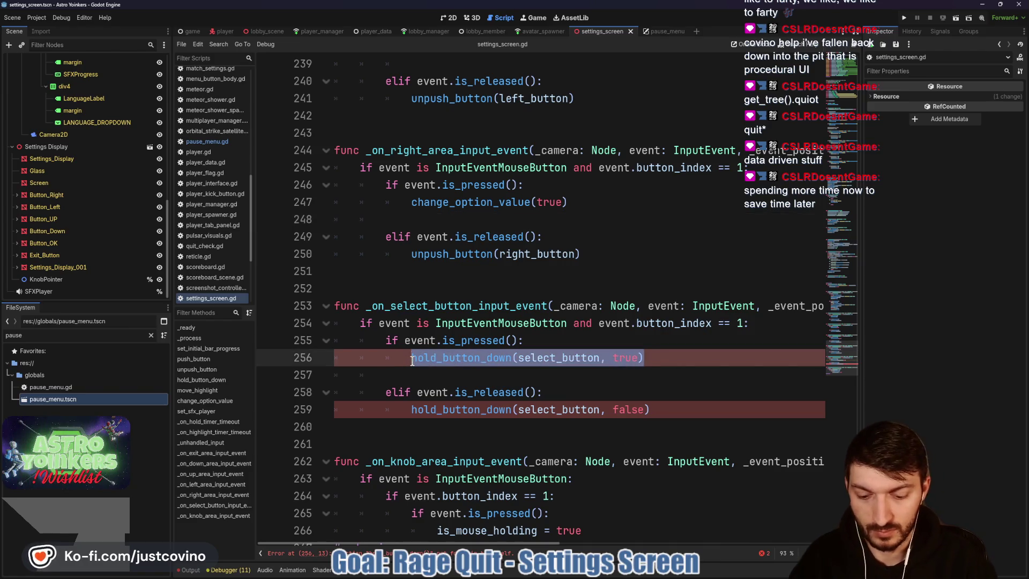
pyautogui.write('push')
pyautogui.press('Return')
pyautogui.write('sel')
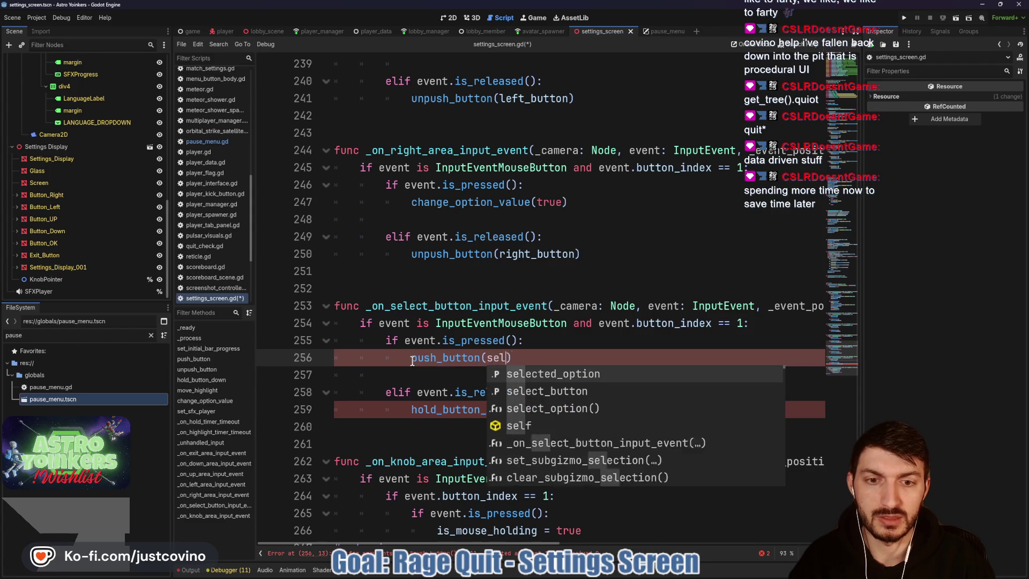
pyautogui.press('Return')
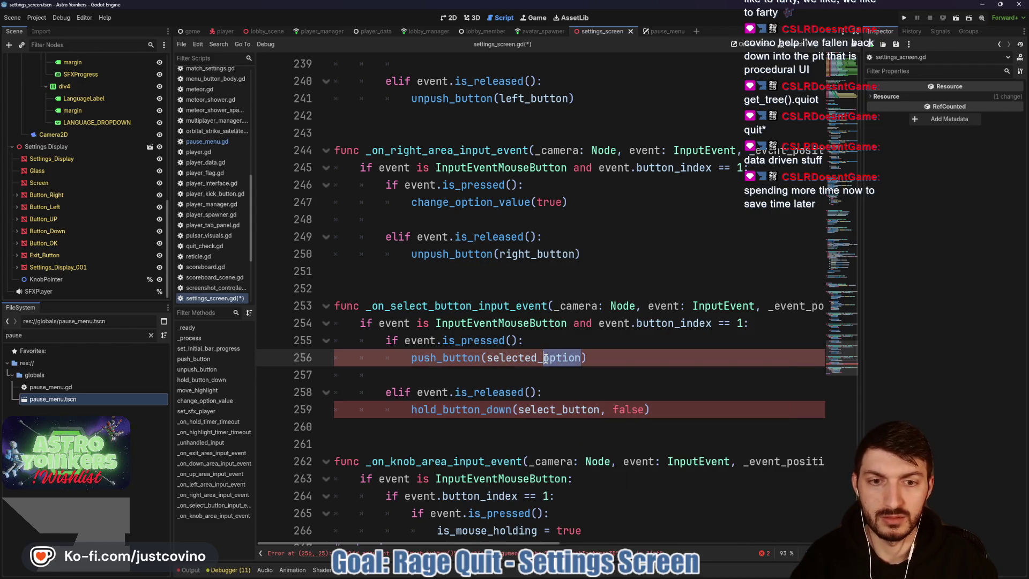
pyautogui.write('button(')
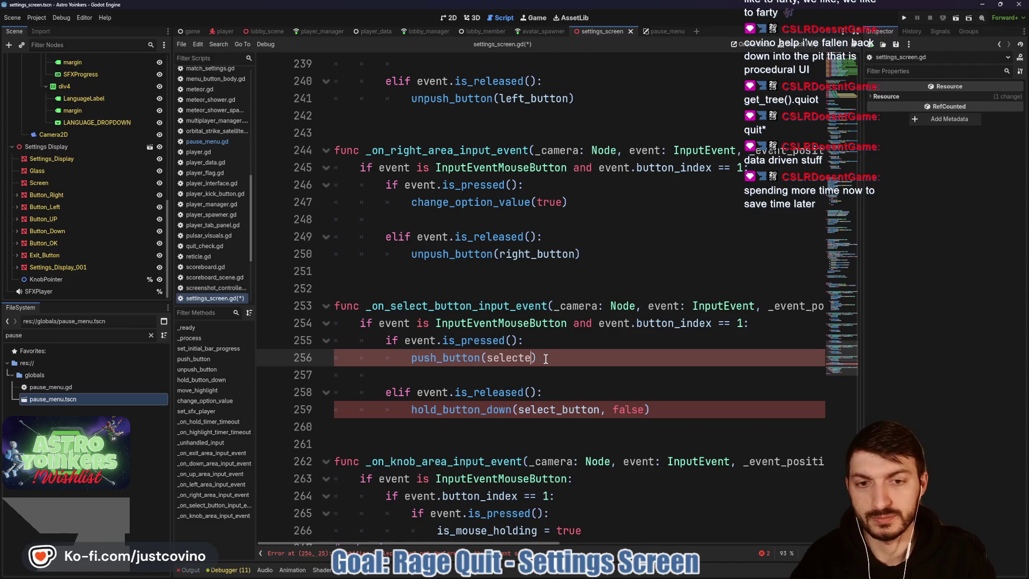
pyautogui.write('button')
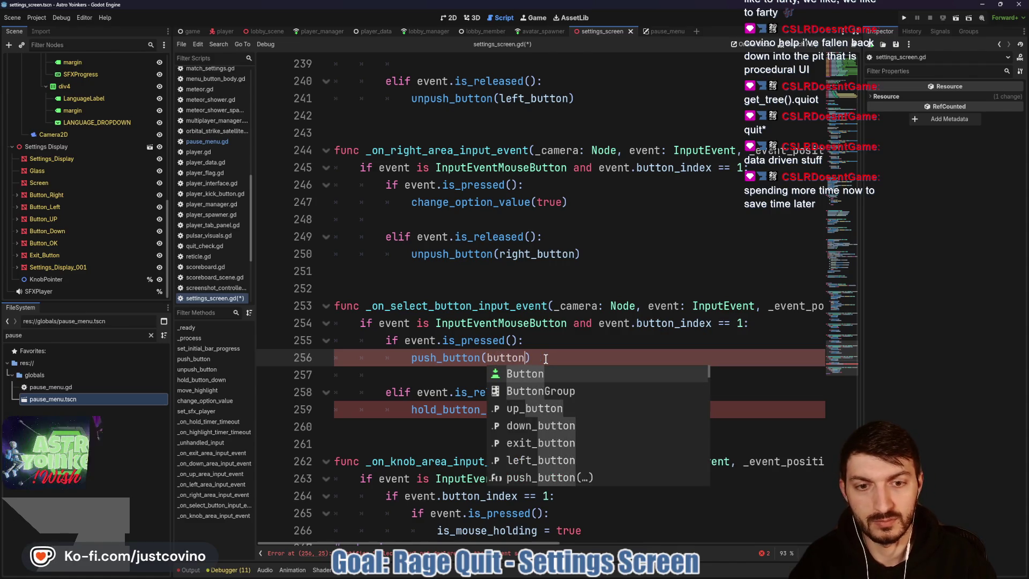
pyautogui.press('Down')
pyautogui.press('Down')
pyautogui.press('Down')
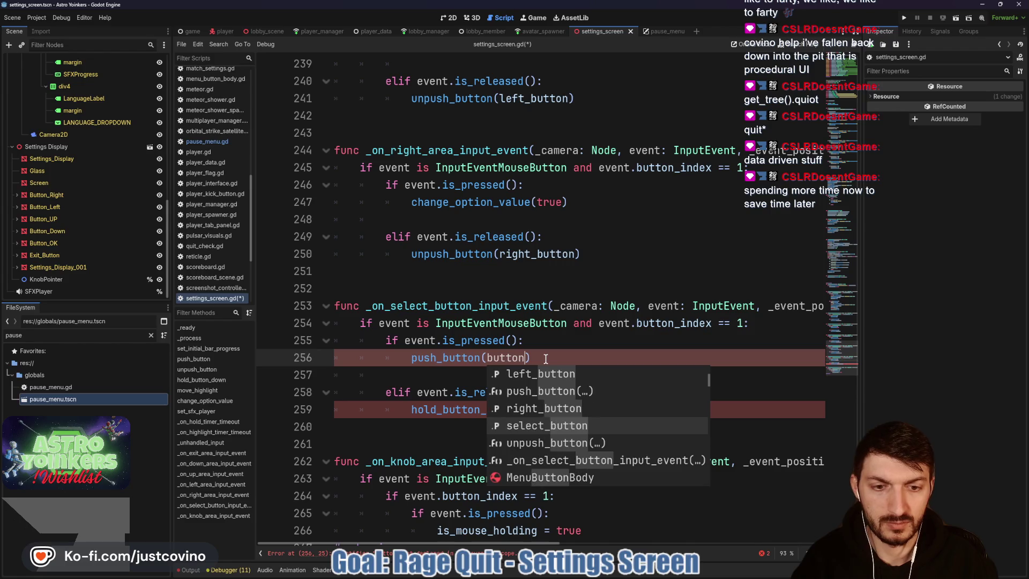
pyautogui.press('Return')
# - Swap line 259's hold_button_down(select_button, false) for unpush_button(select_button) and save settings_screen.gd
pyautogui.moveTo(659, 409); pyautogui.dragTo(416, 411)
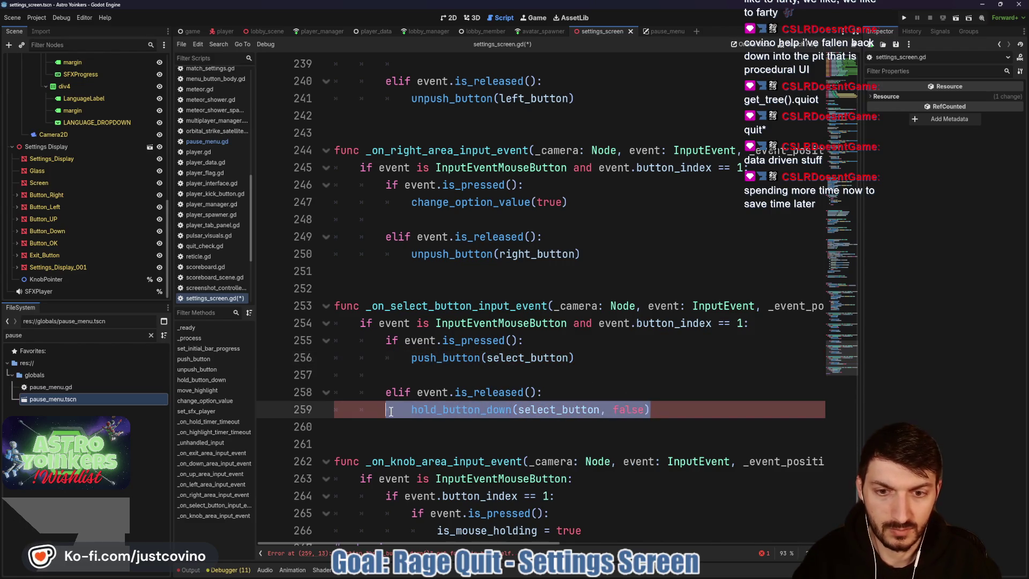
pyautogui.moveTo(649, 409); pyautogui.dragTo(407, 409)
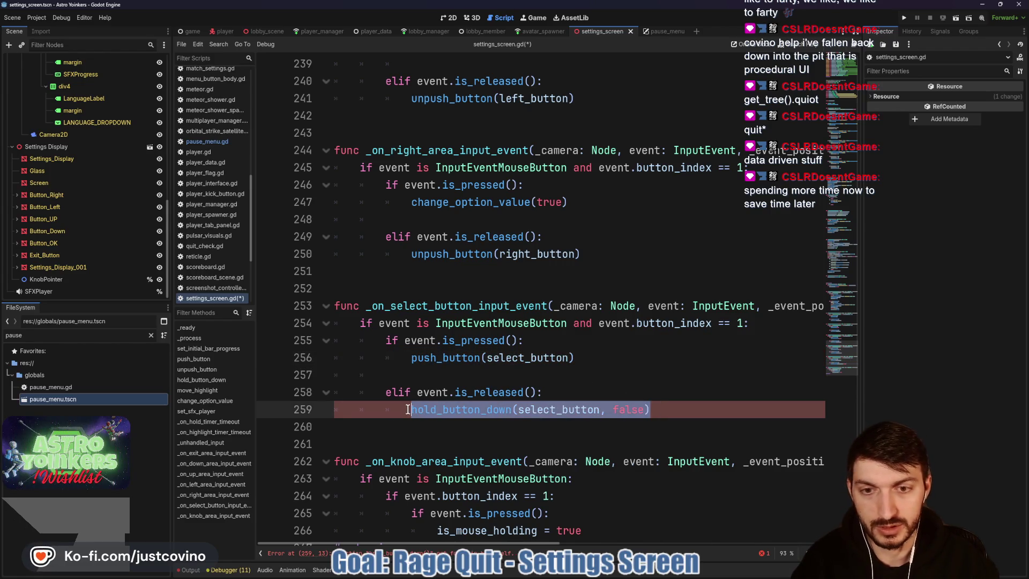
pyautogui.write('unpus')
pyautogui.press('Return')
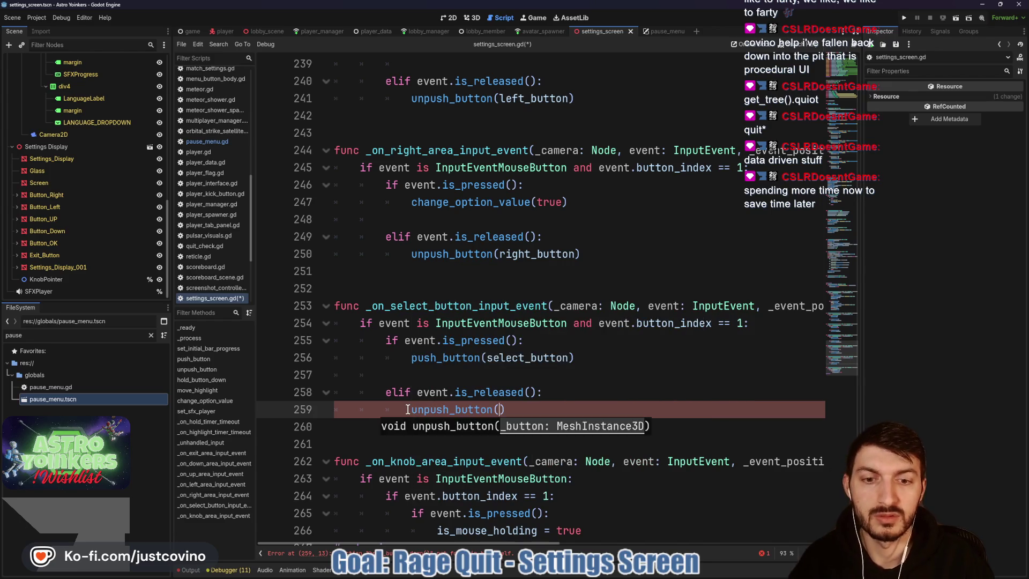
pyautogui.write('sele')
pyautogui.press('Return')
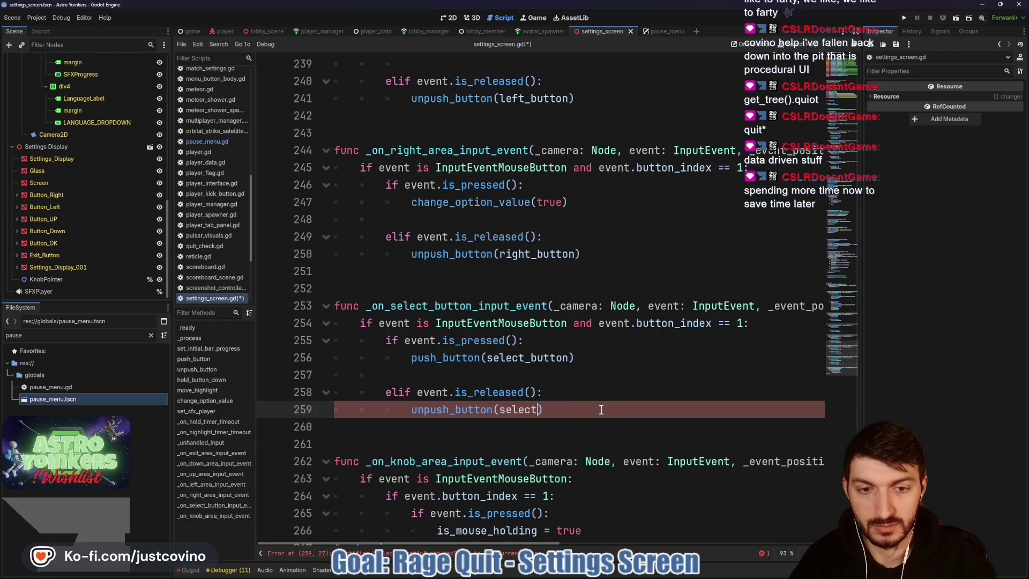
pyautogui.write('_button')
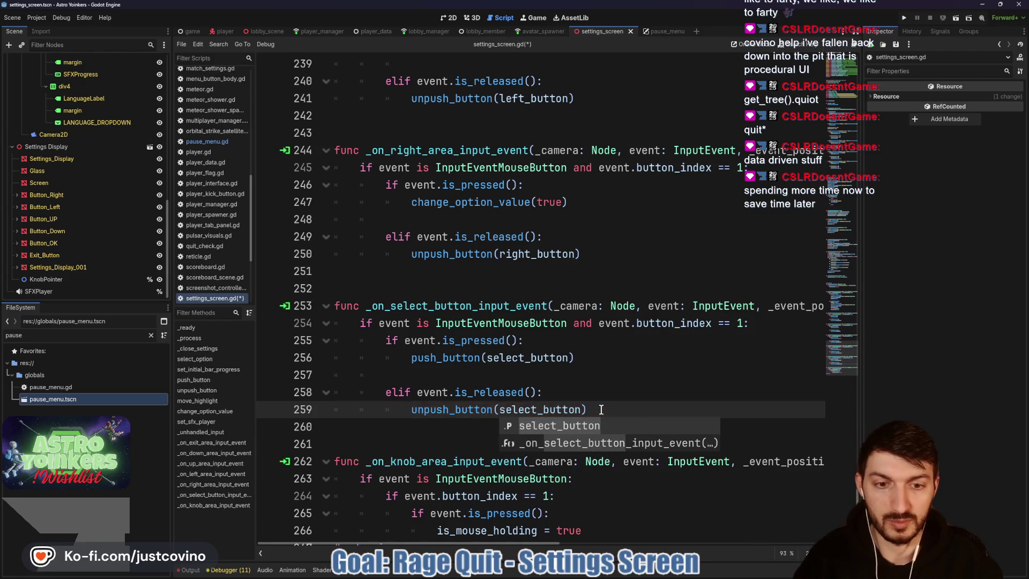
pyautogui.hotkey('ctrl', 's')
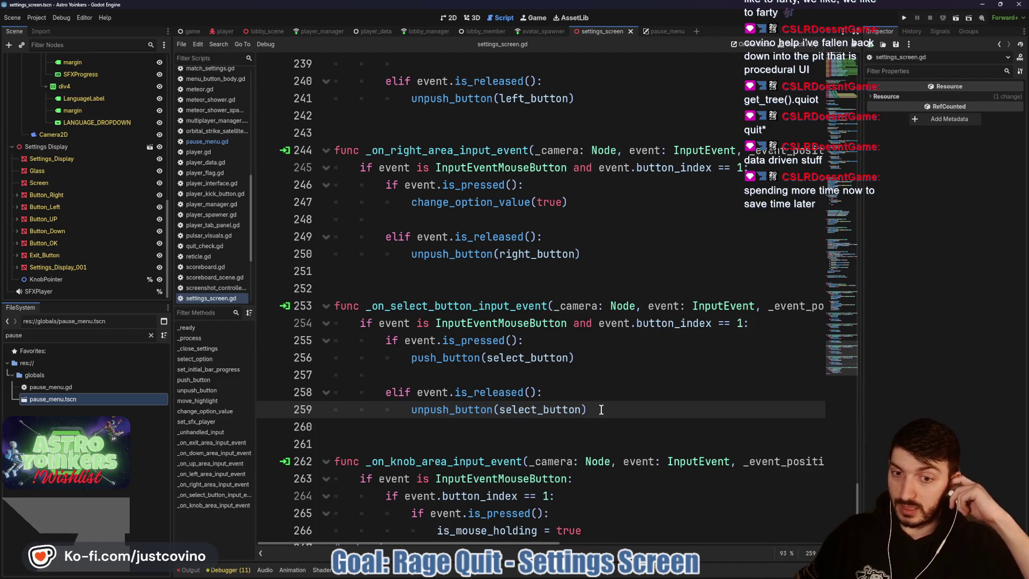
pyautogui.scroll(-1, 601, 410)
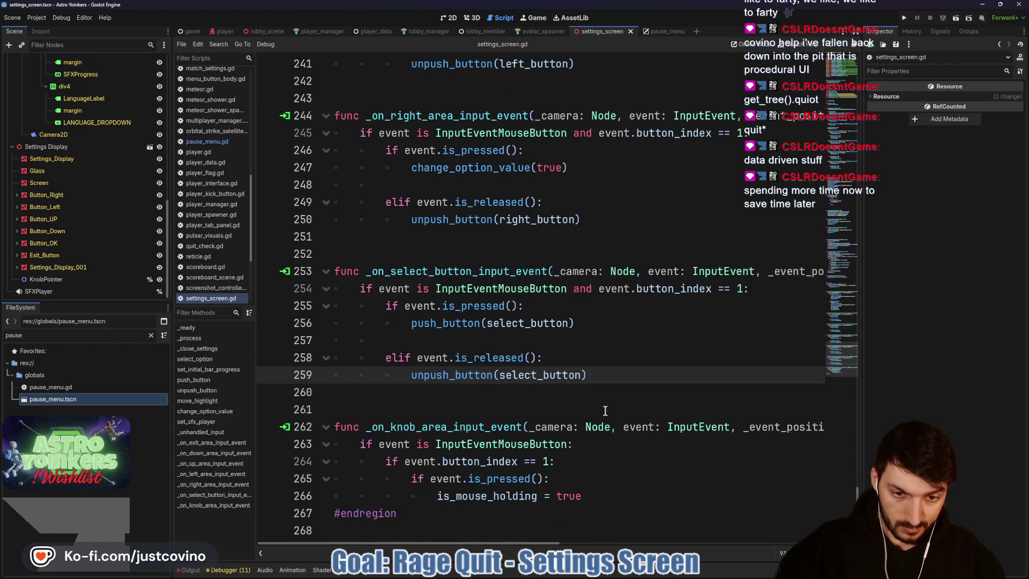
pyautogui.click(463, 407)
pyautogui.hotkey('ctrl', 's')
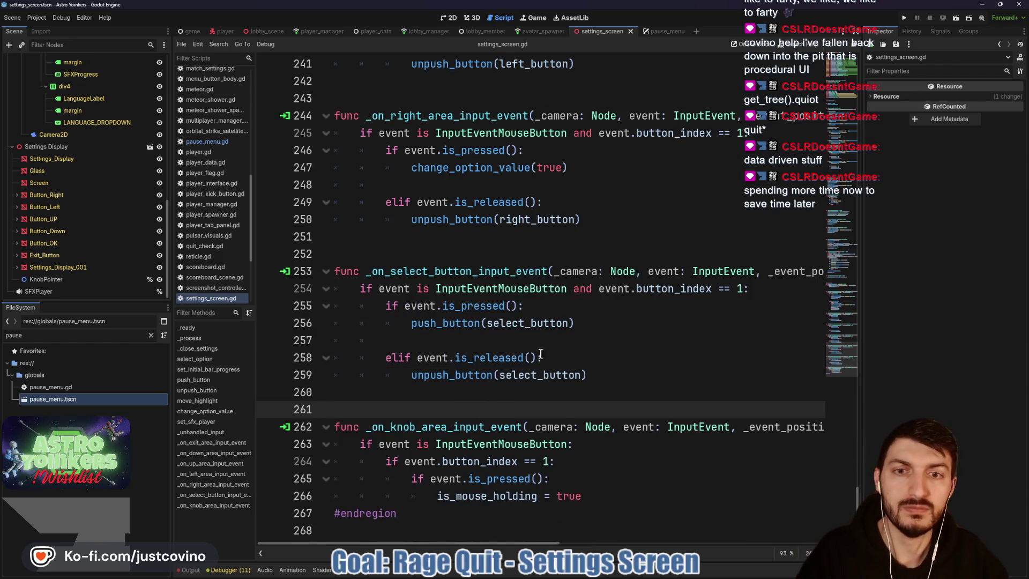
pyautogui.scroll(15, 520, 392)
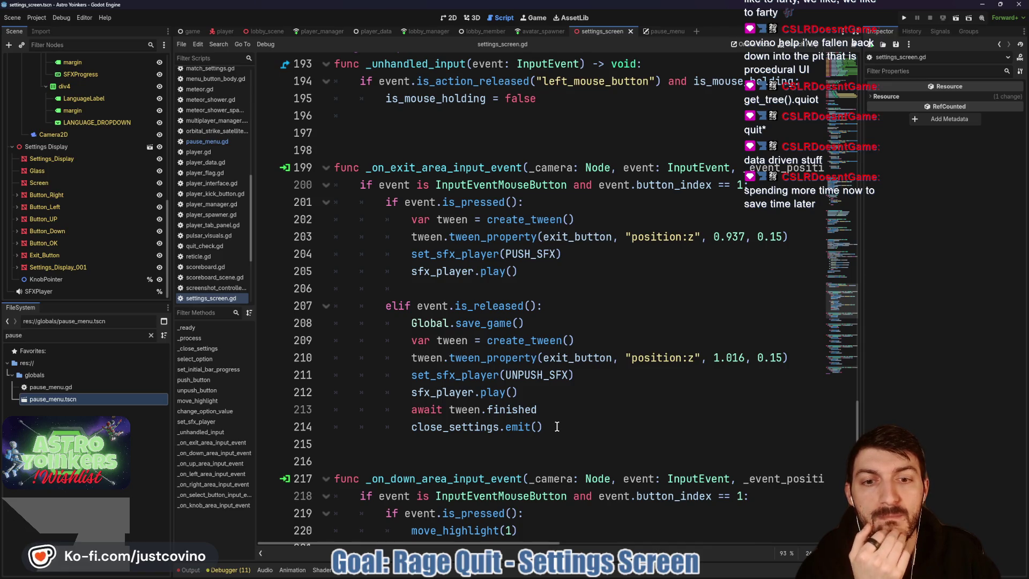
# - Replace lines 208–214 in the exit handler's is_released branch with a single _close_settings() call
pyautogui.scroll(3, 557, 426)
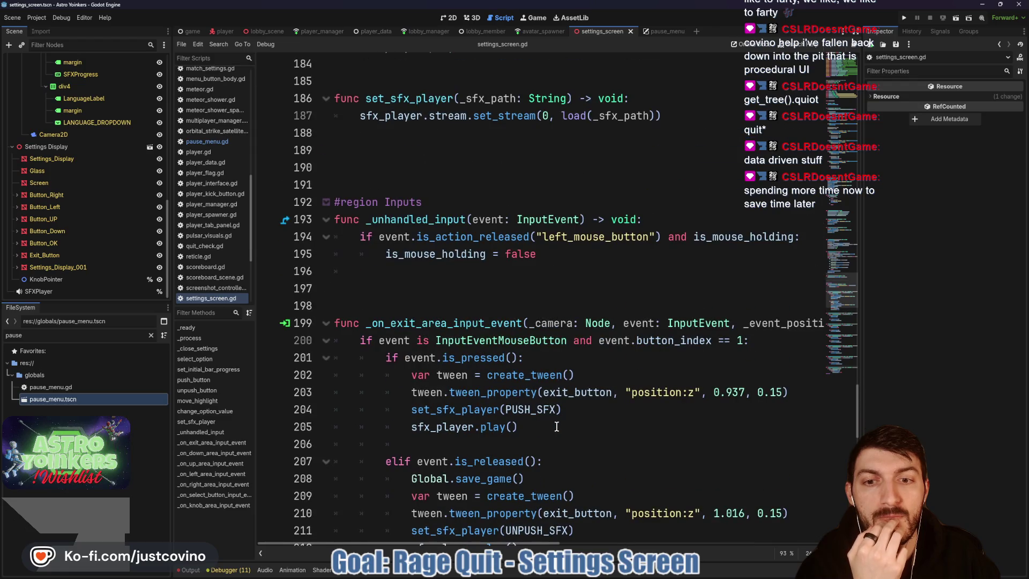
pyautogui.scroll(-3, 549, 426)
pyautogui.moveTo(550, 426)
pyautogui.mouseDown()
pyautogui.moveTo(374, 340)
pyautogui.moveTo(407, 322)
pyautogui.mouseUp()
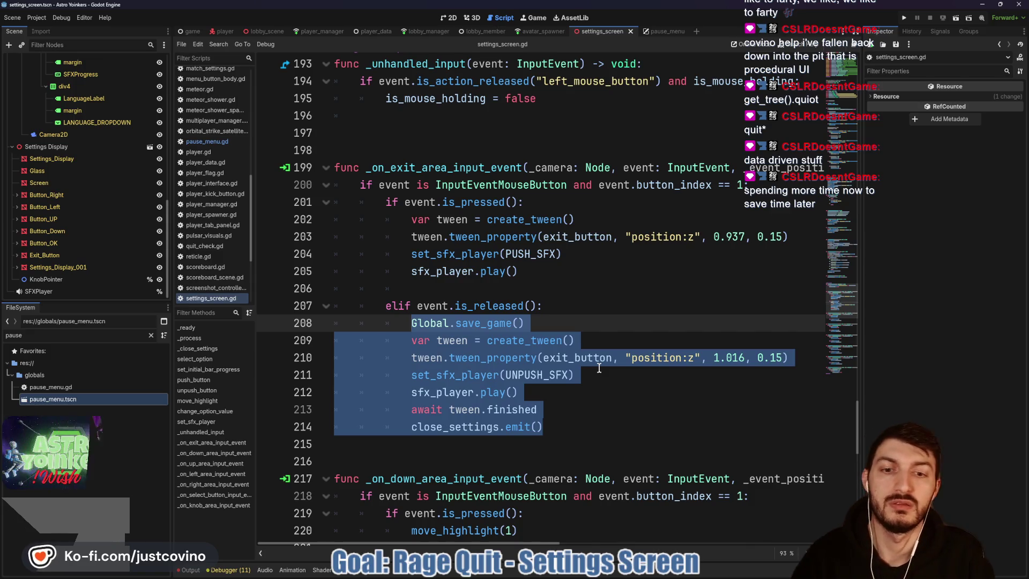
pyautogui.write('clo')
pyautogui.press('BackSpace')
pyautogui.press('BackSpace')
pyautogui.press('BackSpace')
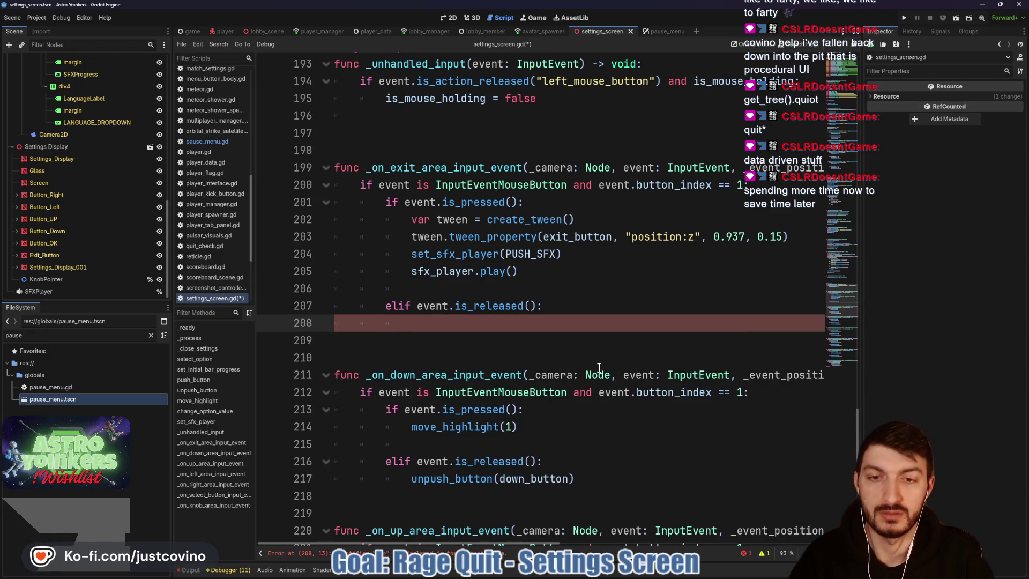
pyautogui.write('_clo')
pyautogui.press('Return')
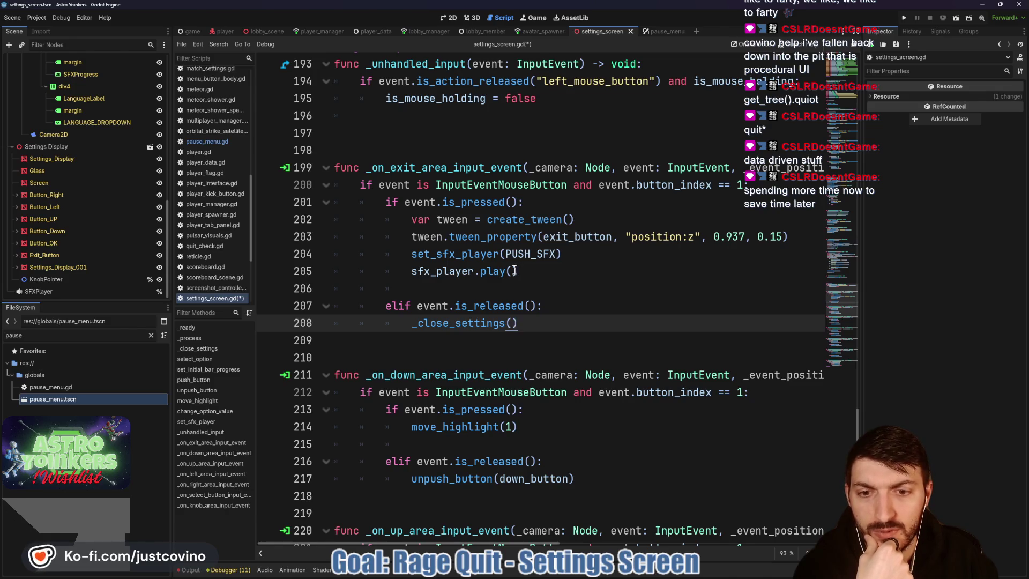
pyautogui.scroll(-3, 514, 271)
pyautogui.scroll(-5, 505, 266)
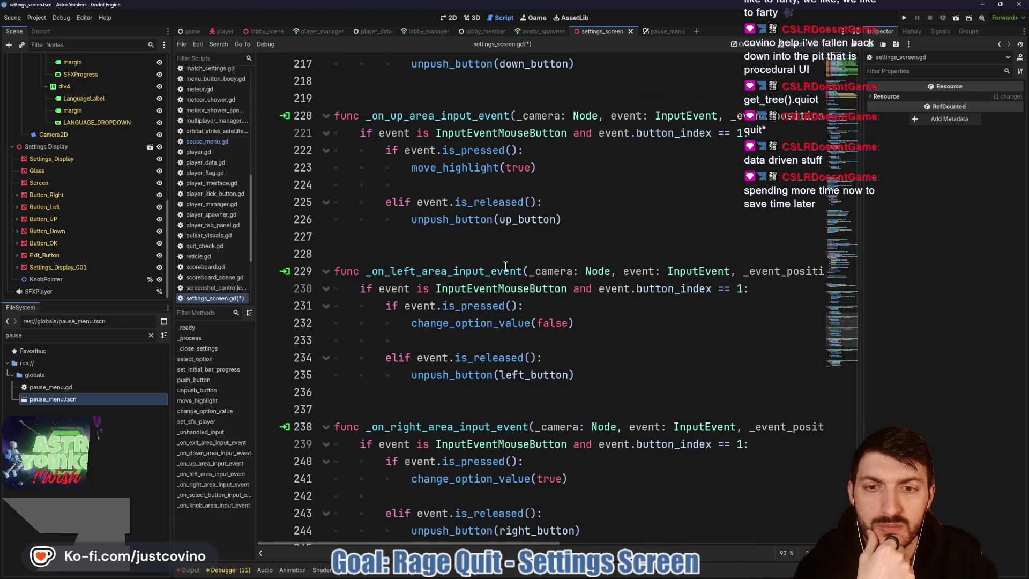
pyautogui.scroll(-6, 505, 266)
pyautogui.scroll(17, 505, 266)
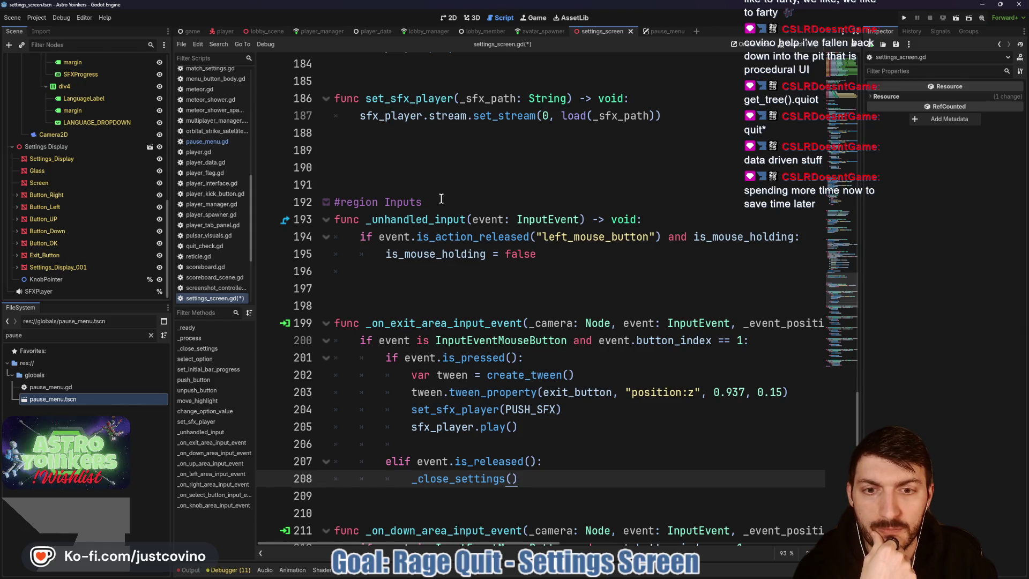
# - Move the Physical Inputs region marker below _unhandled_input and fold that region
pyautogui.moveTo(443, 200); pyautogui.dragTo(316, 194)
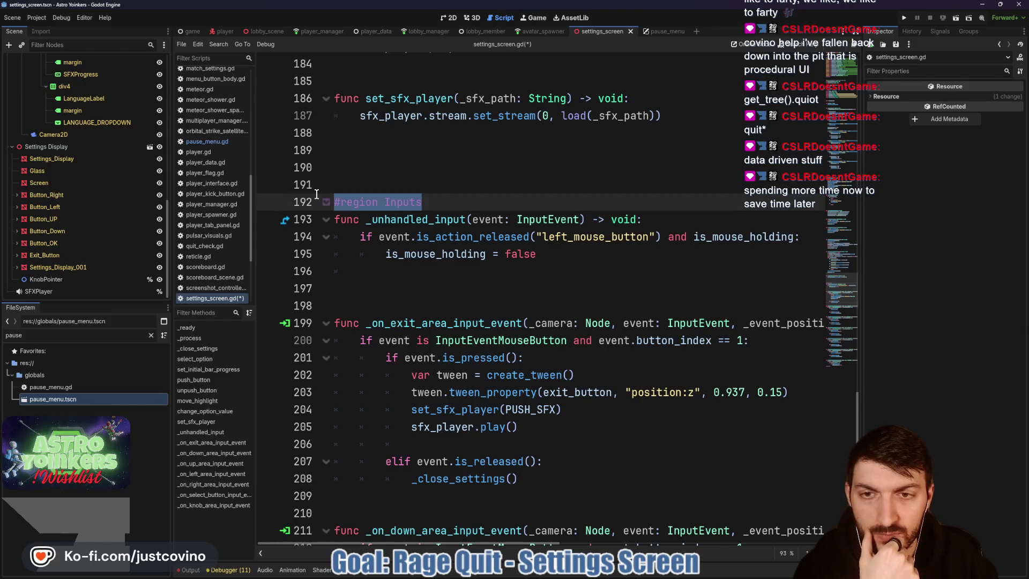
pyautogui.hotkey('alt', 'Down')
pyautogui.hotkey('alt', 'Down')
pyautogui.hotkey('alt', 'Down')
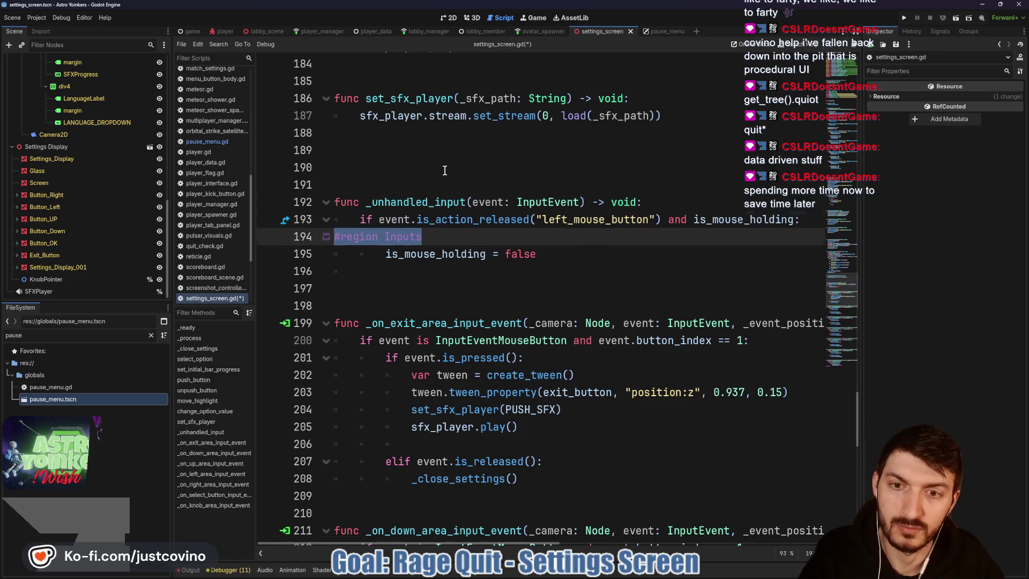
pyautogui.hotkey('alt', 'Down')
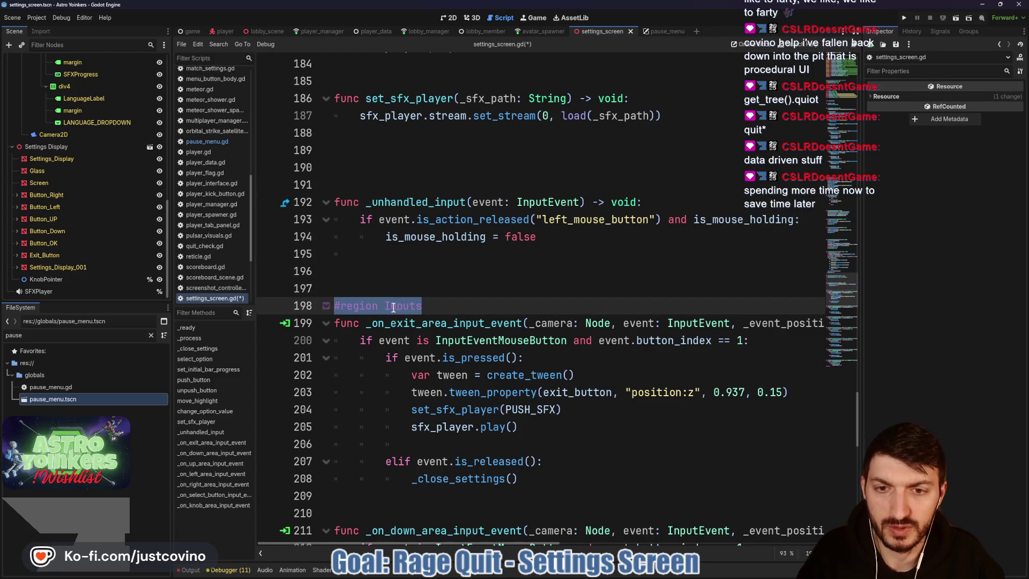
pyautogui.click(388, 306)
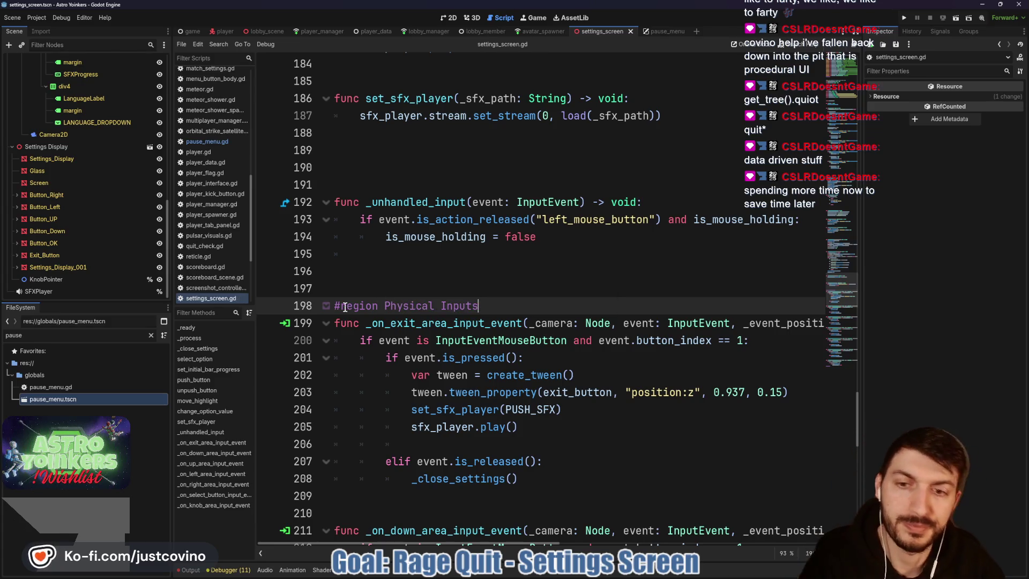
pyautogui.click(327, 307)
# - Delete the extra blank lines before move_highlight and after select_option
pyautogui.scroll(7, 459, 293)
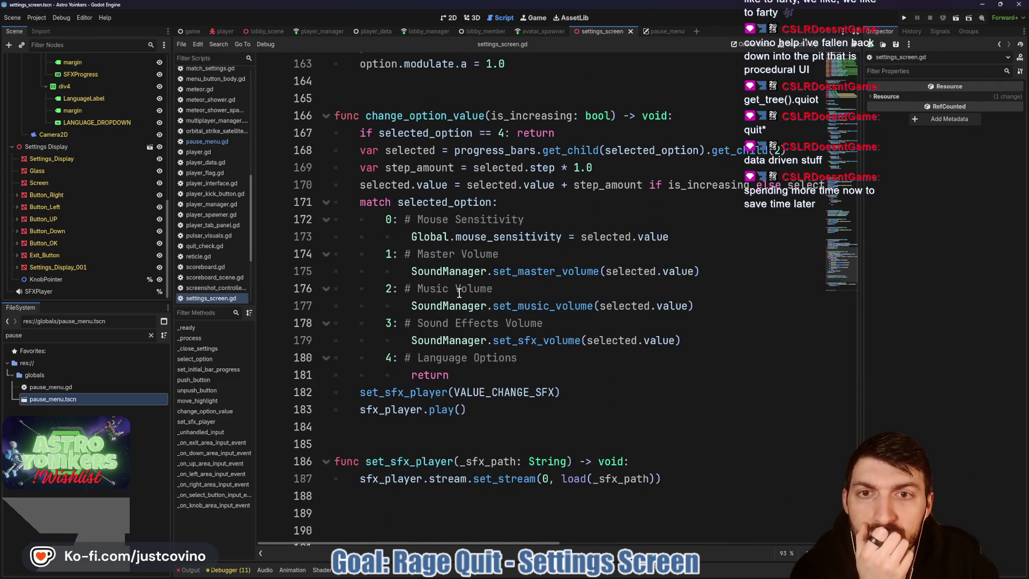
pyautogui.scroll(12, 460, 293)
pyautogui.scroll(-4, 416, 316)
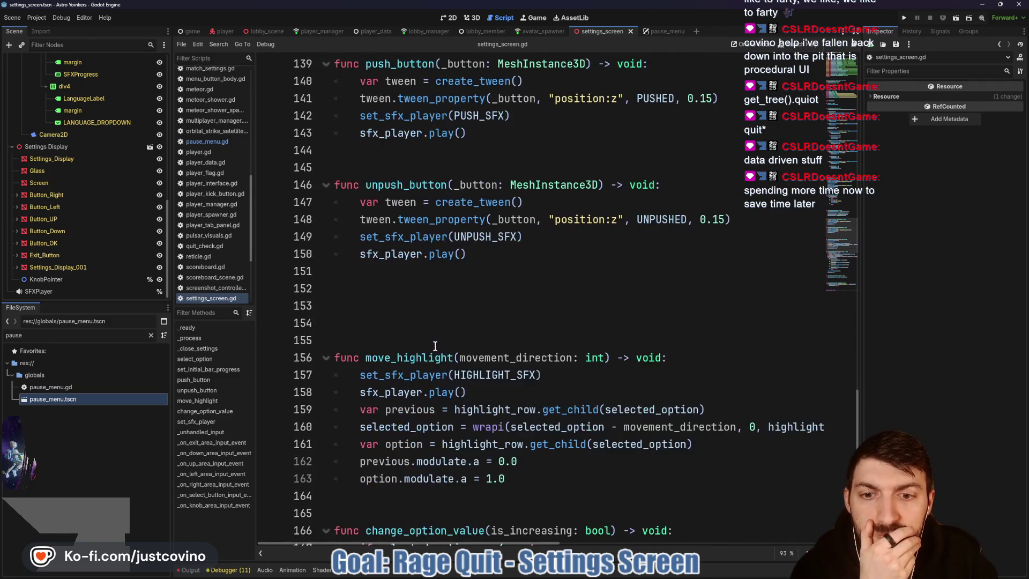
pyautogui.click(406, 316)
pyautogui.press('BackSpace')
pyautogui.press('BackSpace')
pyautogui.press('BackSpace')
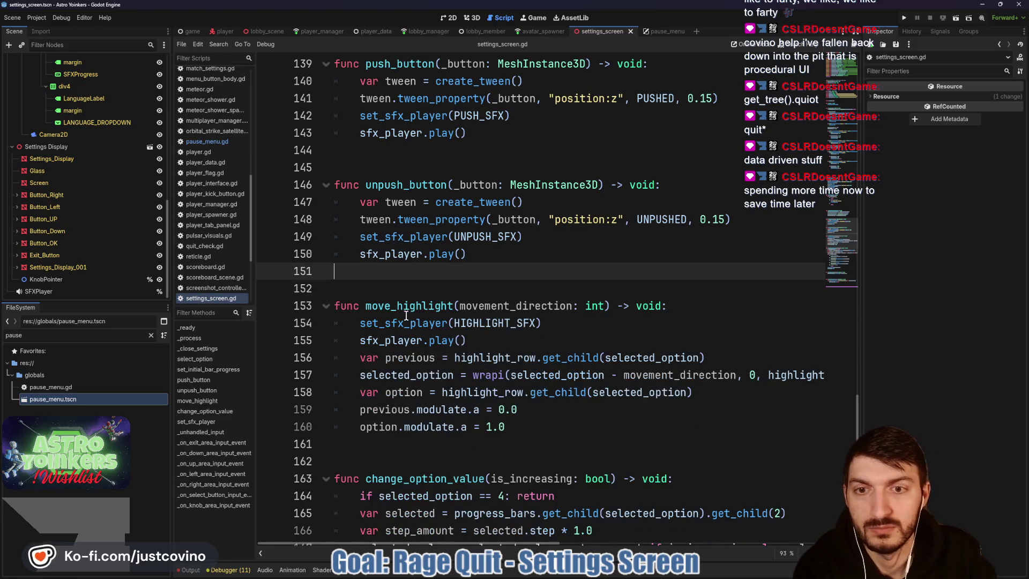
pyautogui.scroll(3, 408, 315)
pyautogui.scroll(4, 408, 315)
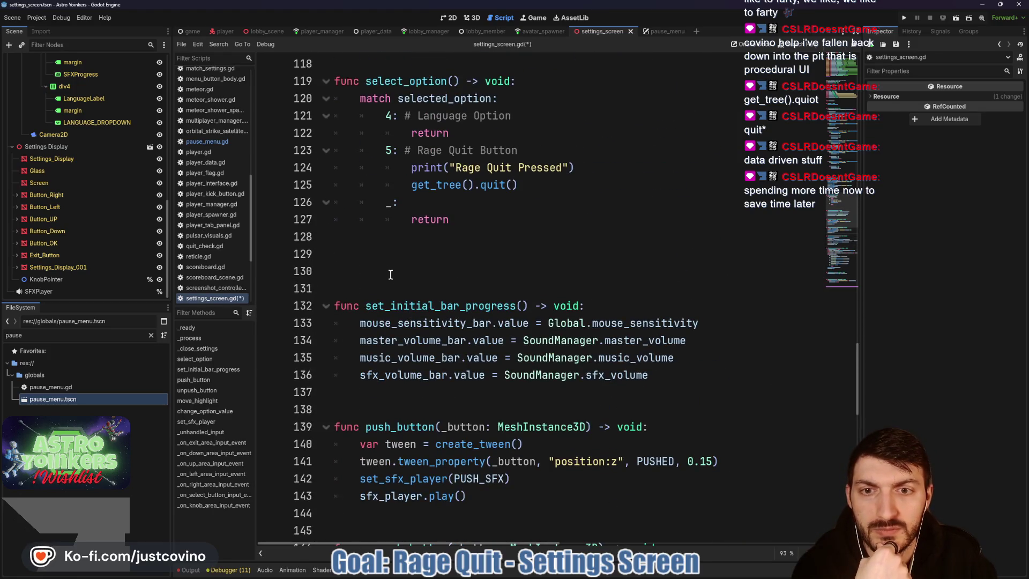
pyautogui.click(344, 269)
pyautogui.hotkey('shift', 'Up')
pyautogui.press('BackSpace')
# - Remove the surplus blank lines above _close_settings
pyautogui.scroll(3, 465, 290)
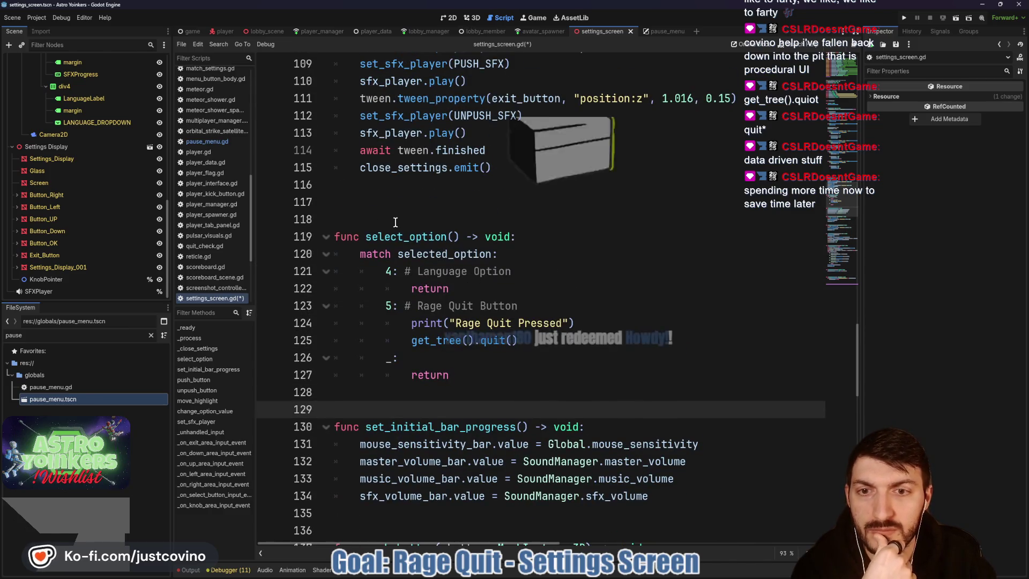
pyautogui.scroll(7, 395, 222)
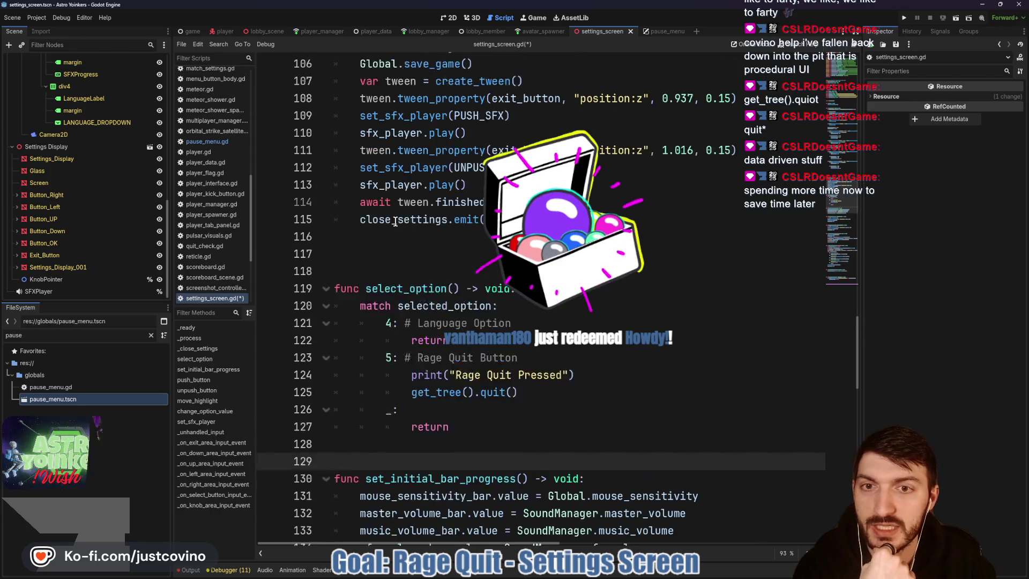
pyautogui.click(439, 271)
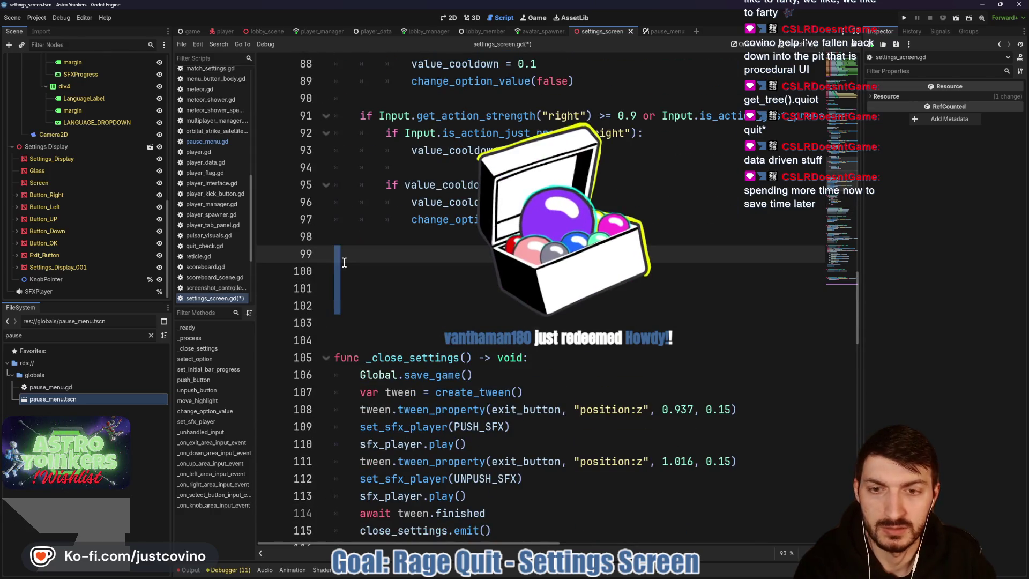
pyautogui.press('BackSpace')
pyautogui.press('Delete')
pyautogui.press('Delete')
pyautogui.press('Delete')
pyautogui.press('Up')
# - Return to the left edge of the script and place the caret on line 48 in _process
pyautogui.scroll(7, 440, 280)
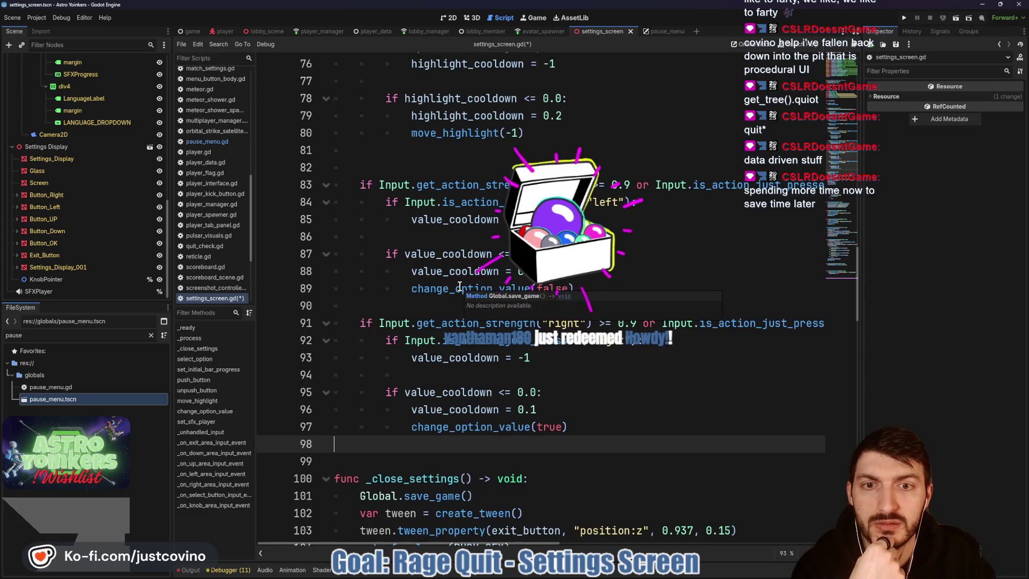
pyautogui.scroll(6, 417, 321)
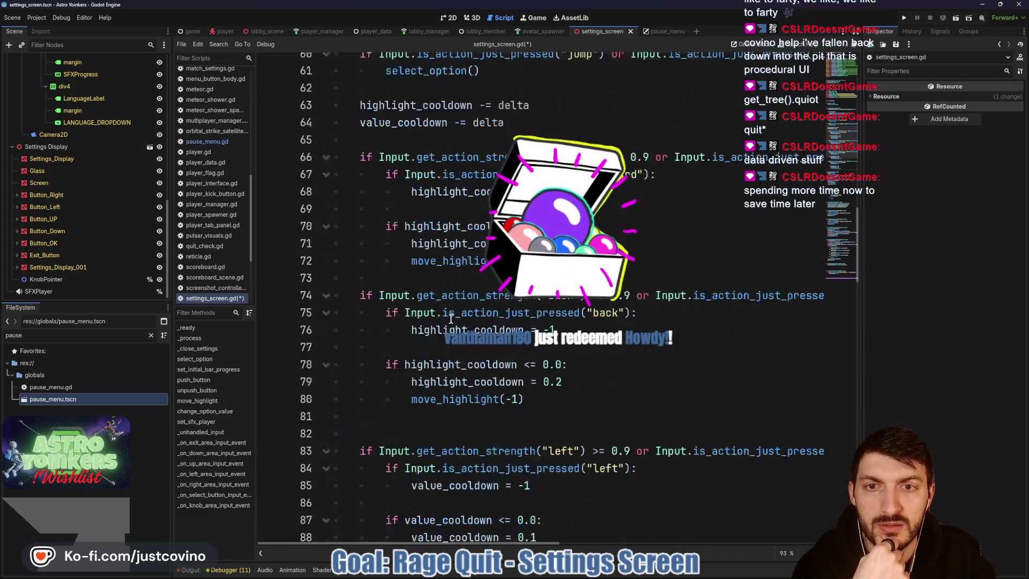
pyautogui.scroll(3, 450, 319)
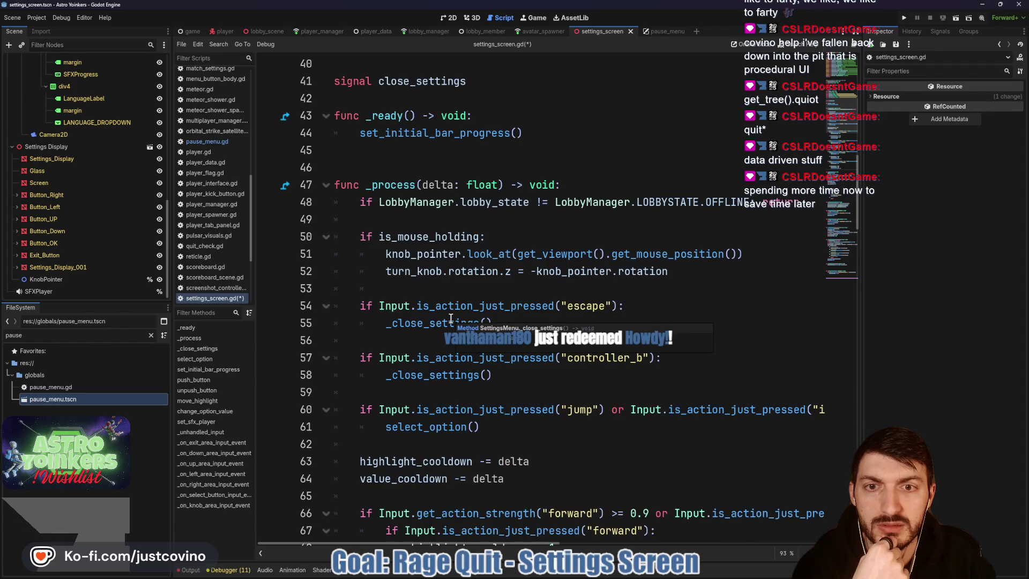
pyautogui.scroll(1, 437, 284)
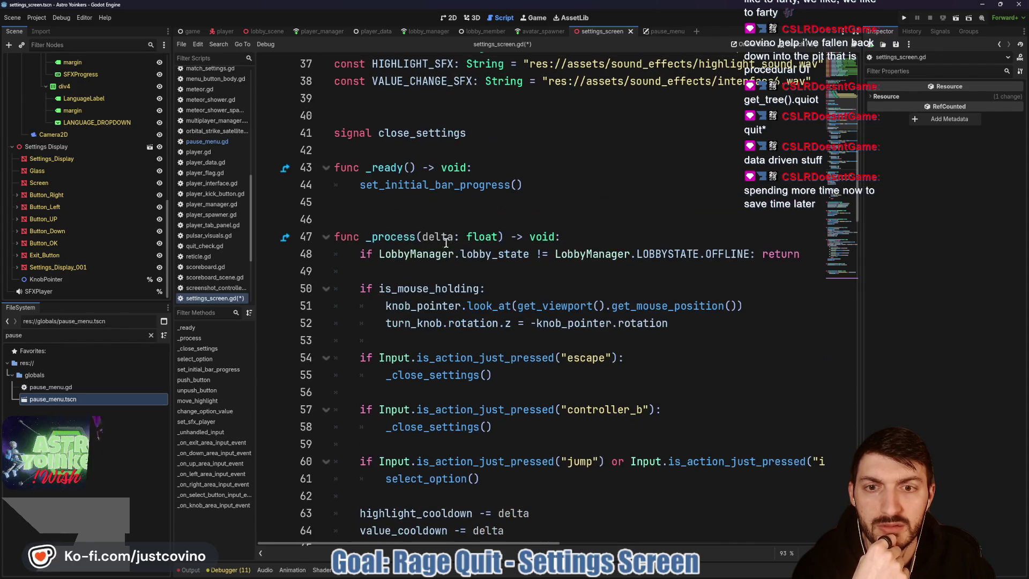
pyautogui.scroll(1, 432, 266)
pyautogui.scroll(-1, 431, 266)
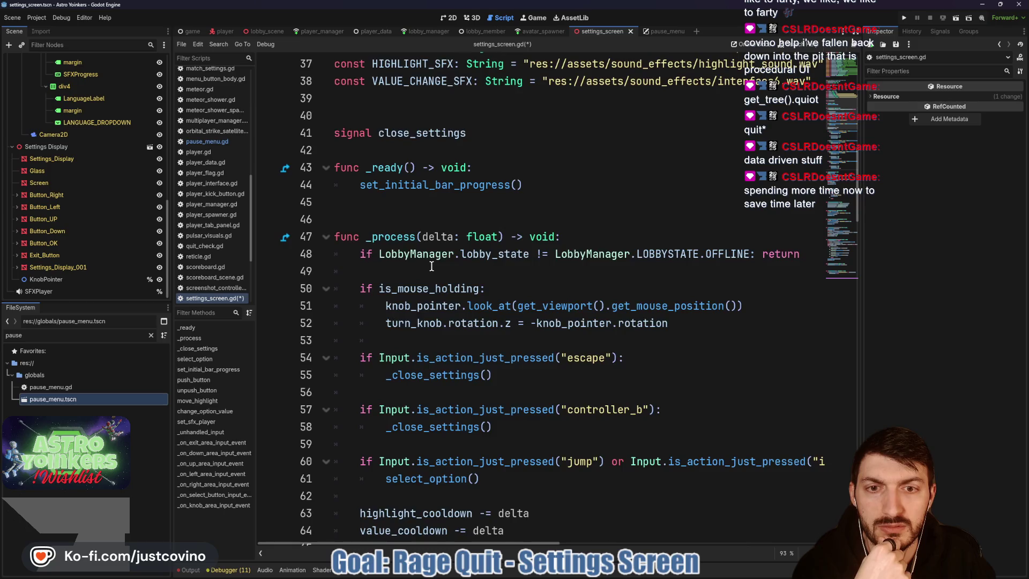
pyautogui.hscroll(3, 676, 259)
pyautogui.hscroll(-4, 675, 258)
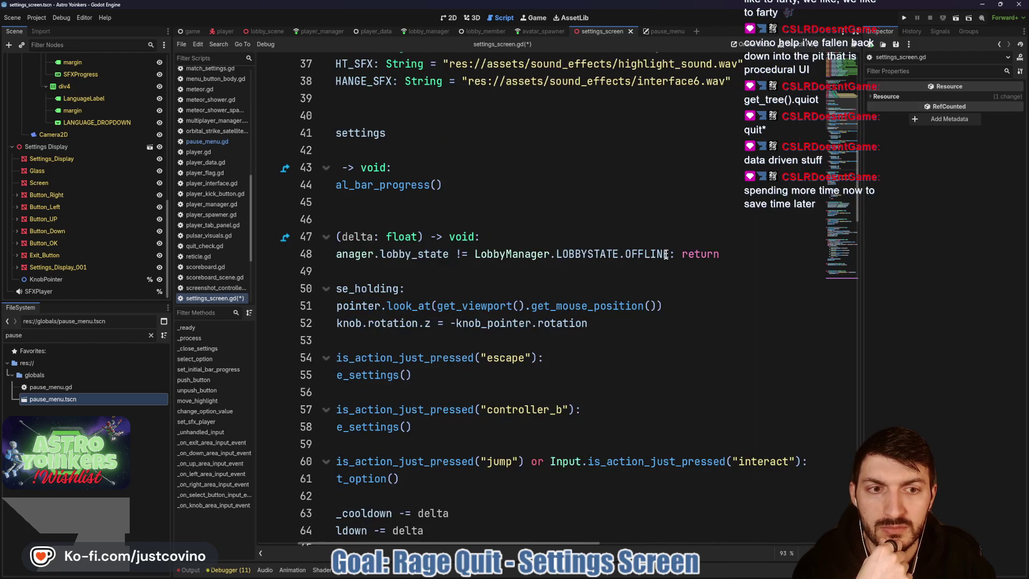
pyautogui.click(801, 255)
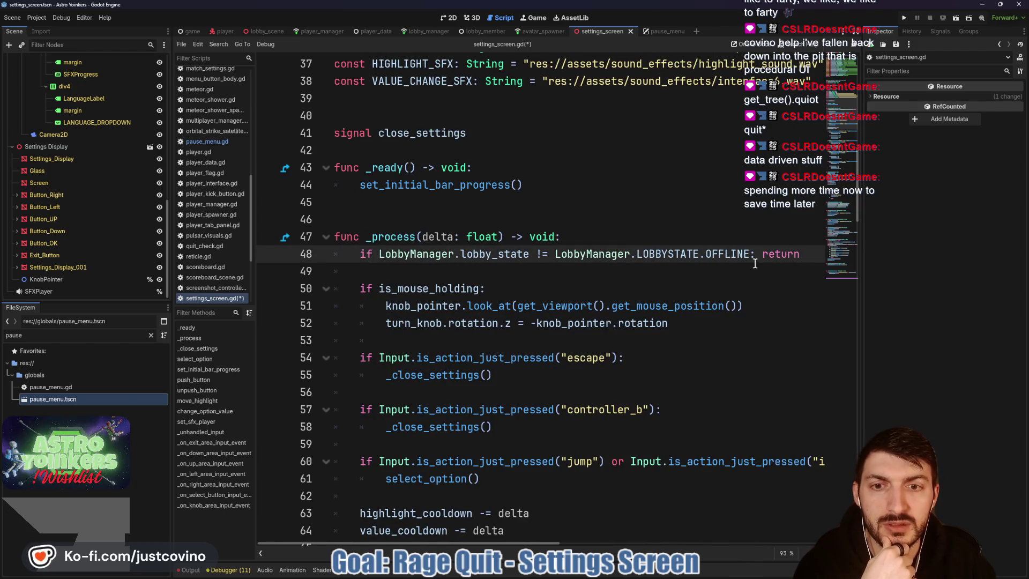
# - Add 'if !visible: return' as the first line of _process and save the script
pyautogui.click(594, 237)
pyautogui.press('Return')
pyautogui.write('if ')
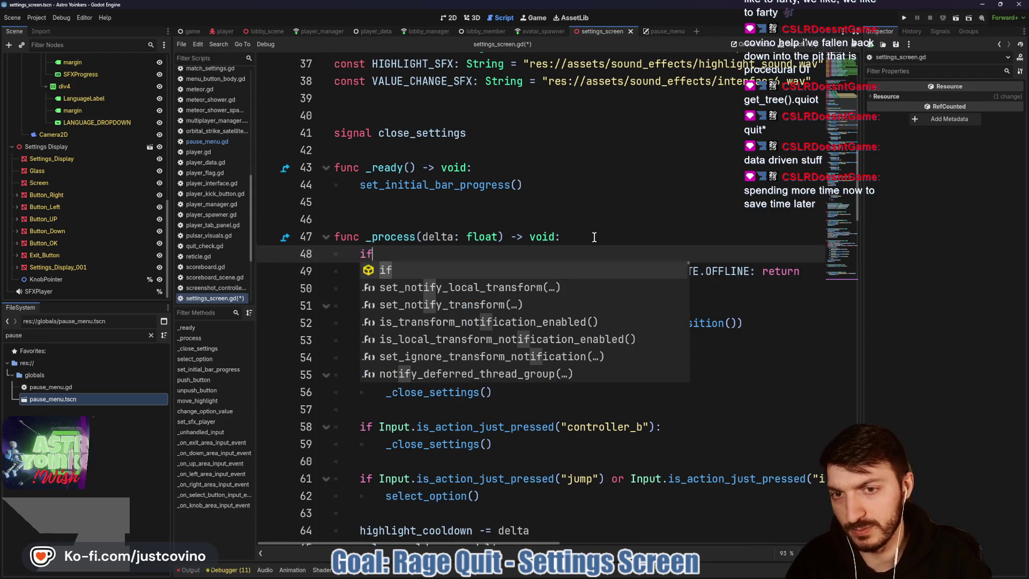
pyautogui.write('!v')
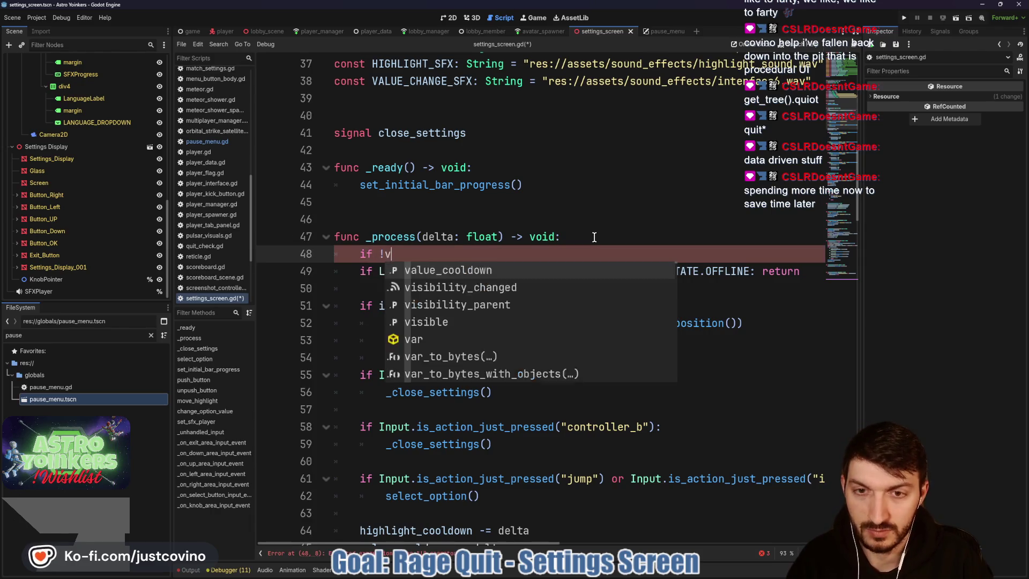
pyautogui.write('isible')
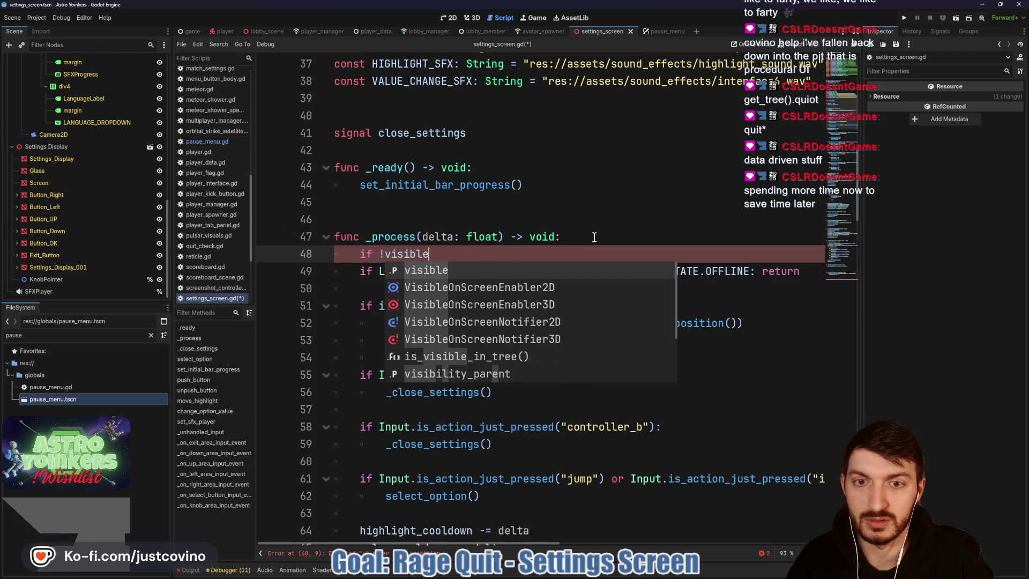
pyautogui.write(': return')
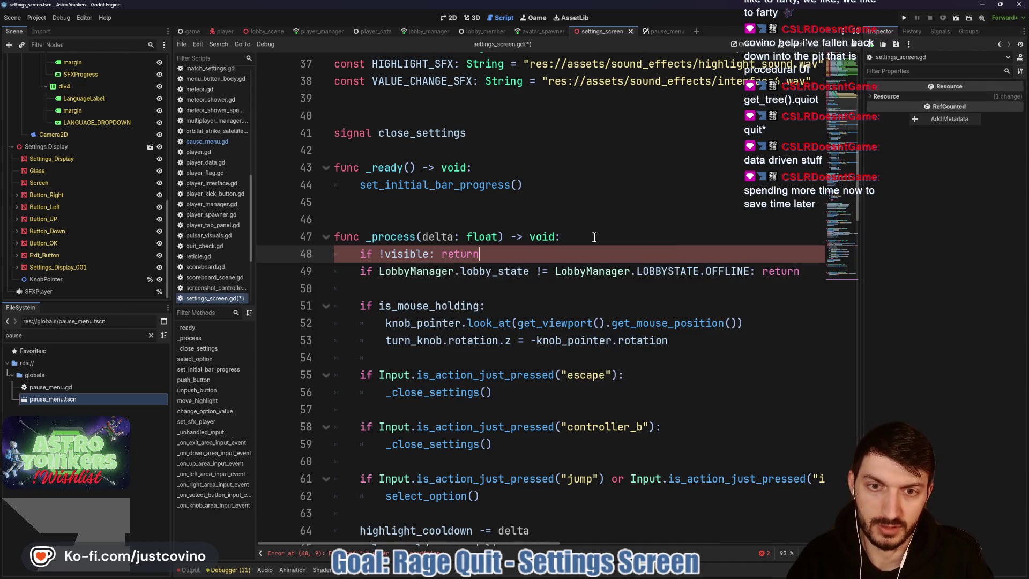
pyautogui.hotkey('ctrl', 's')
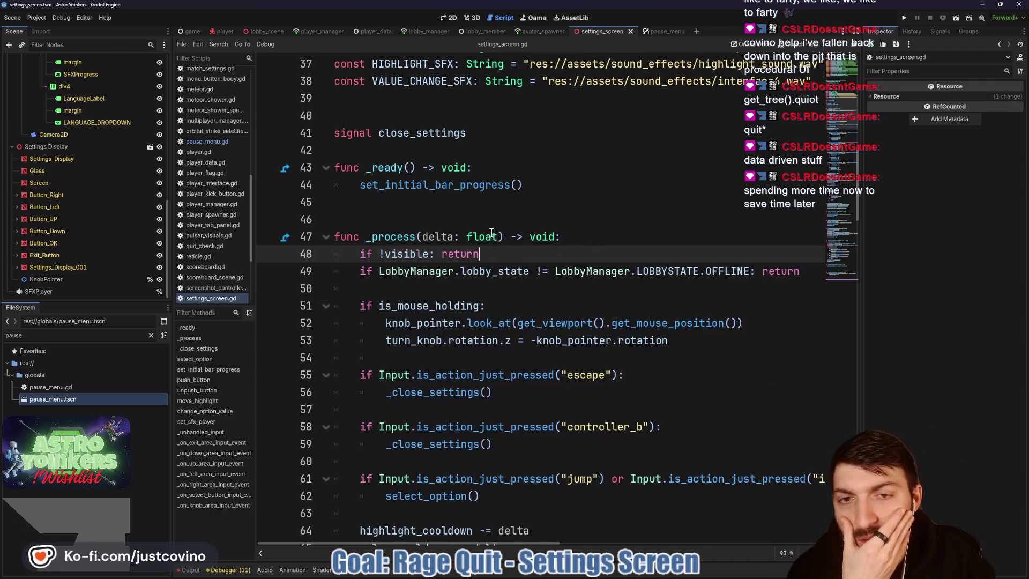
# - Delete the empty line above selected_option and run the game
pyautogui.scroll(3, 473, 220)
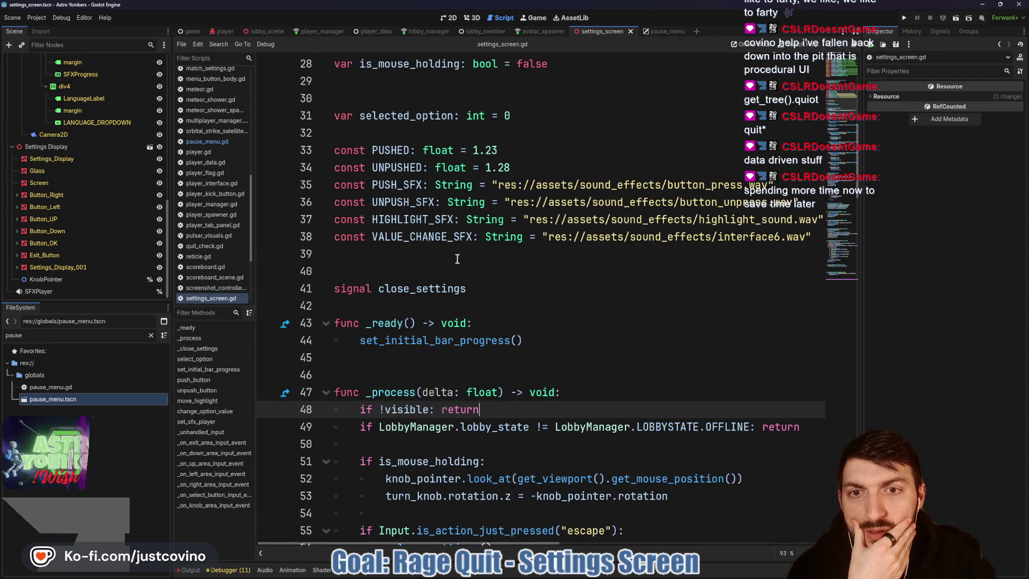
pyautogui.scroll(2, 448, 263)
pyautogui.scroll(1, 449, 263)
pyautogui.click(391, 246)
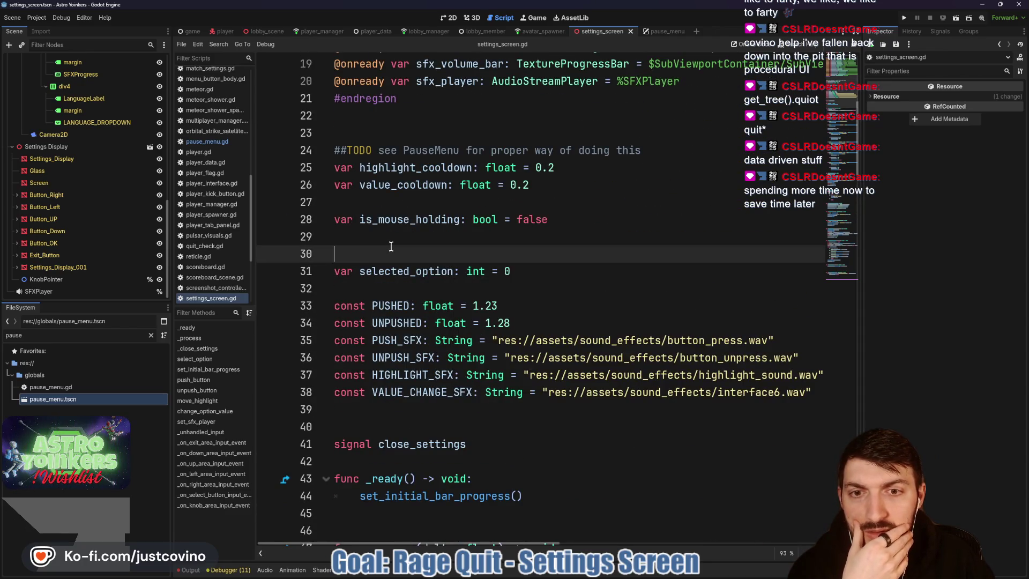
pyautogui.press('BackSpace')
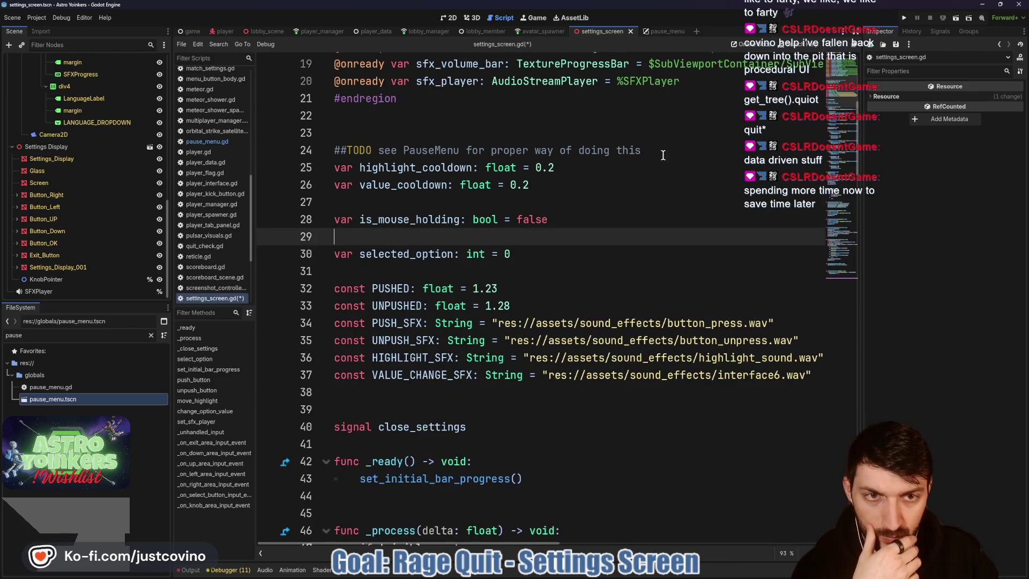
pyautogui.scroll(4, 650, 153)
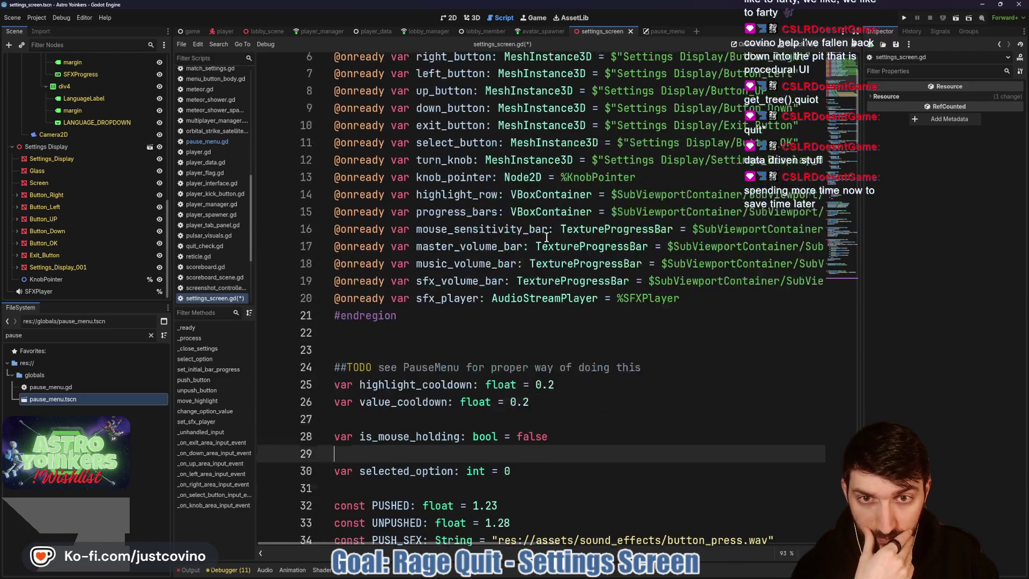
pyautogui.scroll(2, 546, 237)
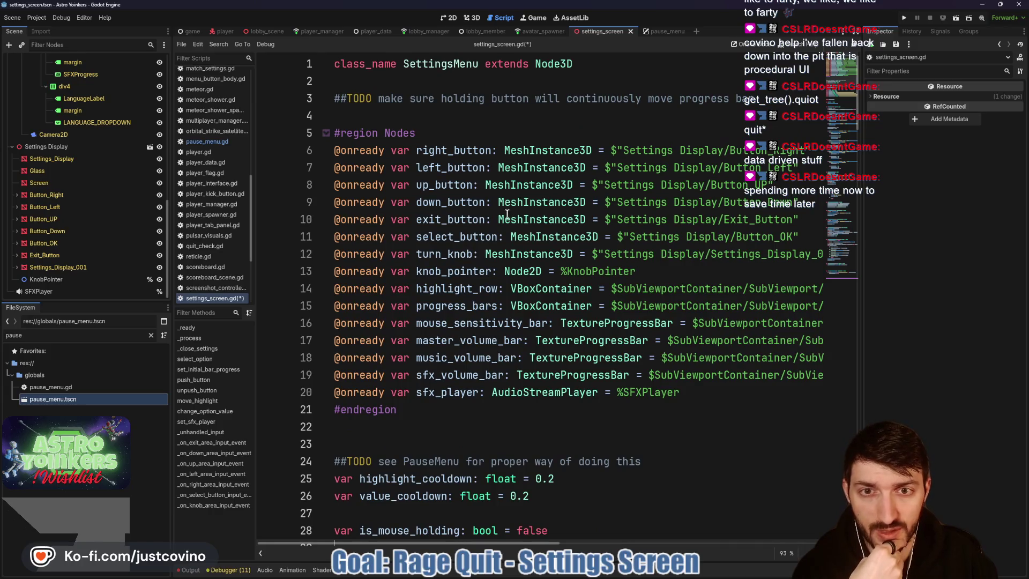
pyautogui.click(904, 18)
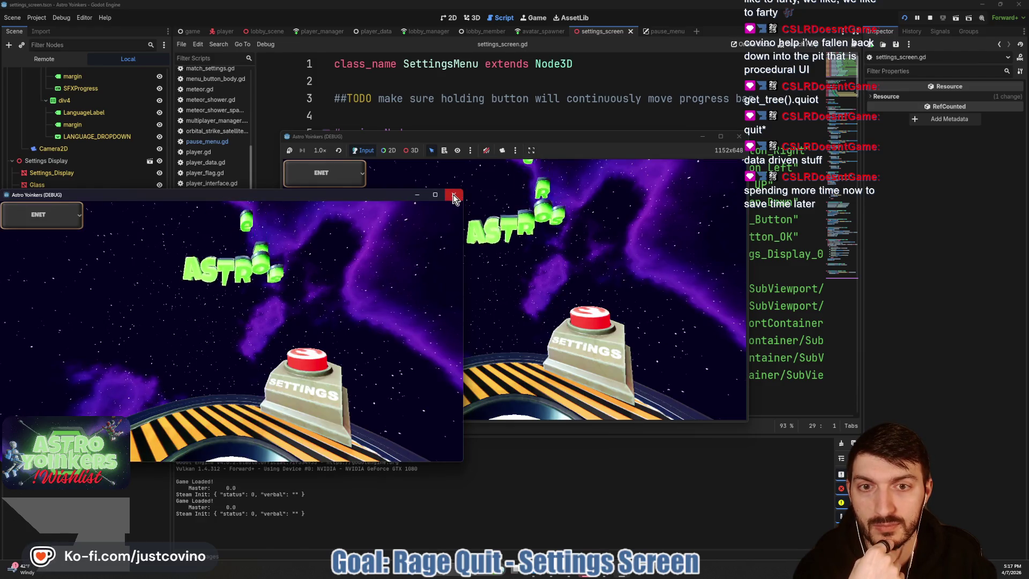
# - Open the in-game settings, navigate rows and adjust Master Volume with arrow keys, then Escape
pyautogui.click(453, 195)
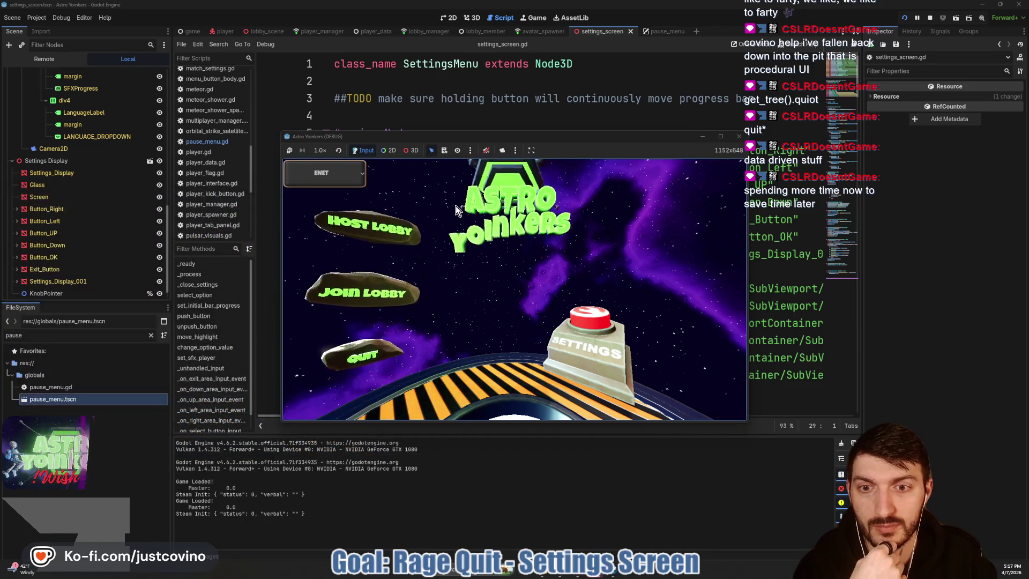
pyautogui.click(588, 322)
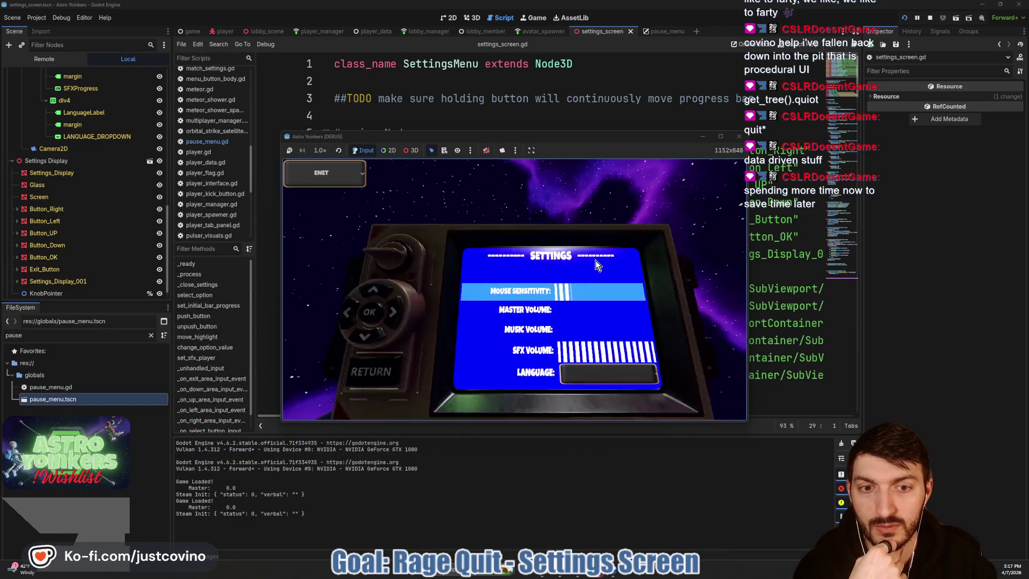
pyautogui.press('Down')
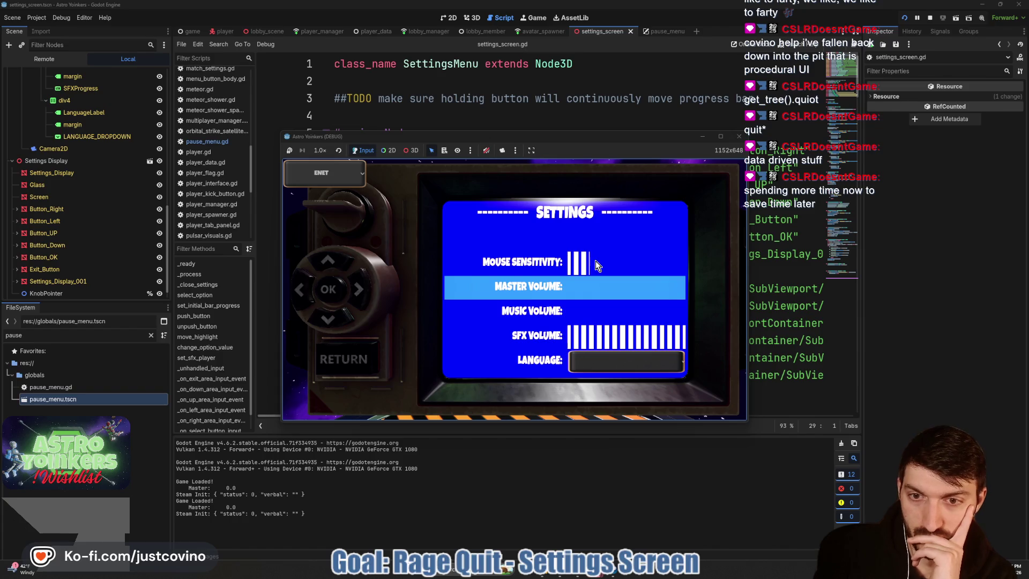
pyautogui.press('Down')
pyautogui.press('Down')
pyautogui.press('Down')
pyautogui.press('Down')
pyautogui.press('Down')
pyautogui.press('Down')
pyautogui.press('Up')
pyautogui.press('Right')
pyautogui.press('Right')
pyautogui.press('Right')
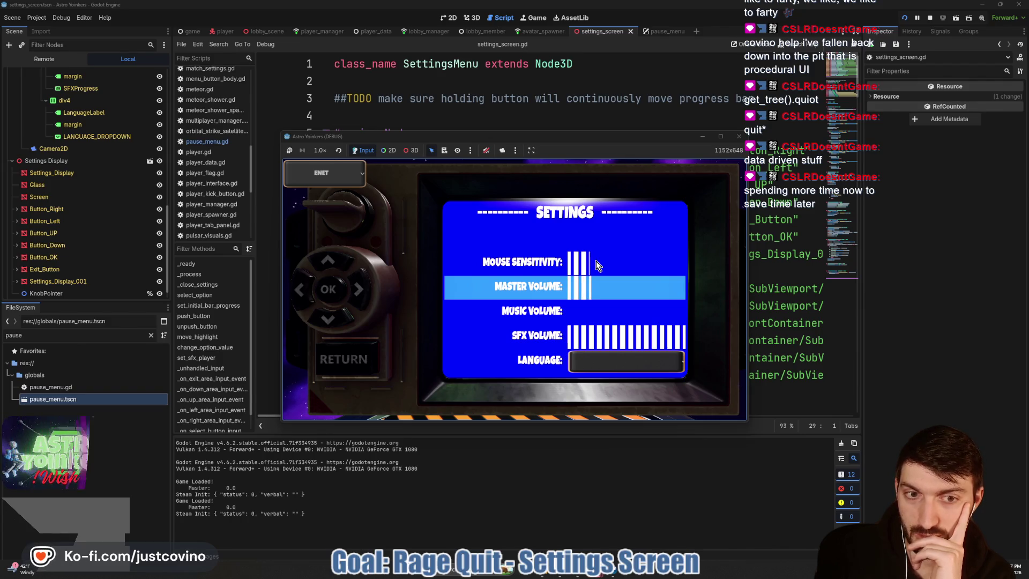
pyautogui.press('Right')
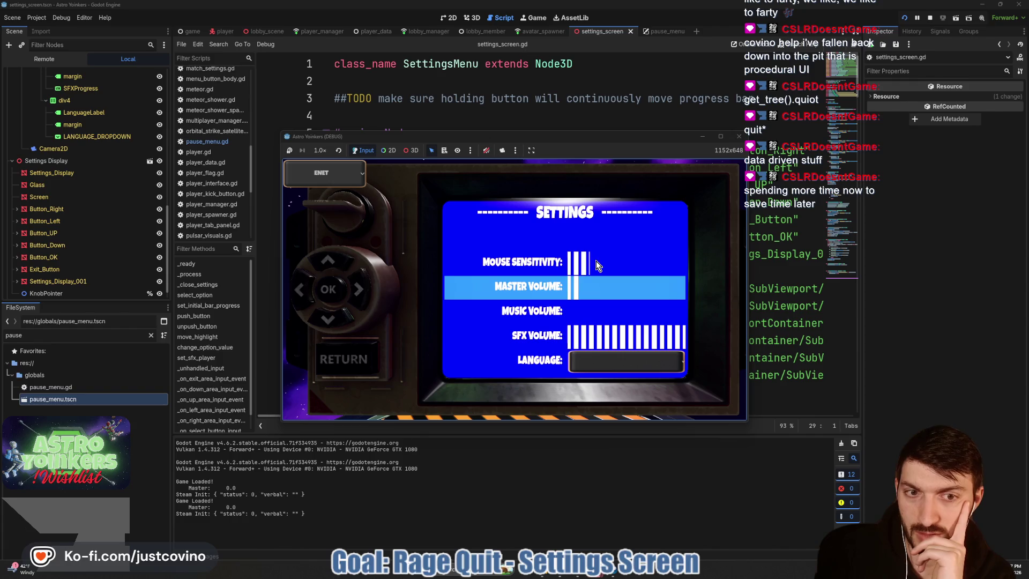
pyautogui.press('Up')
pyautogui.press('Down')
pyautogui.press('Left')
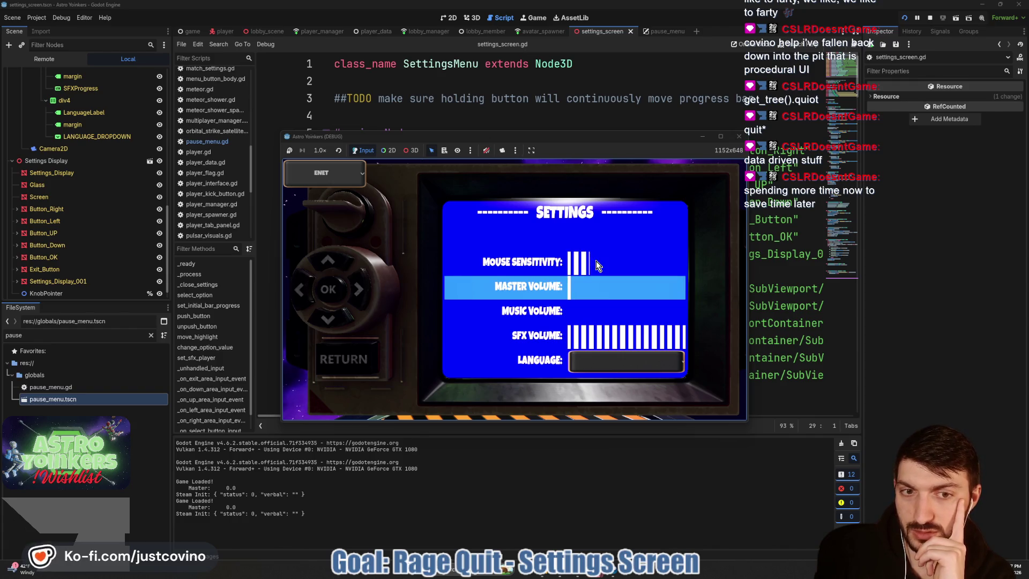
pyautogui.press('Down')
pyautogui.press('Down')
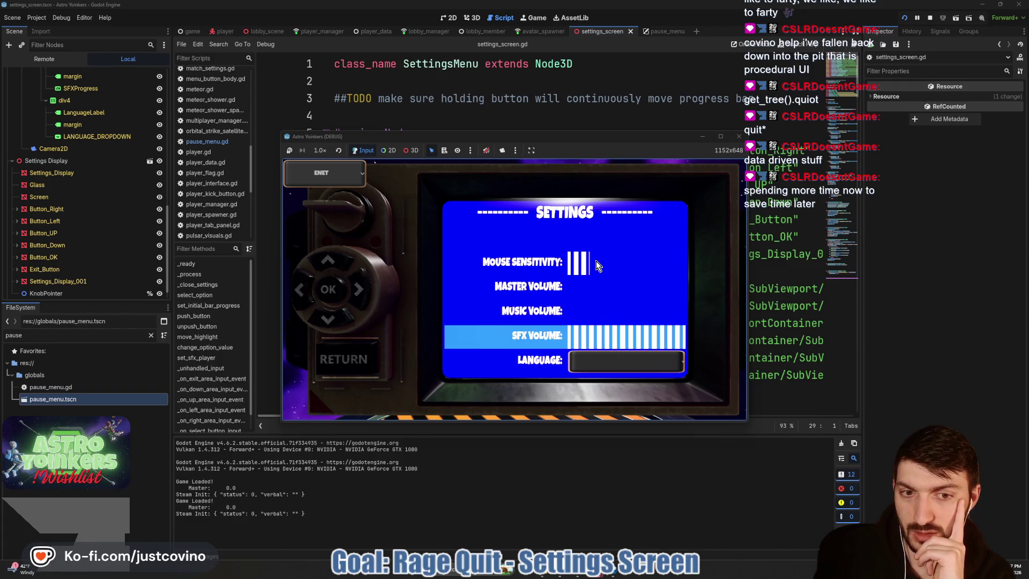
pyautogui.press('Escape')
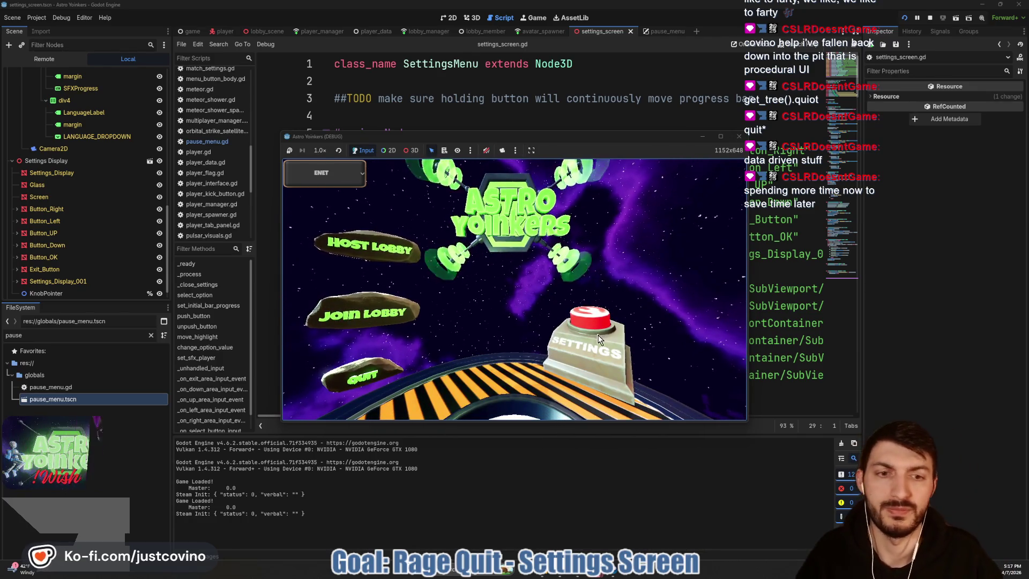
# - Reopen settings, lower SFX Volume and cycle rows with the d-pad buttons, then stop the game
pyautogui.press('Return')
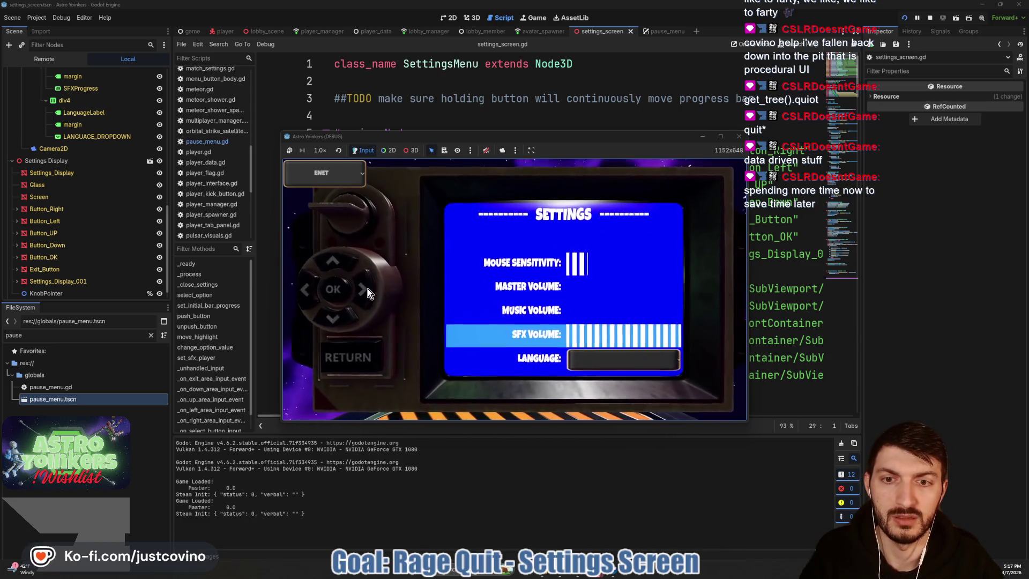
pyautogui.click(305, 291)
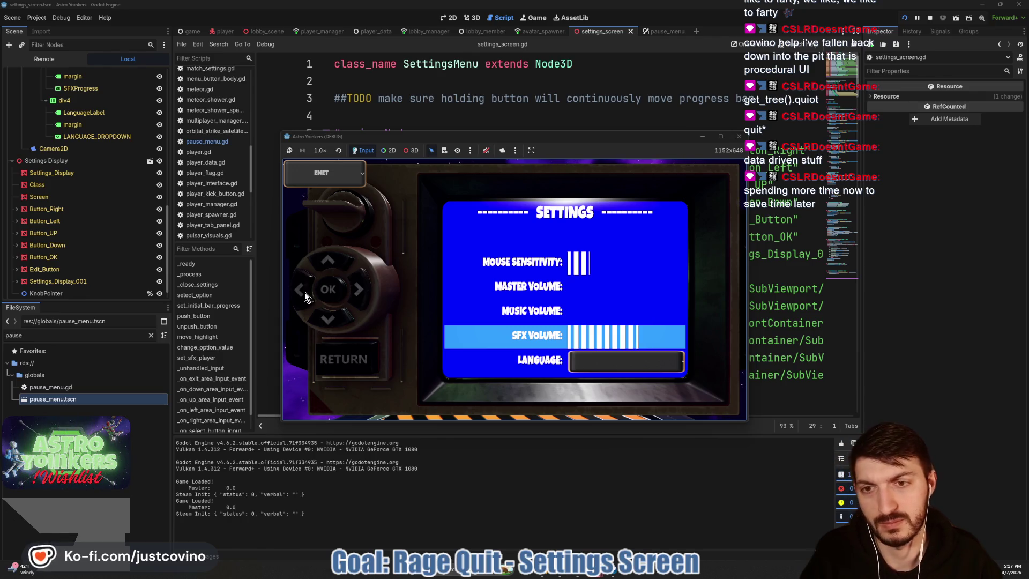
pyautogui.click(305, 291)
pyautogui.click(329, 265)
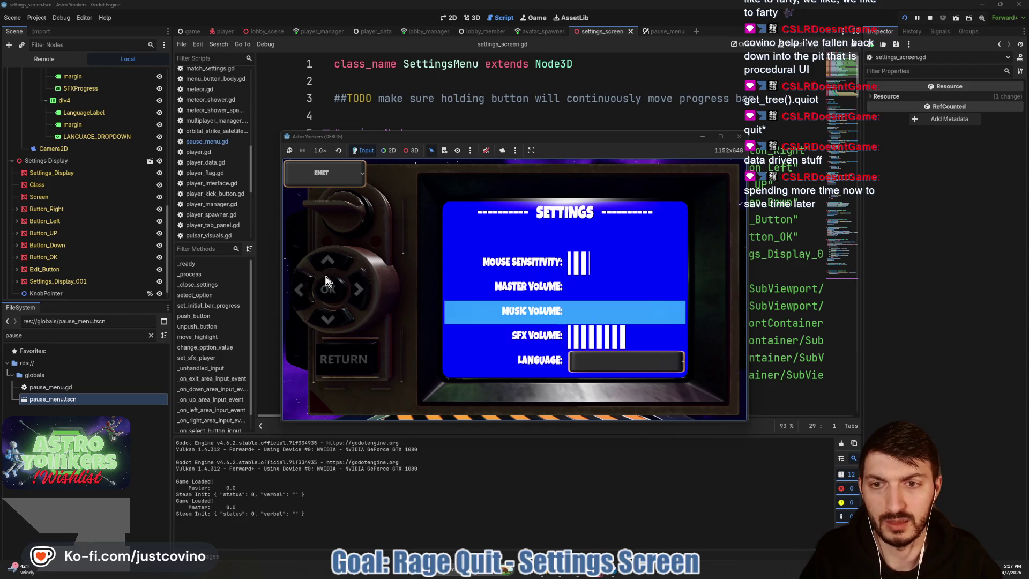
pyautogui.click(327, 268)
pyautogui.click(336, 296)
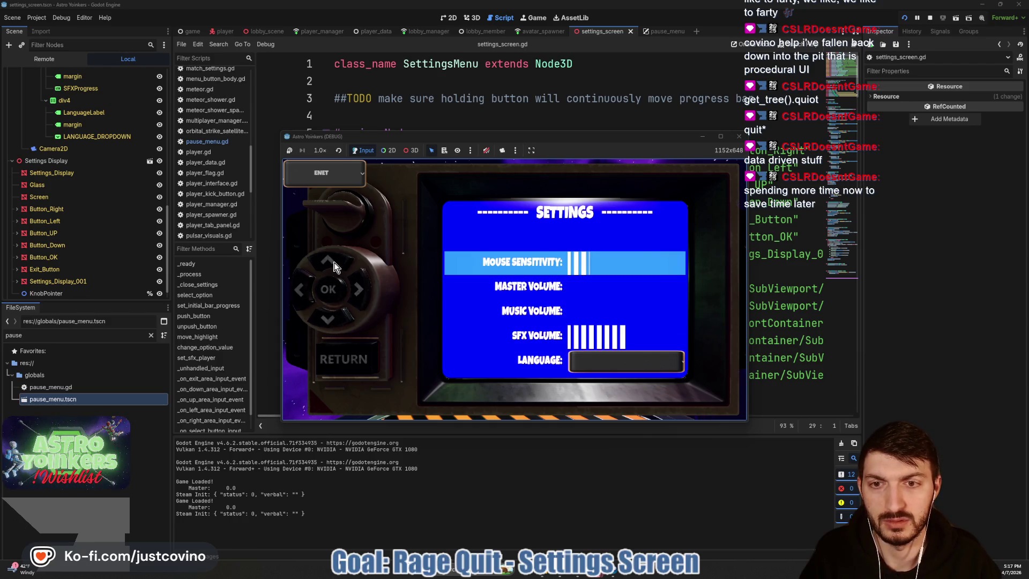
pyautogui.click(333, 267)
pyautogui.click(334, 267)
pyautogui.click(335, 269)
pyautogui.click(335, 272)
pyautogui.click(336, 276)
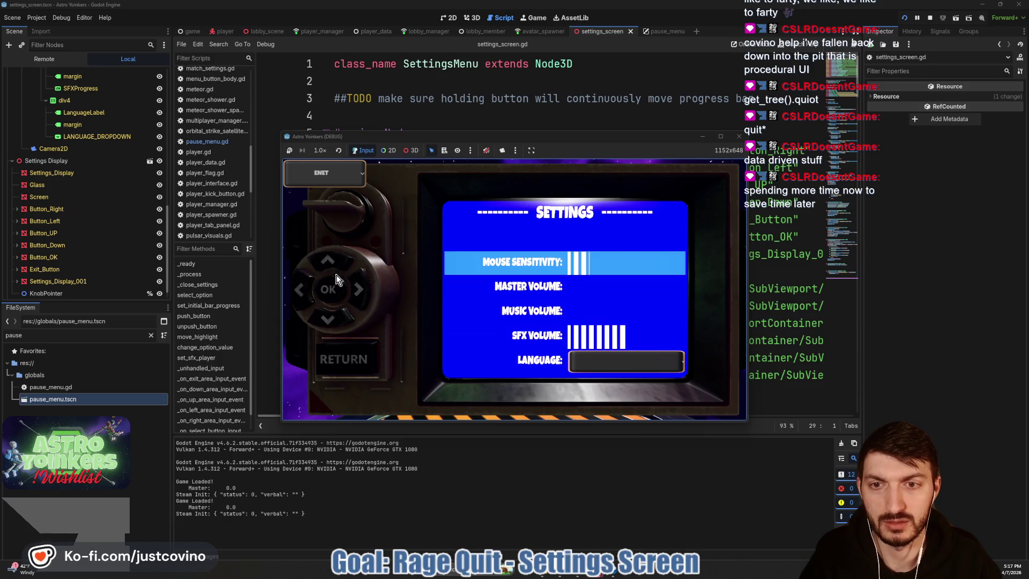
pyautogui.click(338, 321)
pyautogui.click(344, 359)
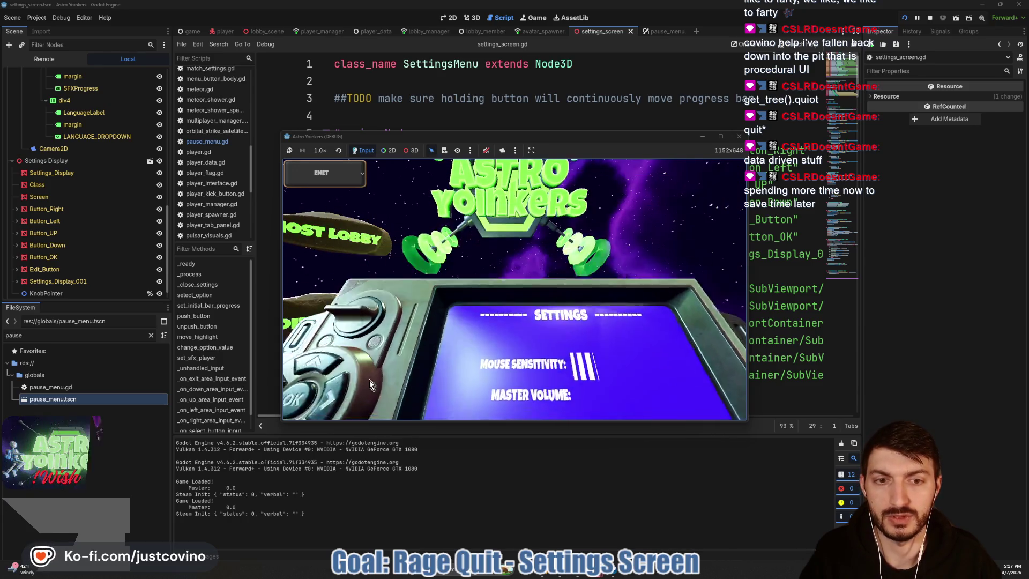
pyautogui.click(930, 17)
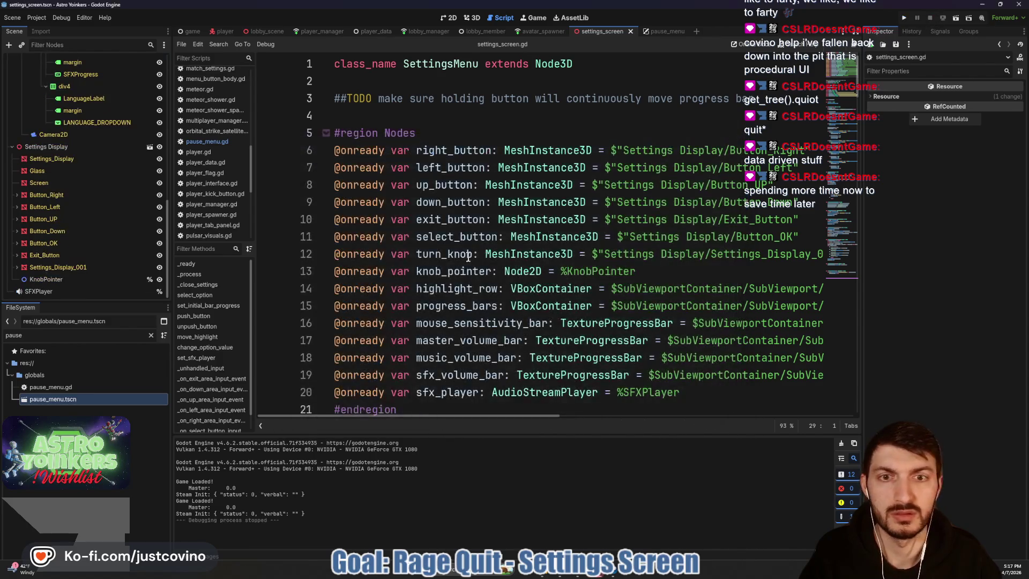
# - Scroll down to _on_down_area_input_event and place the caret in its press branch
pyautogui.scroll(-4, 467, 257)
pyautogui.scroll(-3, 453, 266)
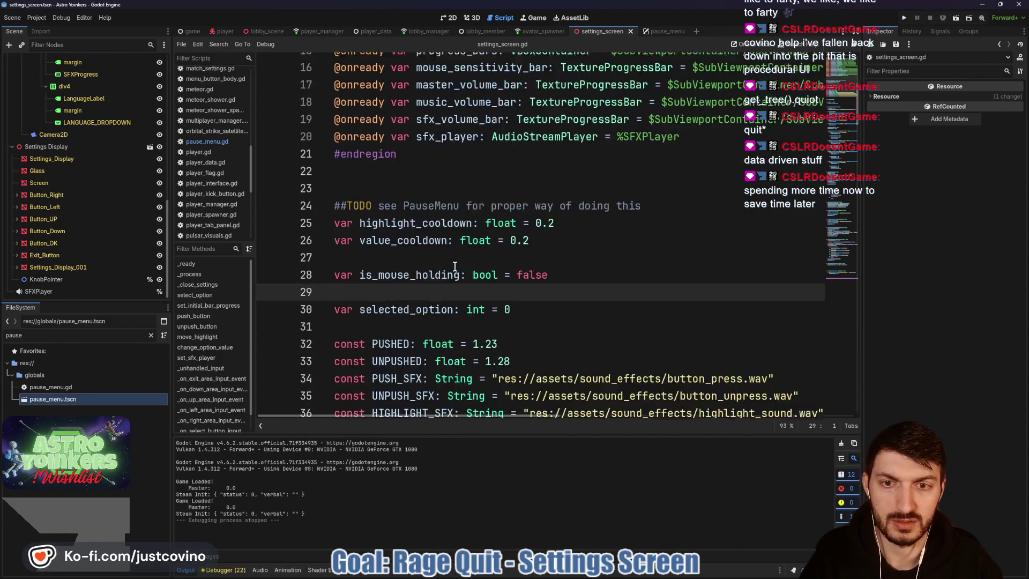
pyautogui.scroll(-2, 435, 253)
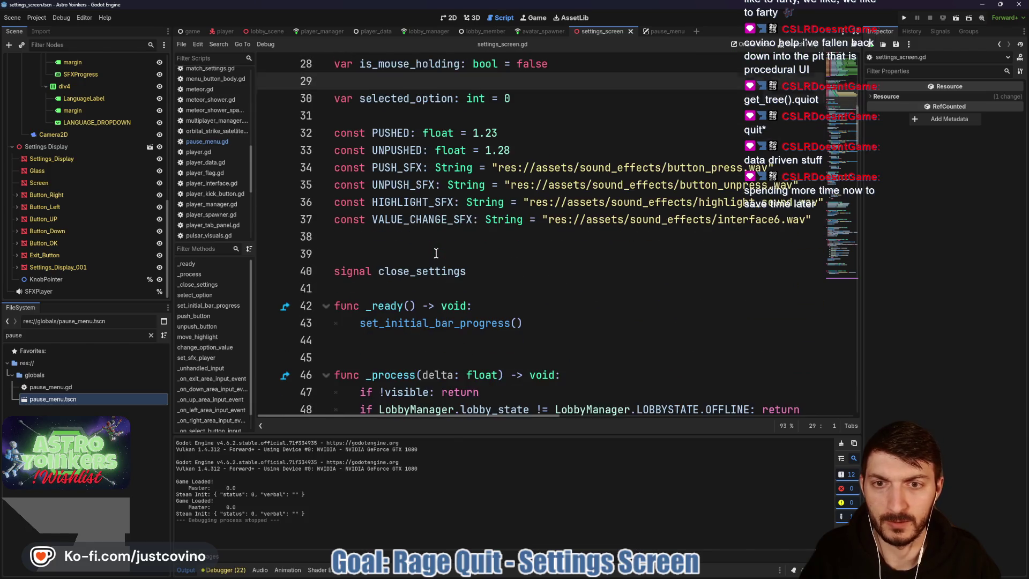
pyautogui.scroll(-4, 436, 254)
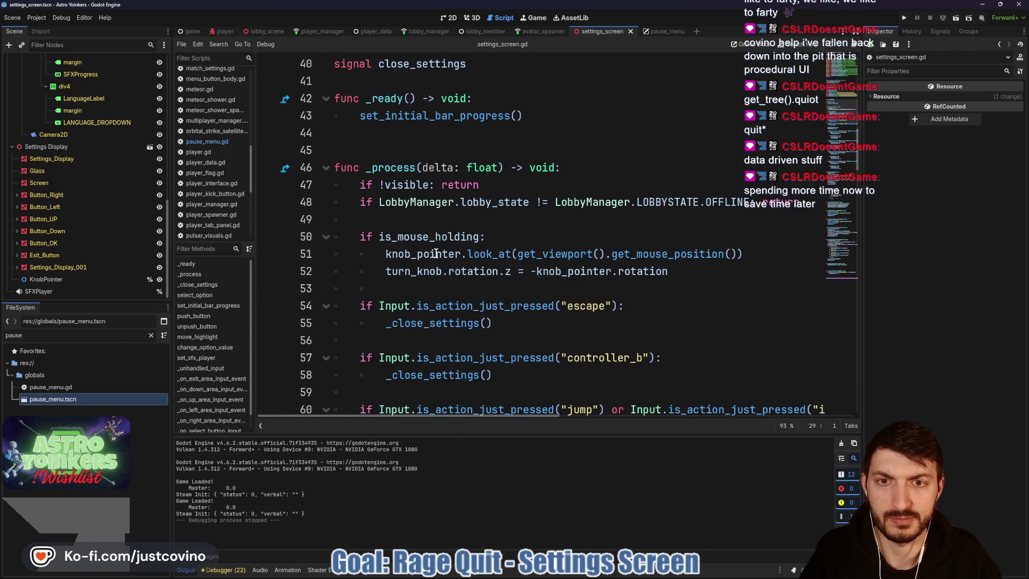
pyautogui.scroll(-2, 435, 254)
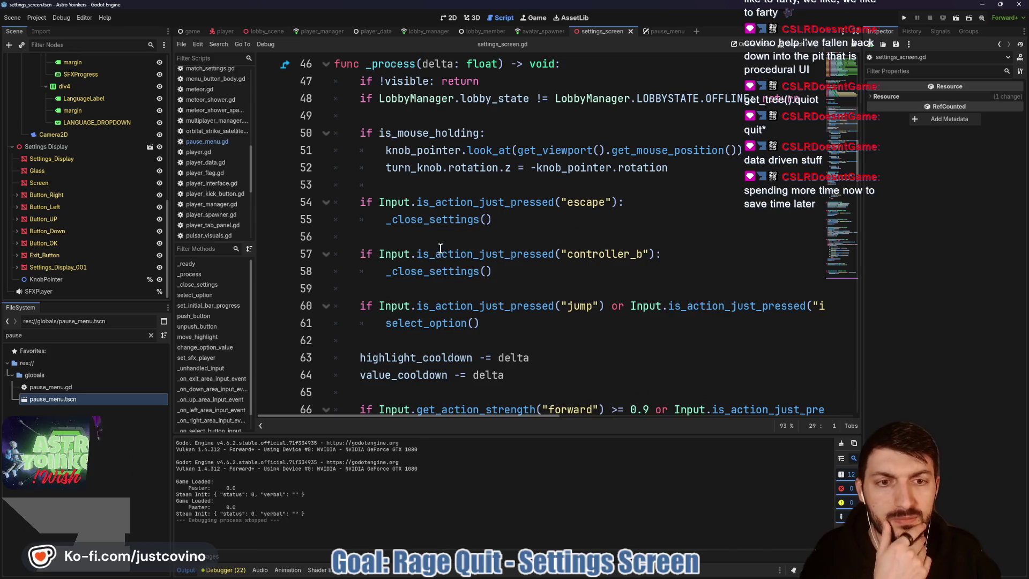
pyautogui.scroll(-5, 439, 251)
pyautogui.scroll(-18, 440, 250)
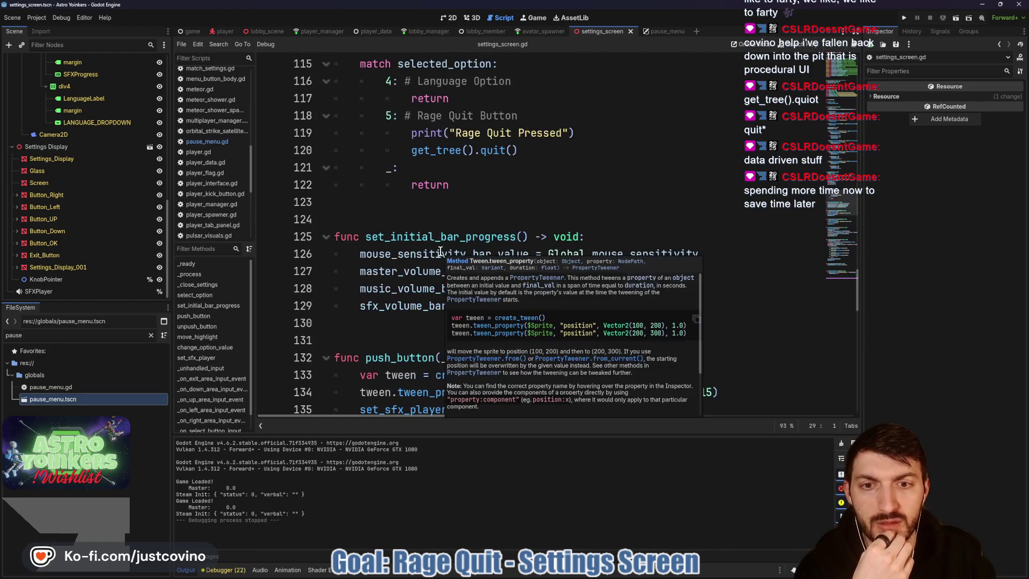
pyautogui.scroll(-3, 440, 251)
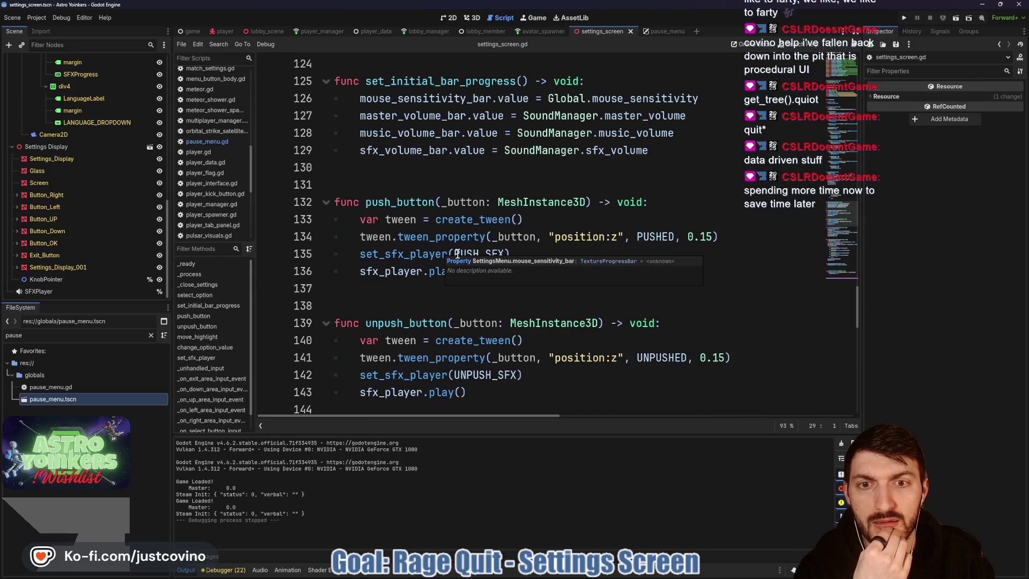
pyautogui.scroll(-4, 524, 247)
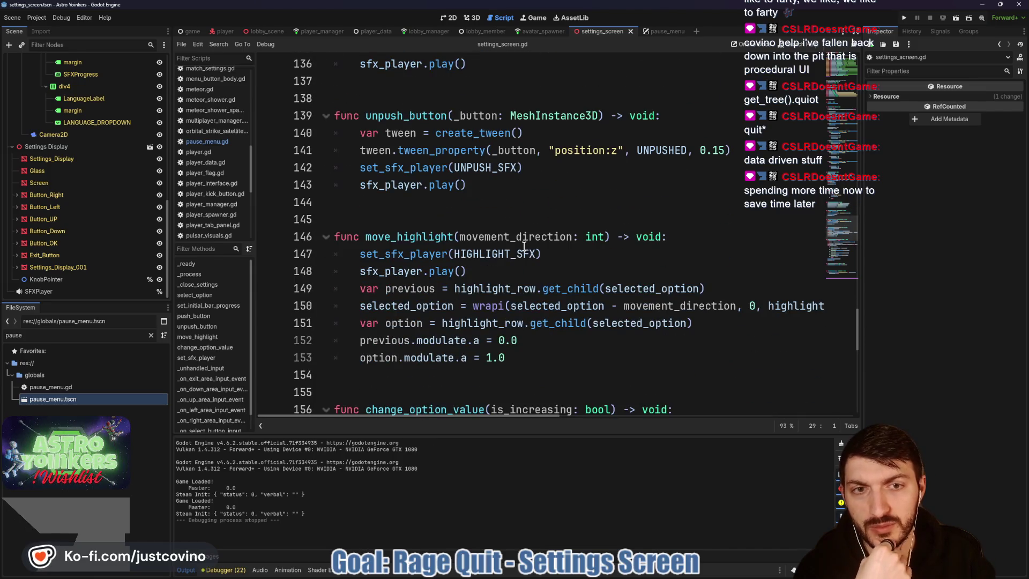
pyautogui.scroll(-5, 542, 226)
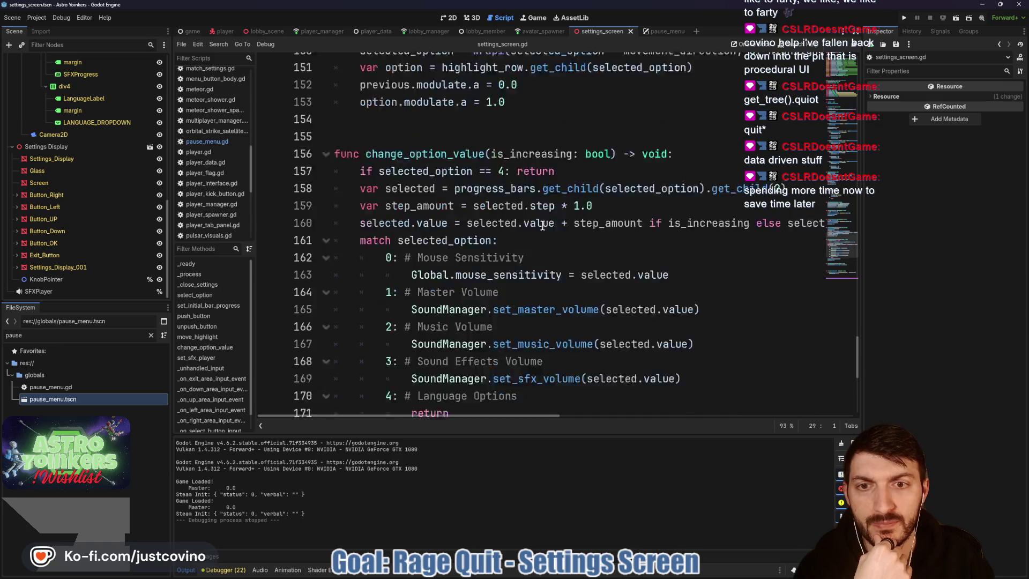
pyautogui.scroll(-6, 539, 226)
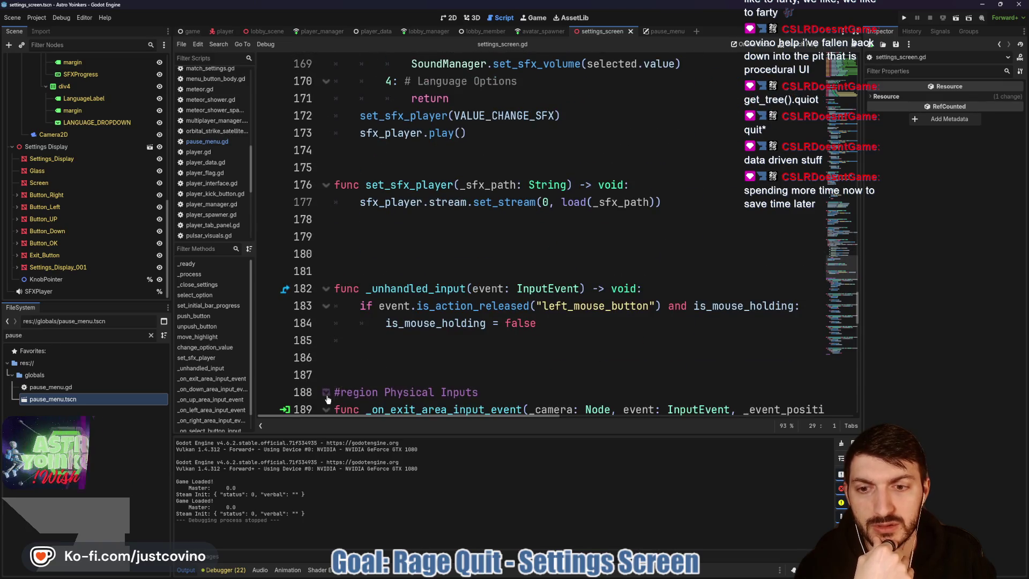
pyautogui.scroll(-4, 484, 278)
pyautogui.scroll(-4, 608, 259)
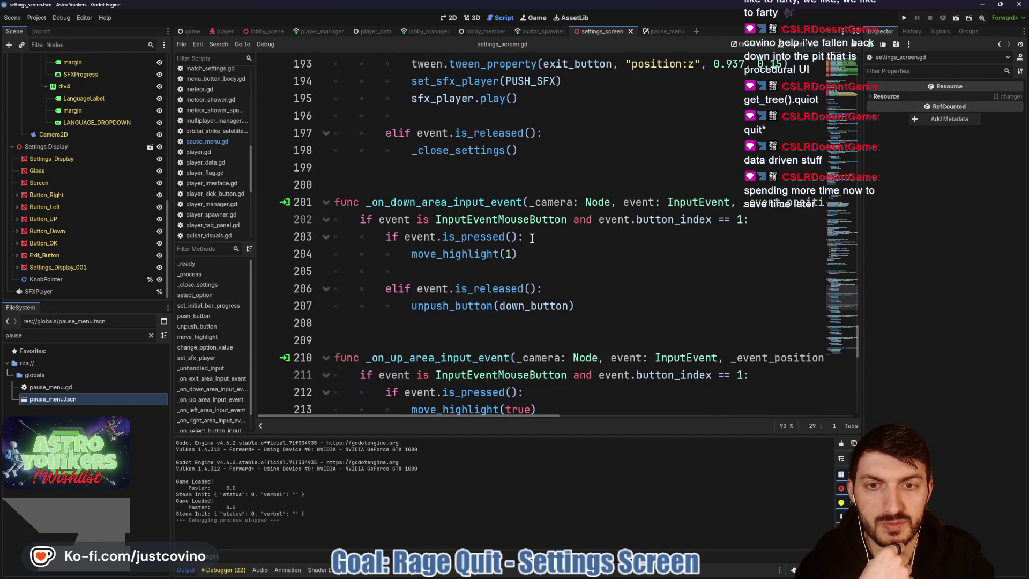
pyautogui.click(532, 238)
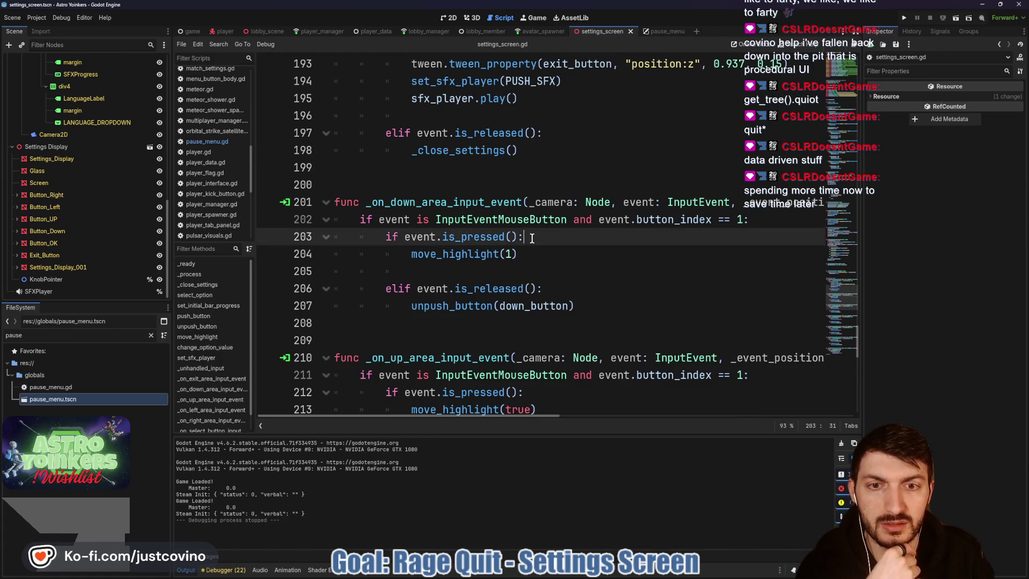
# - Add push_button(down_button) to the down handler's press branch
pyautogui.press('Return')
pyautogui.write('push')
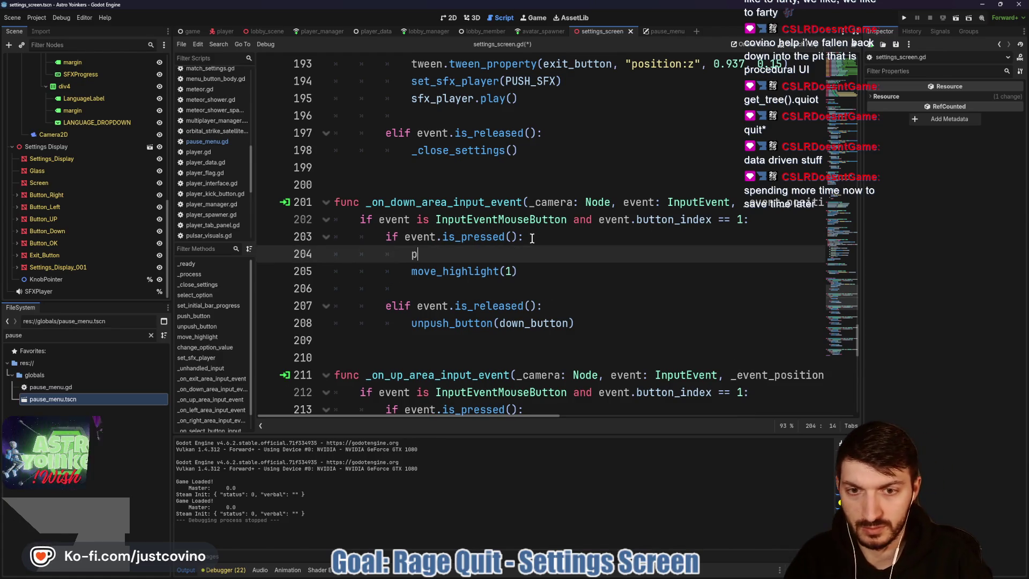
pyautogui.press('Return')
pyautogui.write('dow')
pyautogui.press('Return')
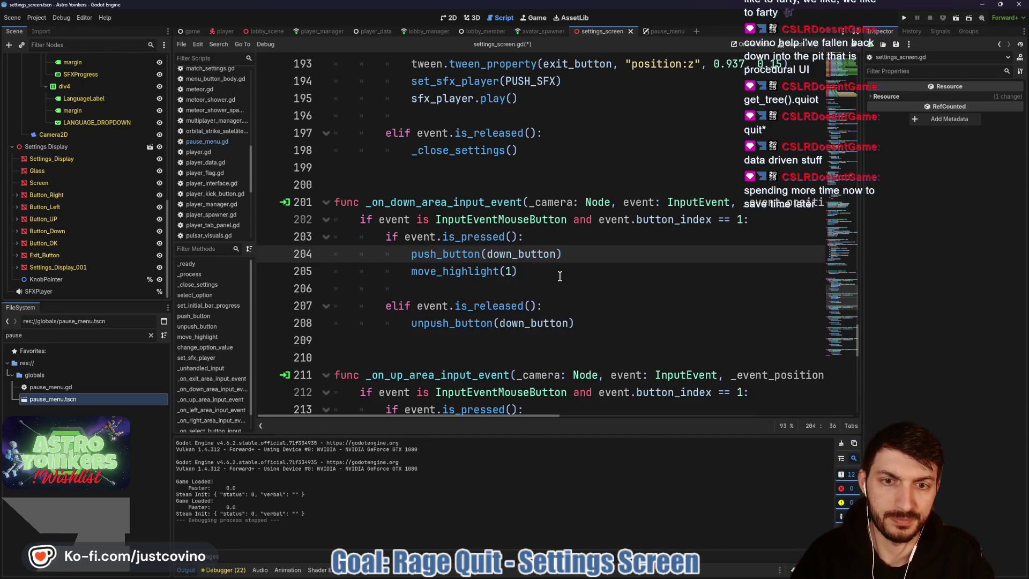
pyautogui.click(504, 272)
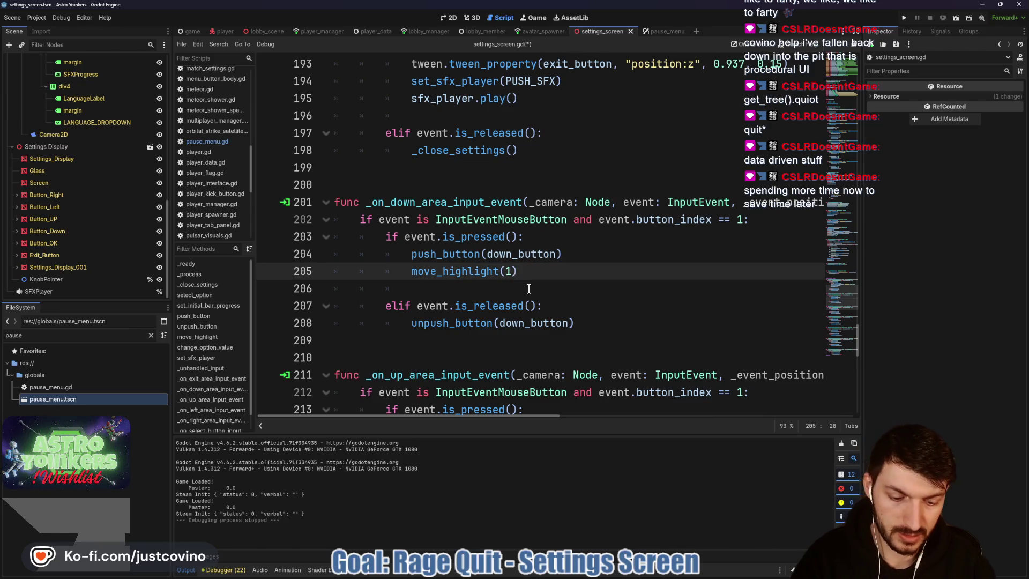
pyautogui.write('-')
pyautogui.scroll(-3, 561, 270)
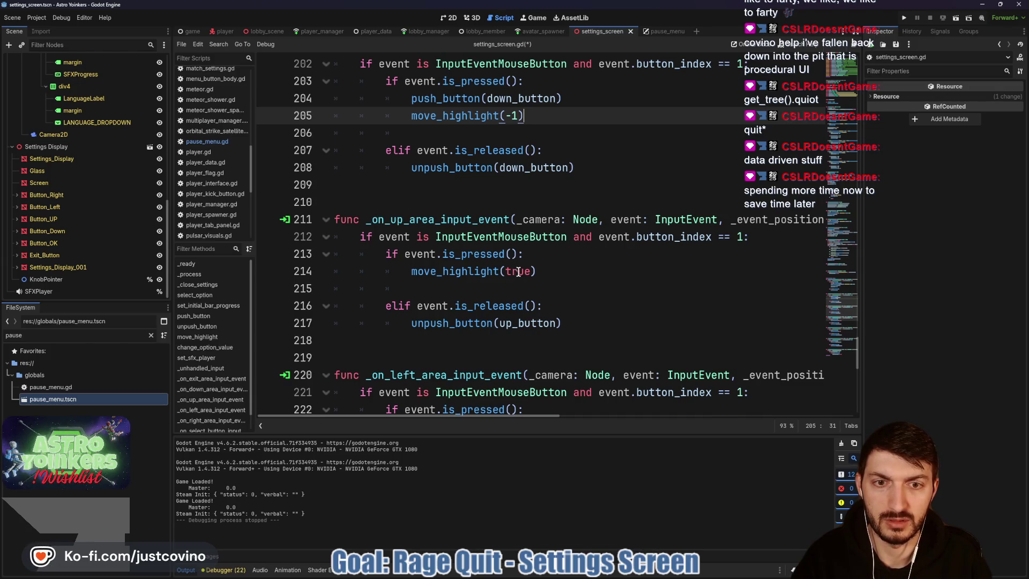
# - Change the up handler's move_highlight argument to 1, add push_button(up_button), and save
pyautogui.moveTo(532, 272); pyautogui.dragTo(505, 271)
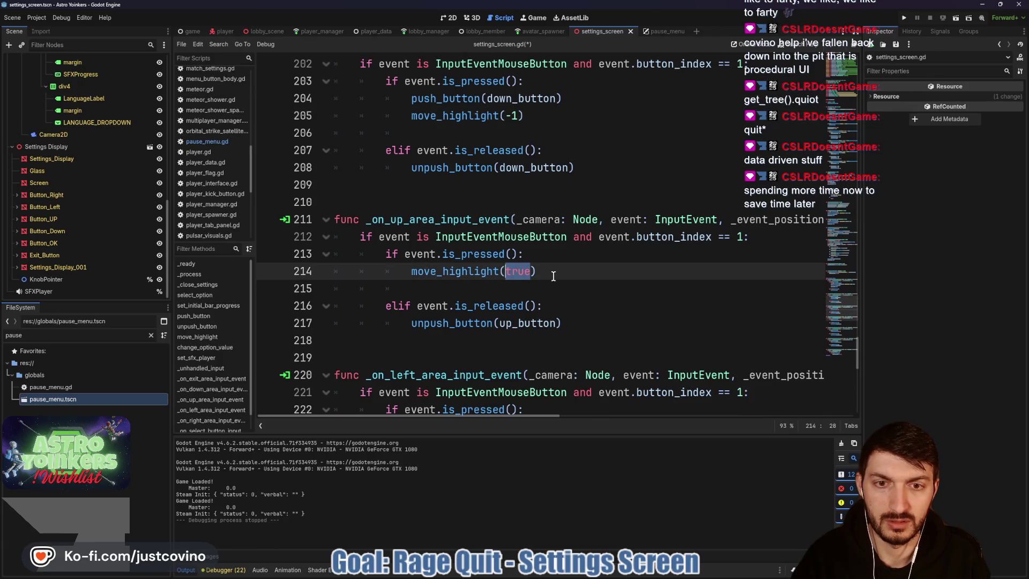
pyautogui.write('1')
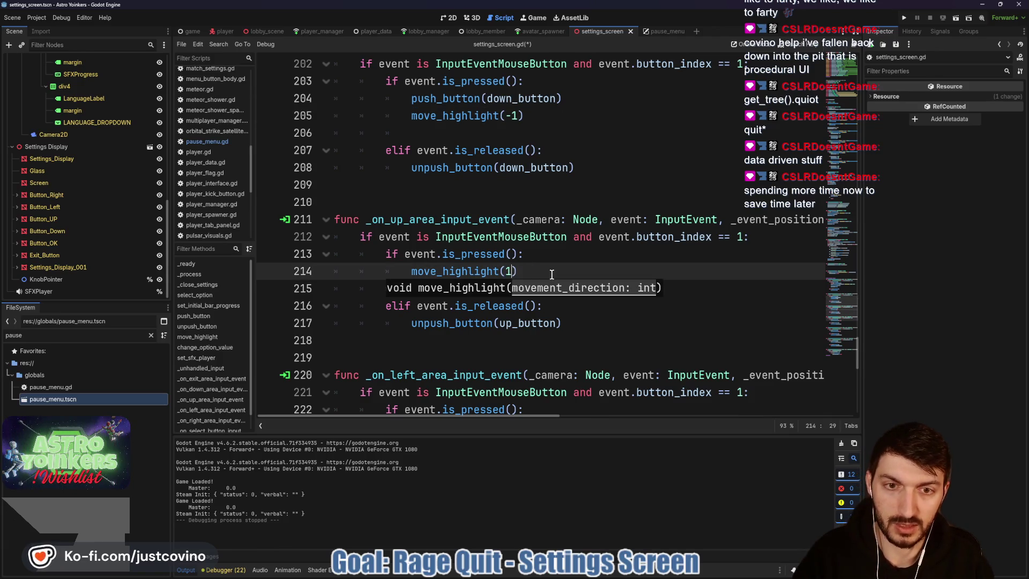
pyautogui.click(534, 255)
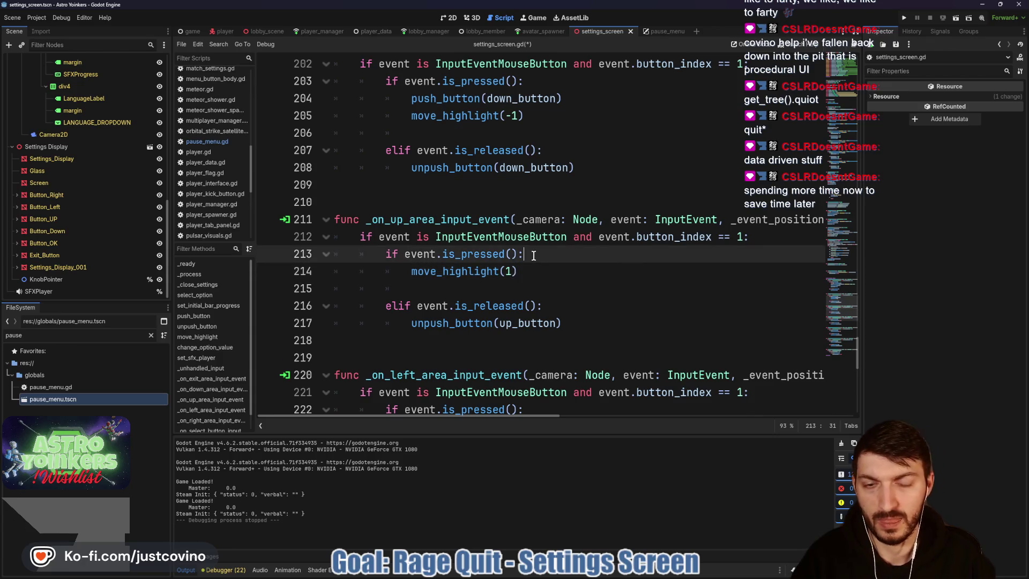
pyautogui.press('Return')
pyautogui.write('push')
pyautogui.press('BackSpace')
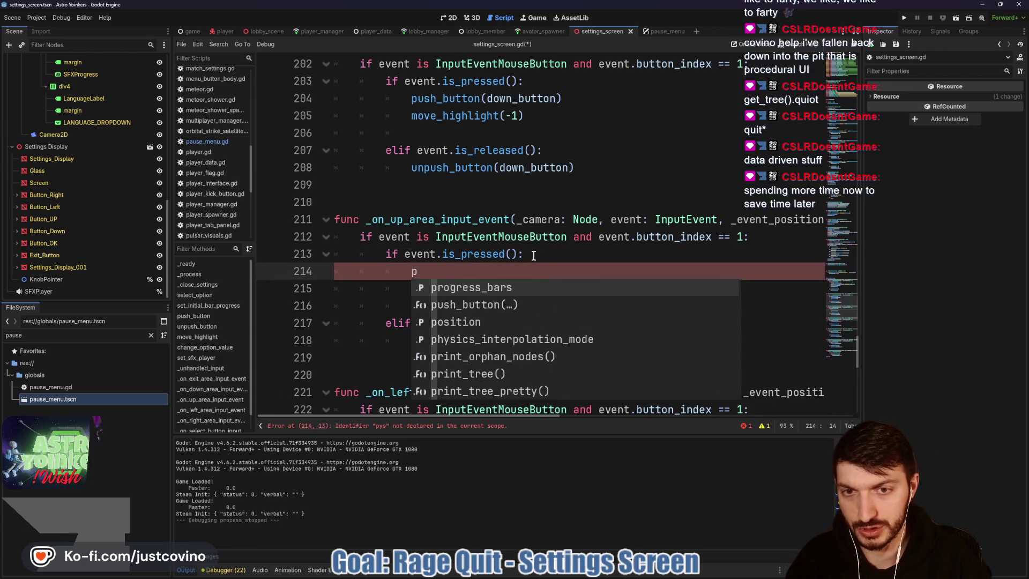
pyautogui.write('ush')
pyautogui.press('Return')
pyautogui.write('up')
pyautogui.press('Return')
pyautogui.click(562, 298)
pyautogui.hotkey('ctrl', 's')
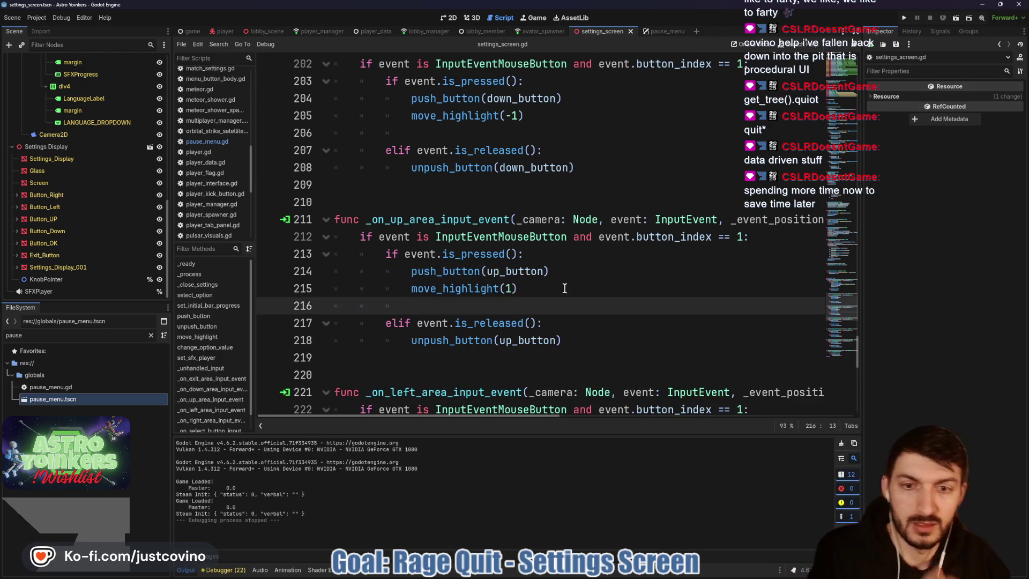
pyautogui.scroll(-2, 555, 276)
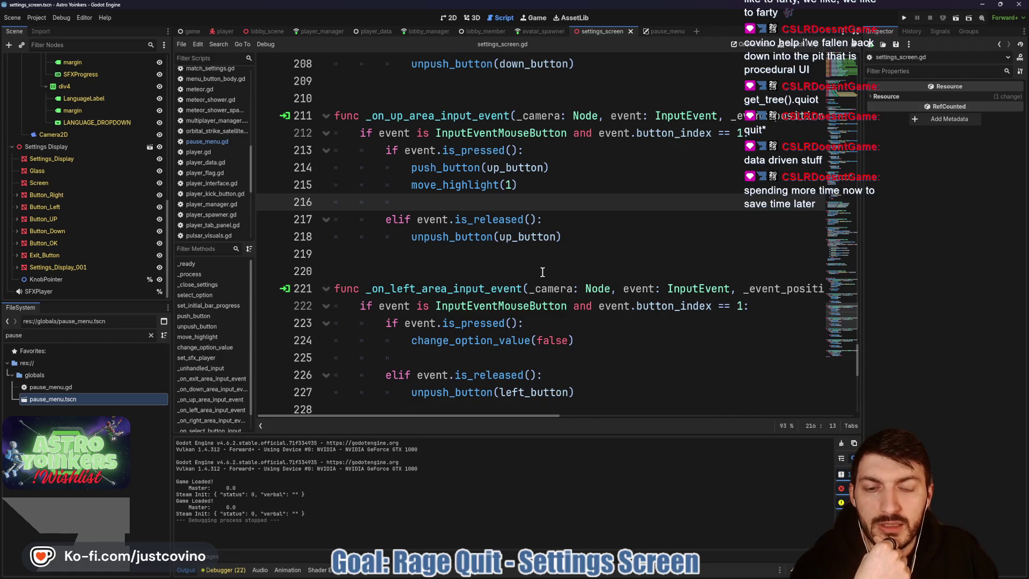
# - Add push_button(left_button) to the left handler's press branch
pyautogui.scroll(-2, 542, 272)
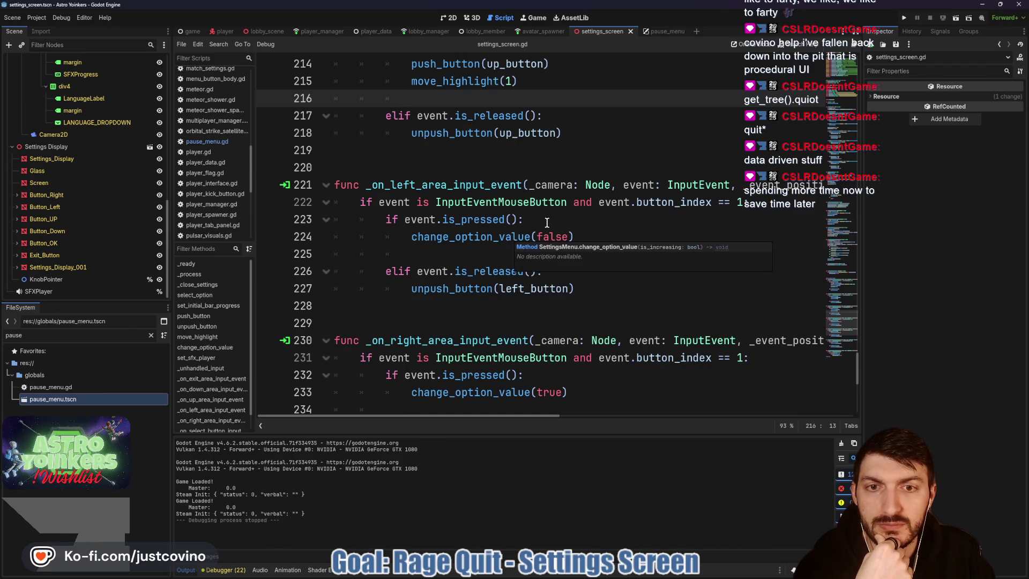
pyautogui.click(547, 223)
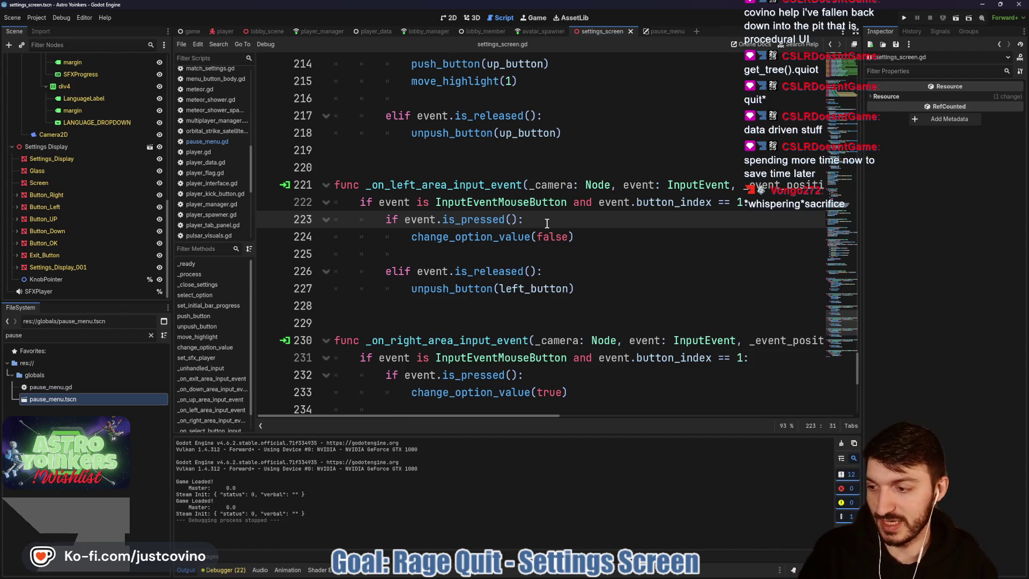
pyautogui.press('Return')
pyautogui.write('pu')
pyautogui.press('Return')
pyautogui.write('left')
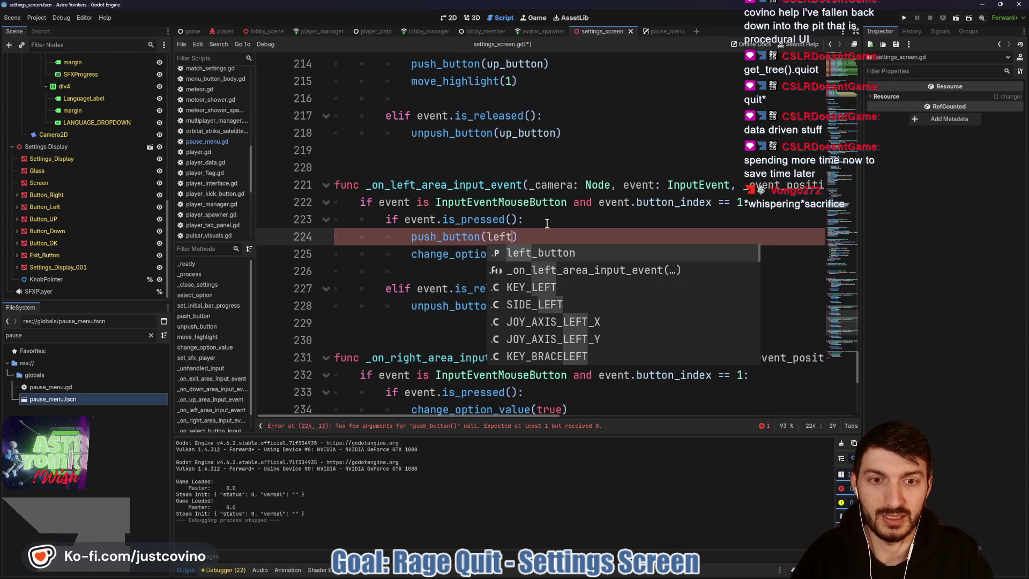
pyautogui.press('Return')
# - Add push_button(right_button) to the right handler's press branch and save
pyautogui.scroll(-2, 545, 300)
pyautogui.click(542, 288)
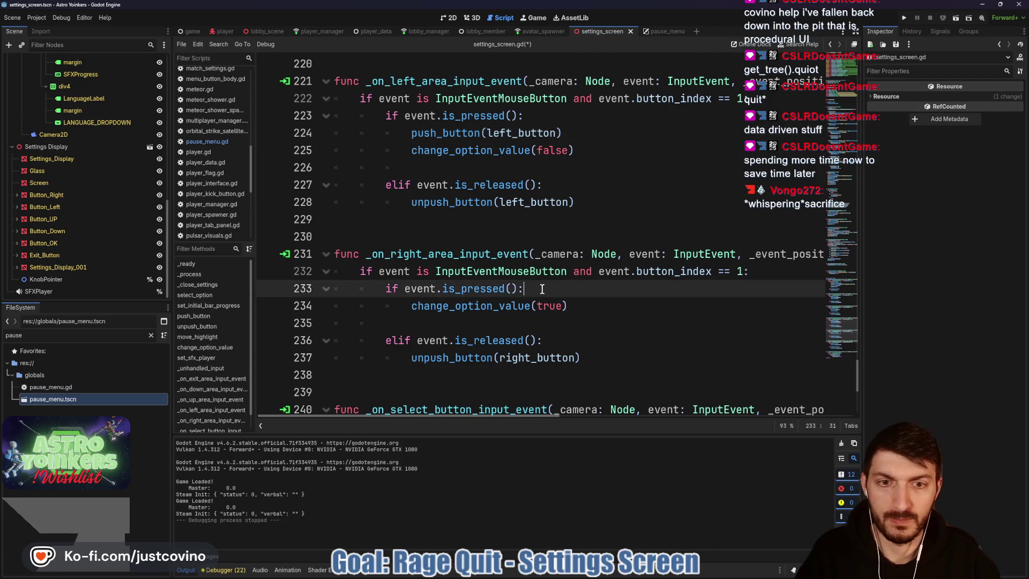
pyautogui.press('Return')
pyautogui.write('pu')
pyautogui.press('Return')
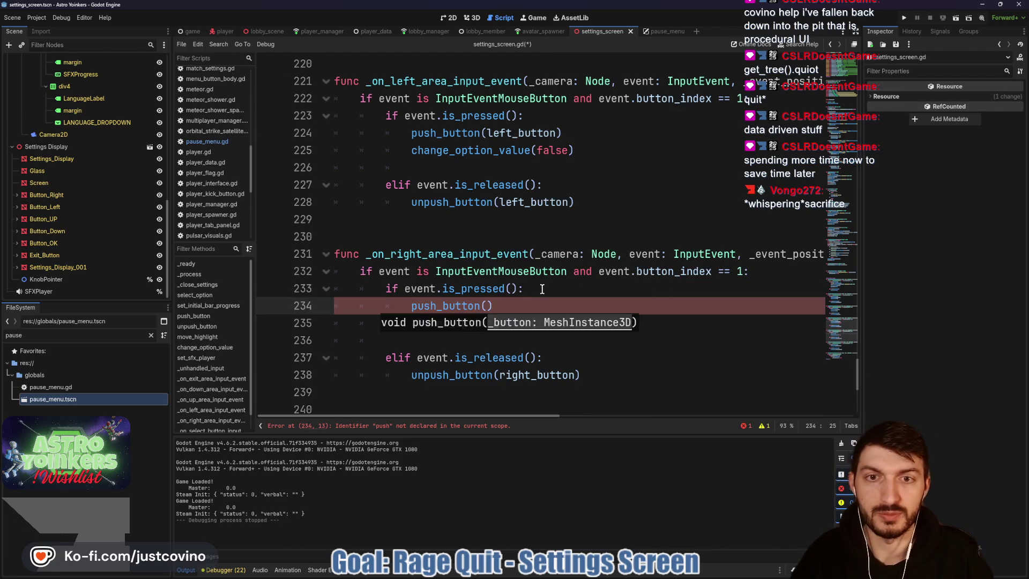
pyautogui.write('ri')
pyautogui.press('Return')
pyautogui.scroll(-4, 540, 297)
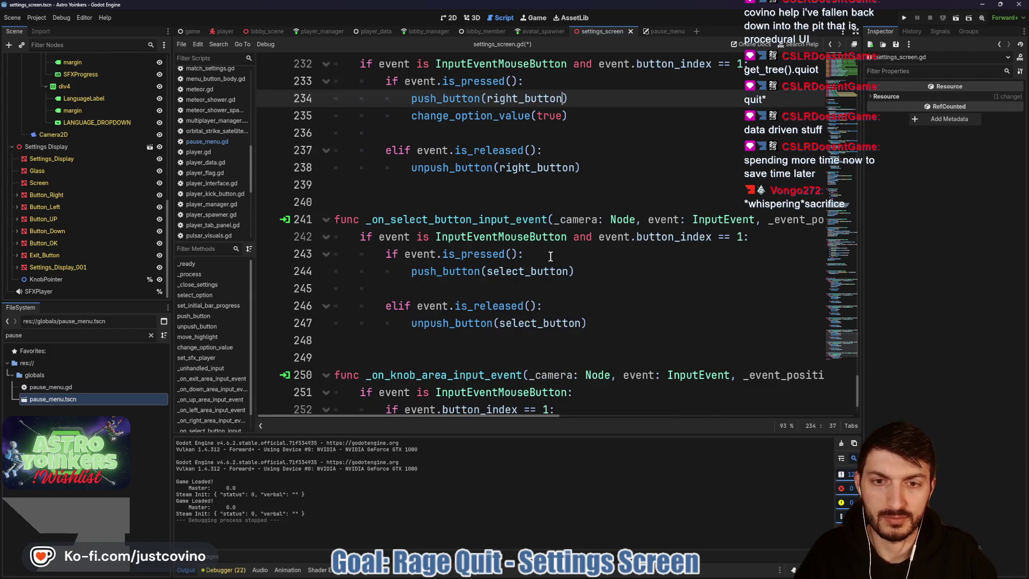
pyautogui.click(510, 283)
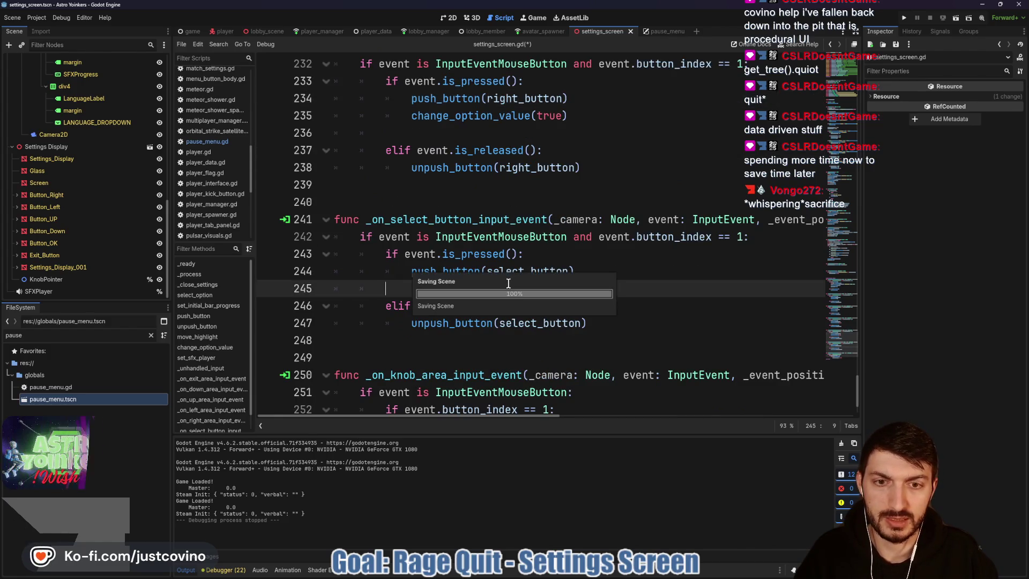
pyautogui.hotkey('ctrl', 's')
# - Add a select_option() call under the select button's push call on line 245 and save
pyautogui.click(603, 274)
pyautogui.press('Return')
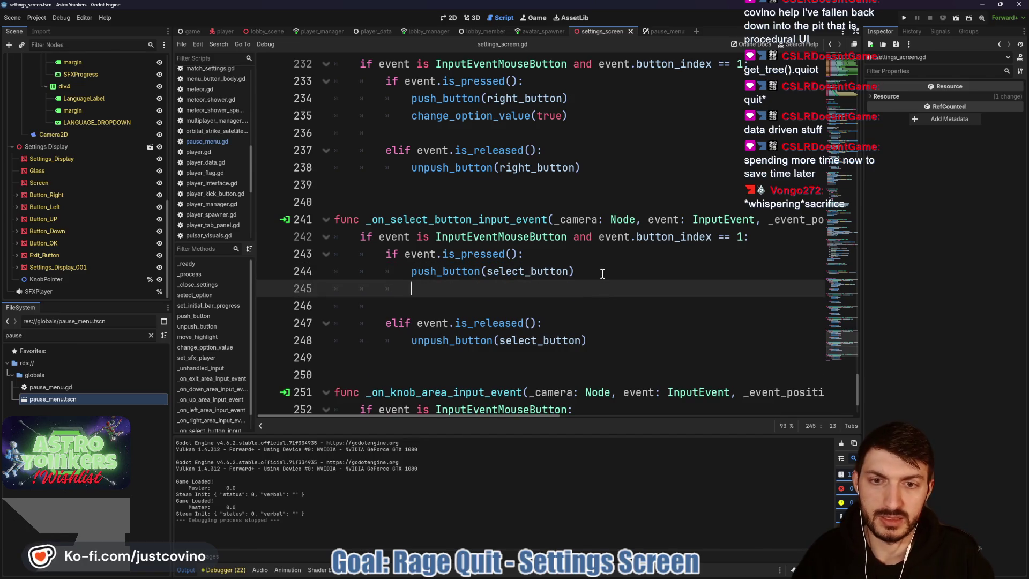
pyautogui.write('sele')
pyautogui.press('Return')
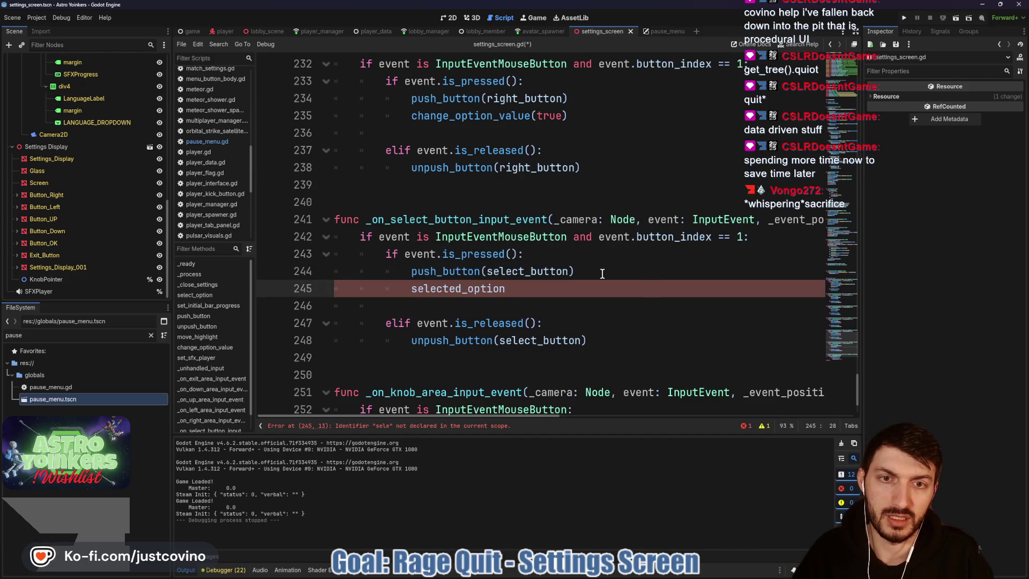
pyautogui.press('BackSpace')
pyautogui.press('BackSpace')
pyautogui.press('BackSpace')
pyautogui.press('BackSpace')
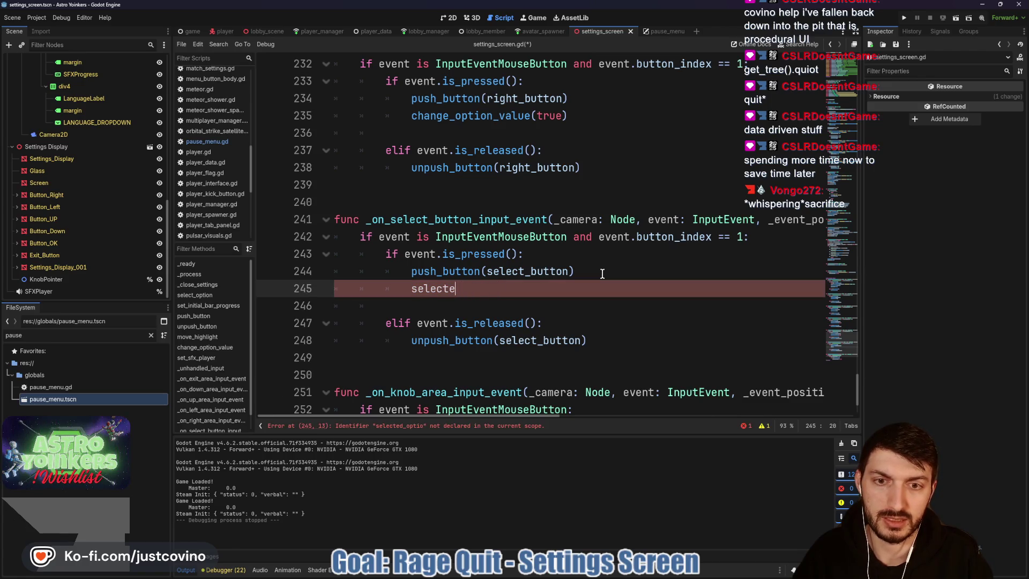
pyautogui.write('_')
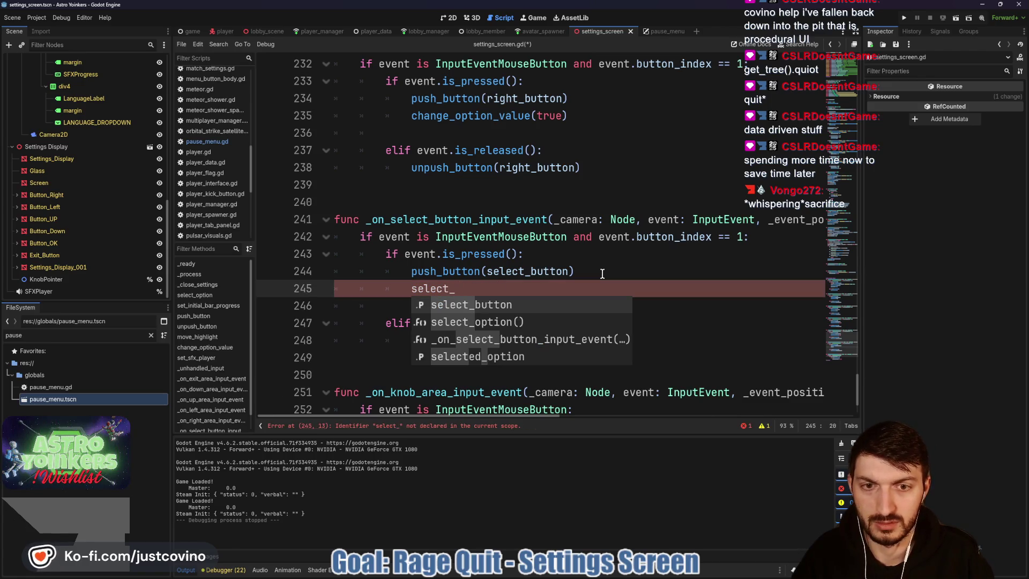
pyautogui.press('Down')
pyautogui.press('Return')
pyautogui.hotkey('ctrl', 's')
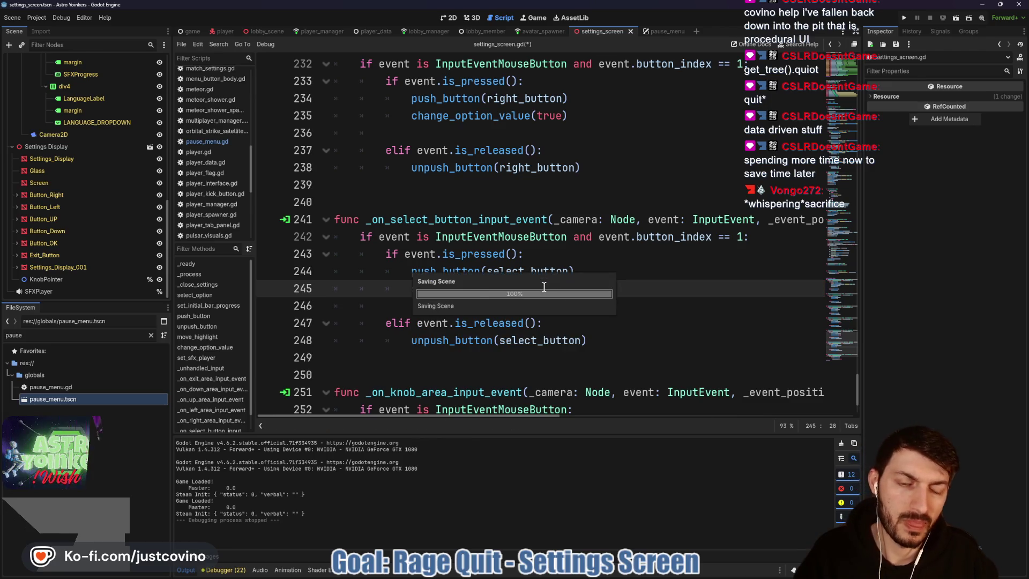
pyautogui.scroll(-2, 514, 292)
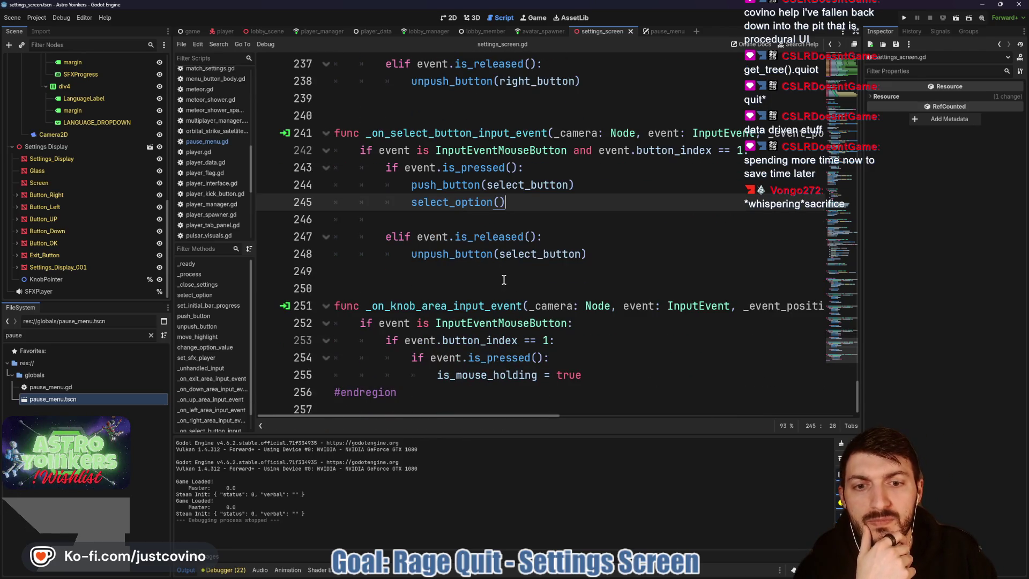
# - Delete the extra blank lines above and below _unhandled_input in settings_screen.gd
pyautogui.scroll(13, 503, 279)
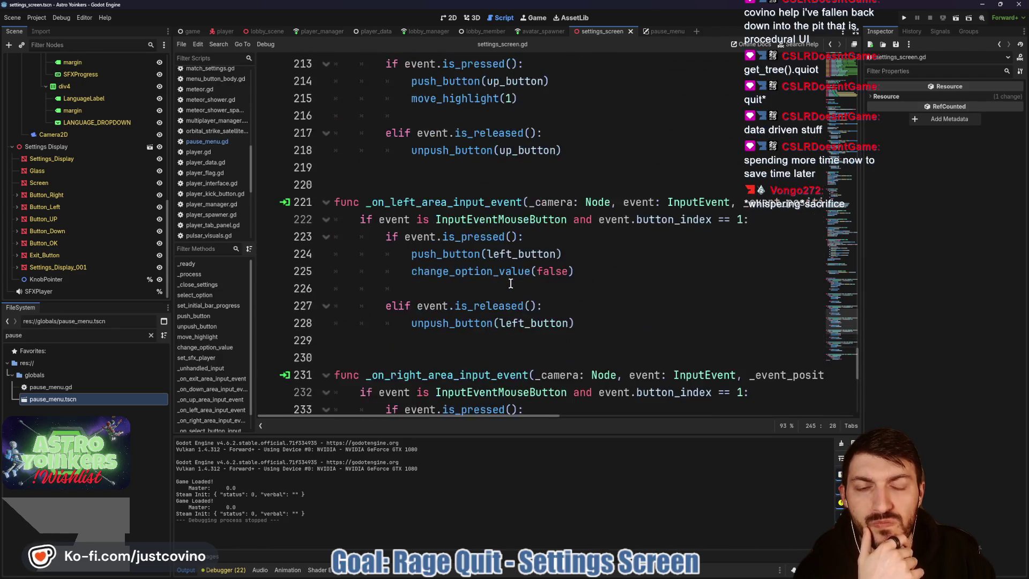
pyautogui.scroll(3, 511, 284)
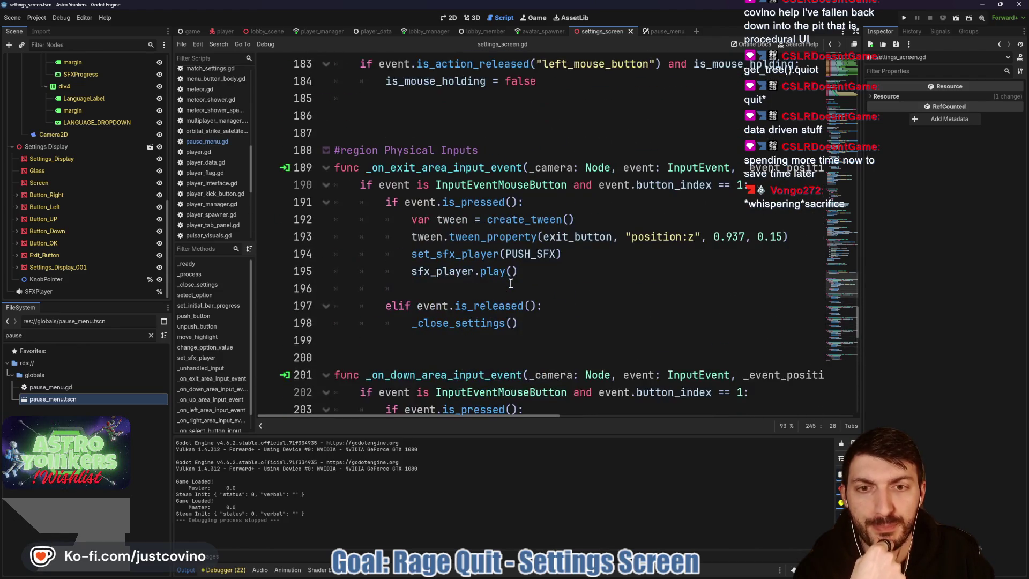
pyautogui.scroll(5, 526, 295)
pyautogui.moveTo(525, 295); pyautogui.dragTo(334, 248)
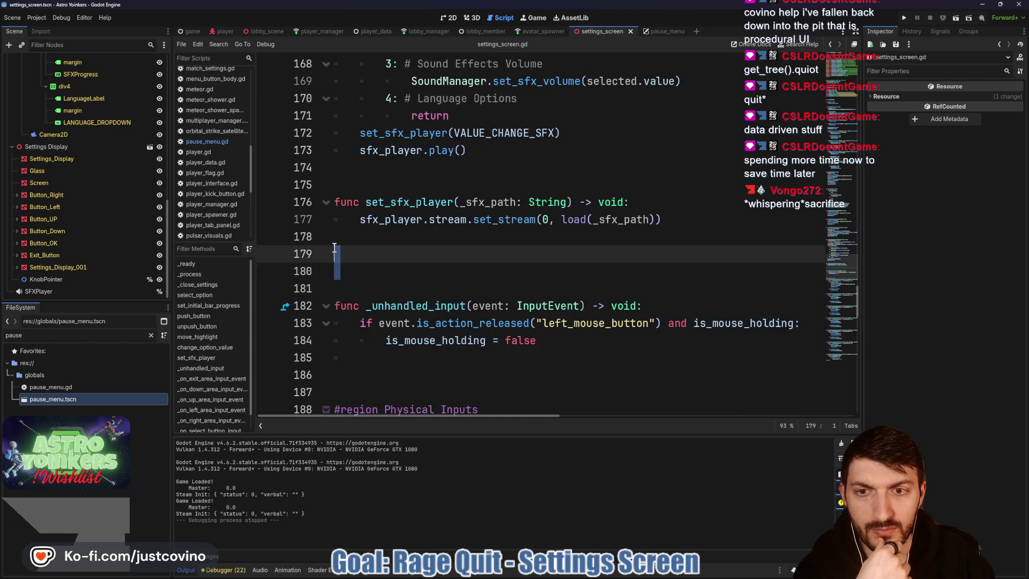
pyautogui.press('BackSpace')
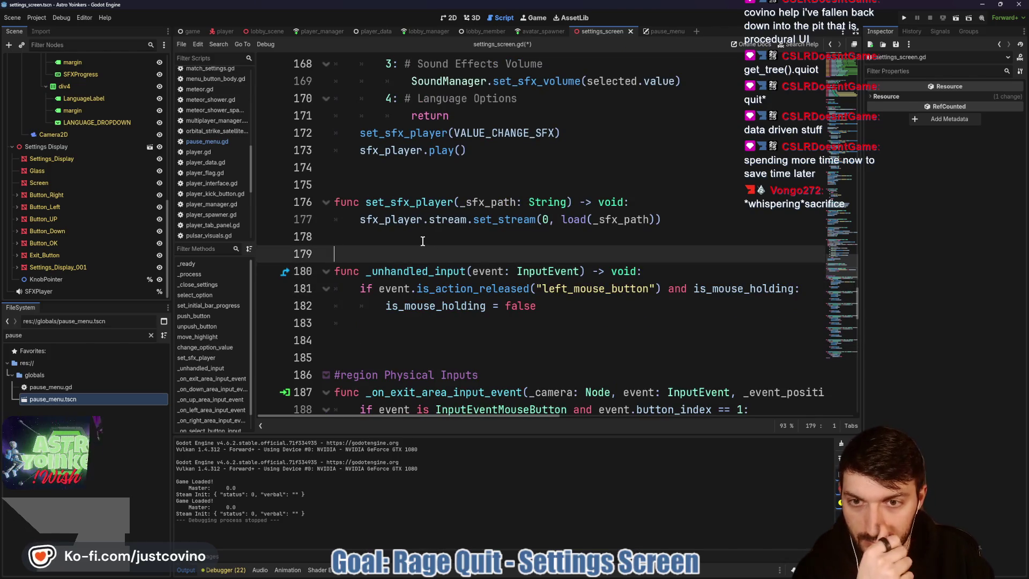
pyautogui.press('Down')
pyautogui.press('Down')
pyautogui.press('Down')
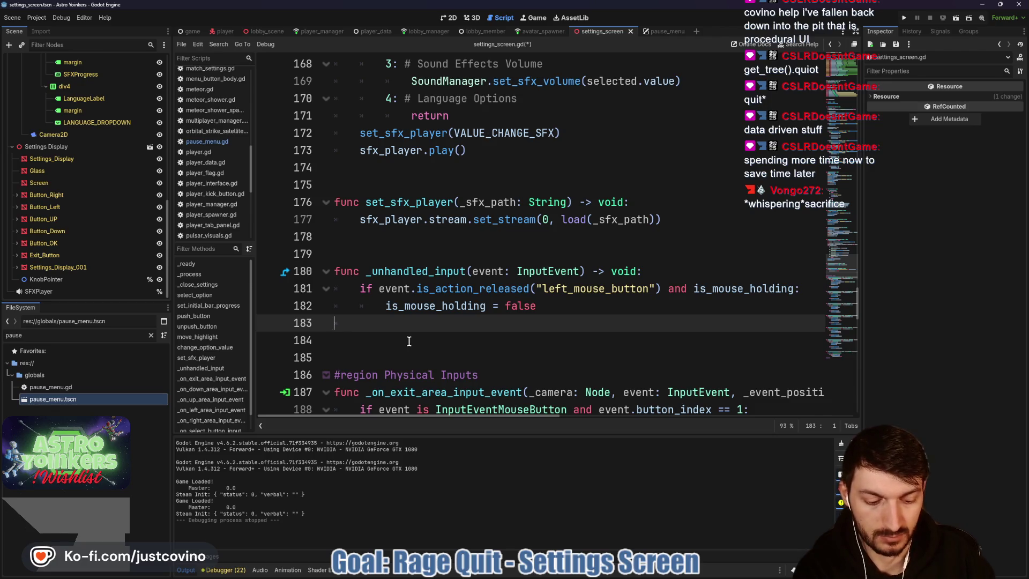
pyautogui.press('Delete')
pyautogui.press('Down')
# - Scroll back up the script and place the caret at the end of line 42
pyautogui.scroll(7, 494, 334)
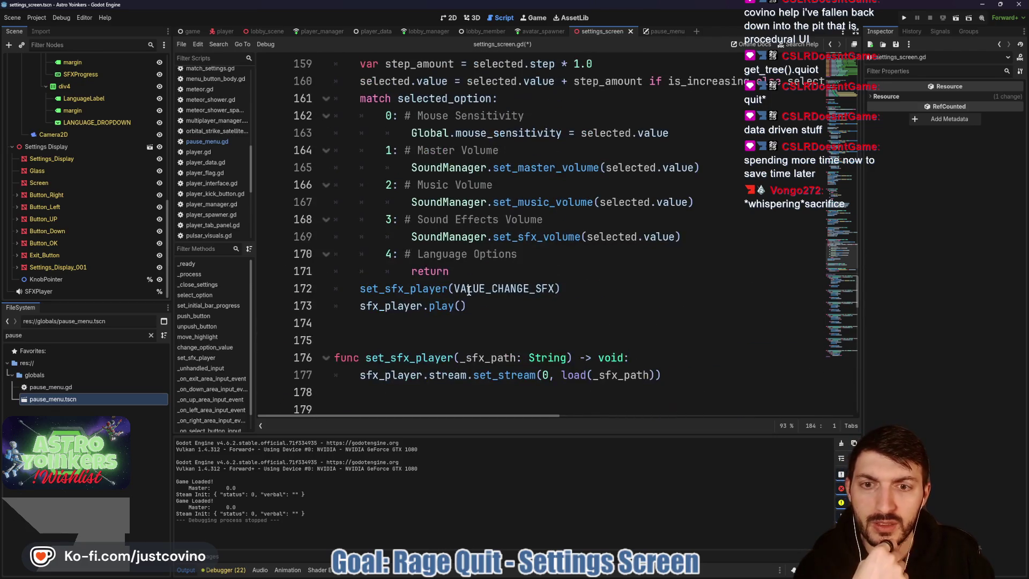
pyautogui.scroll(3, 494, 334)
pyautogui.scroll(-6, 487, 322)
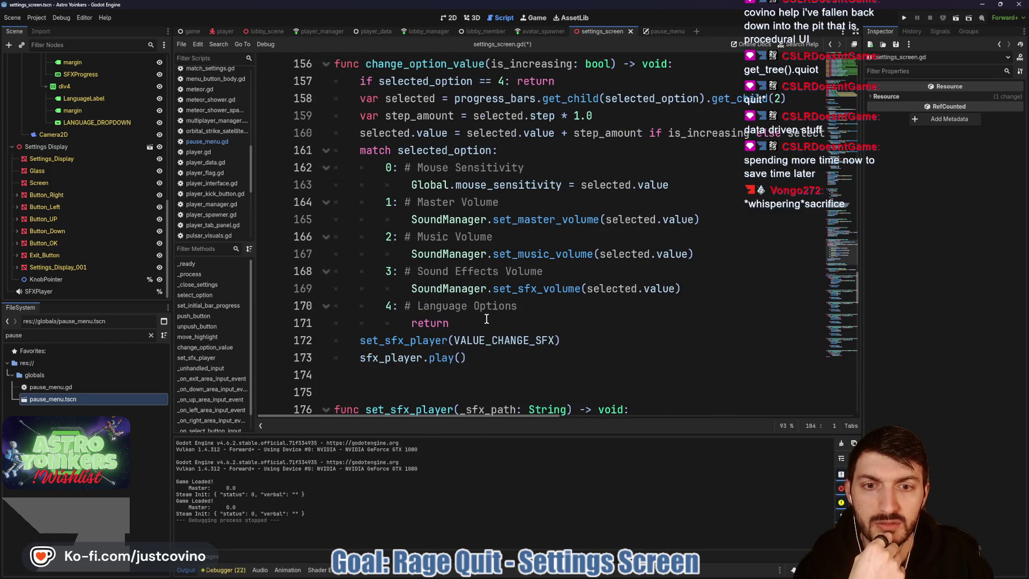
pyautogui.scroll(15, 486, 318)
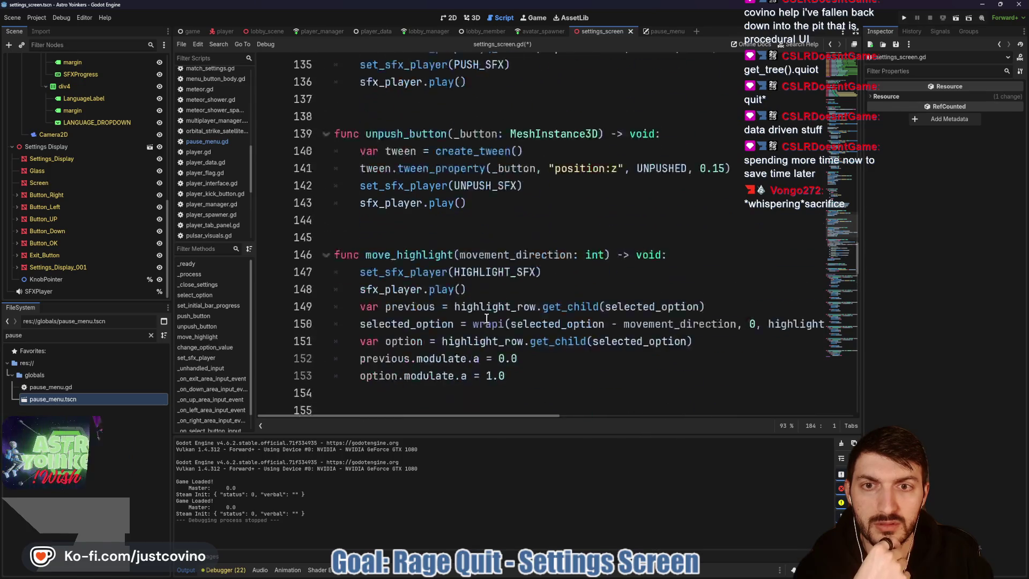
pyautogui.scroll(11, 487, 318)
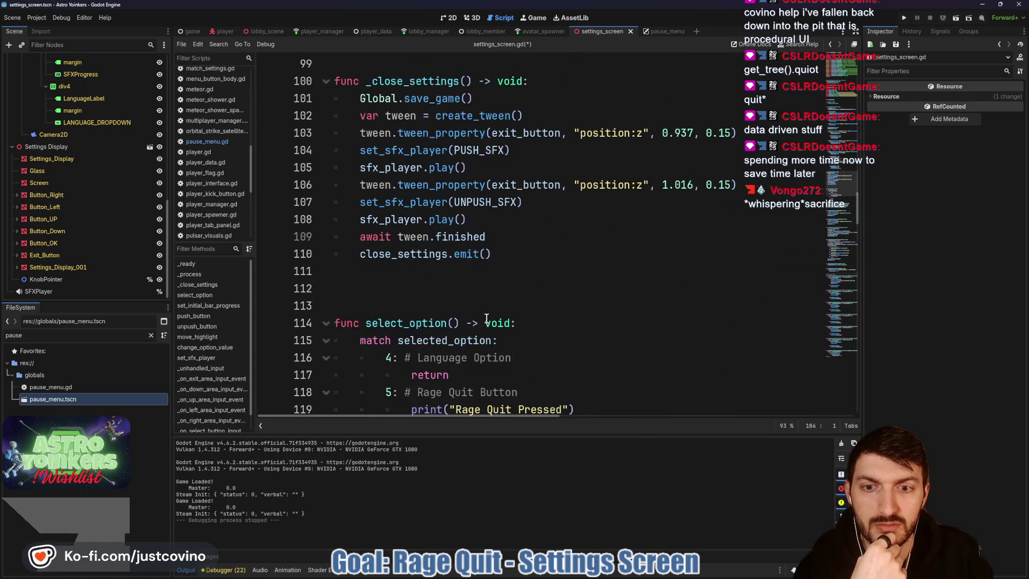
pyautogui.scroll(15, 487, 318)
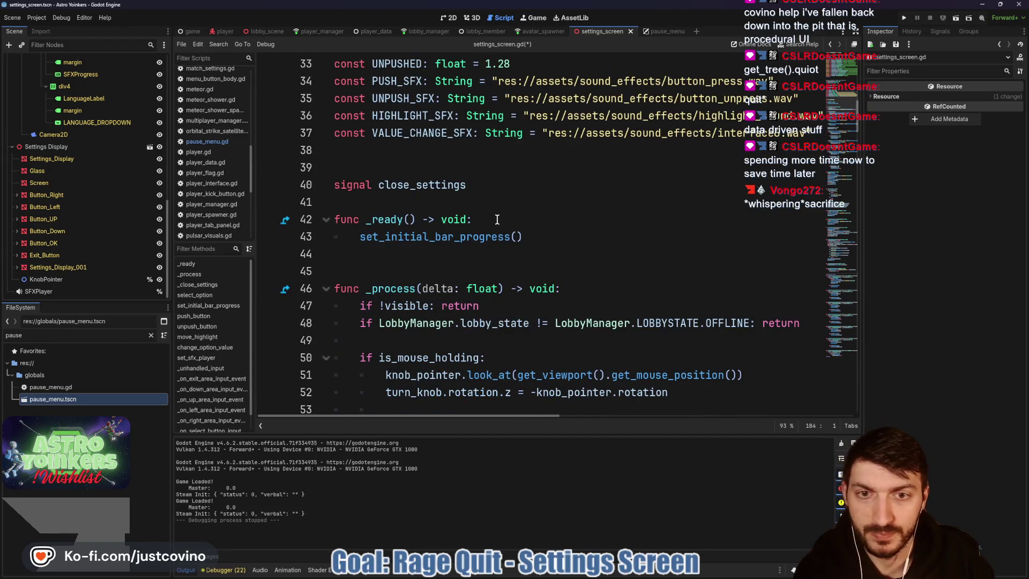
pyautogui.click(496, 220)
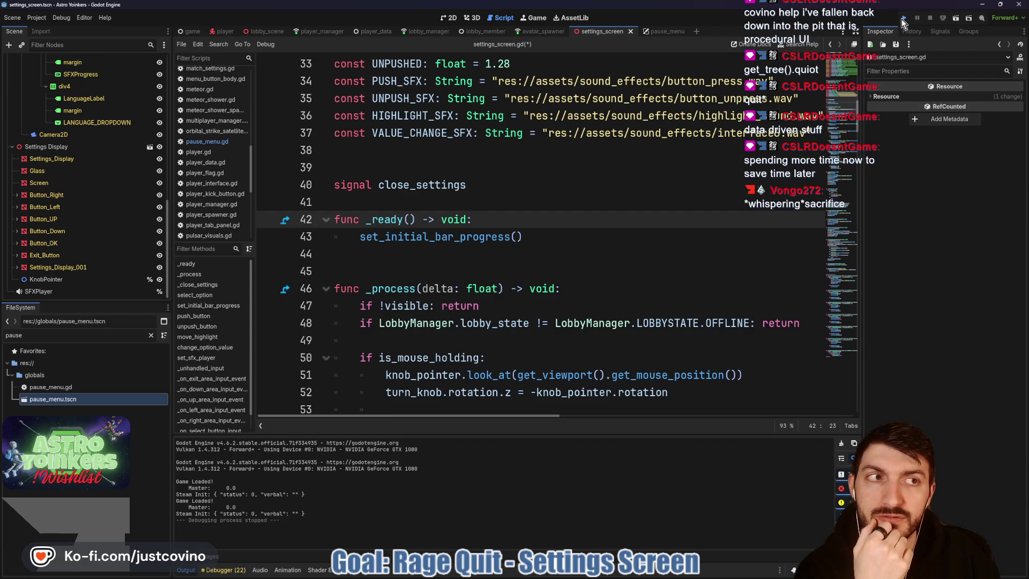
# - Run the game, open Settings, and cycle the highlight down and up with the remote's 3D arrows
pyautogui.click(902, 19)
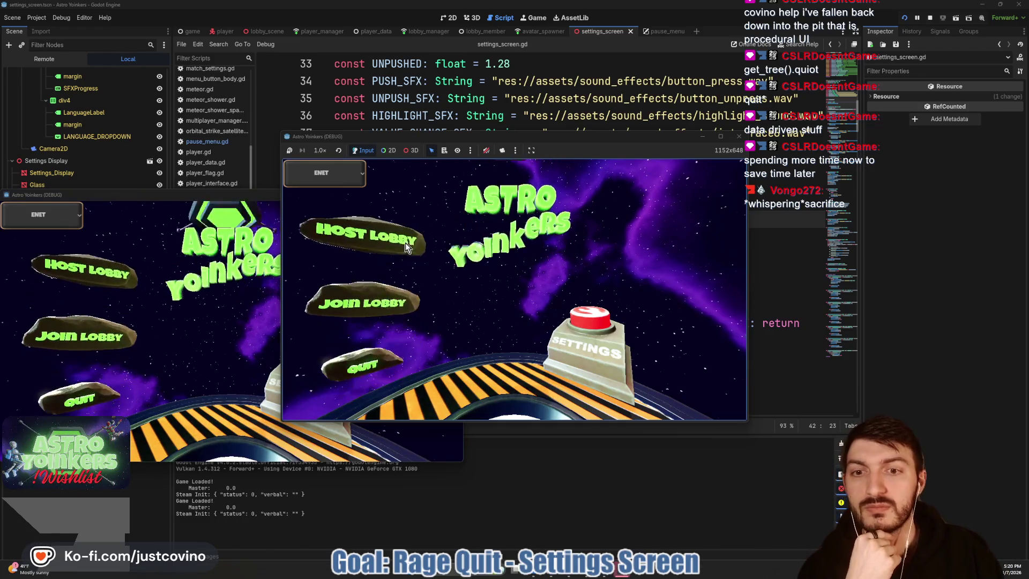
pyautogui.click(589, 320)
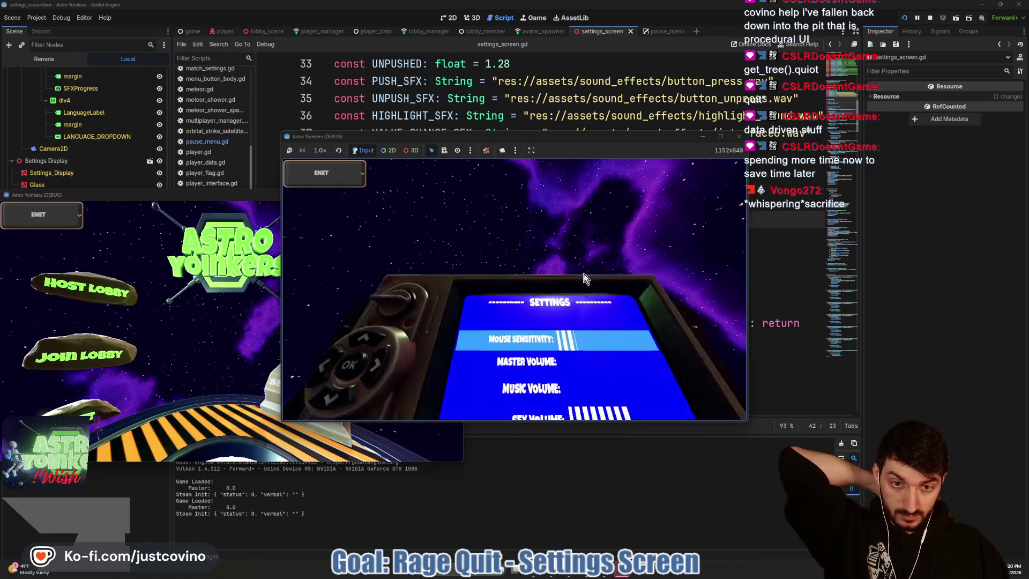
pyautogui.click(329, 317)
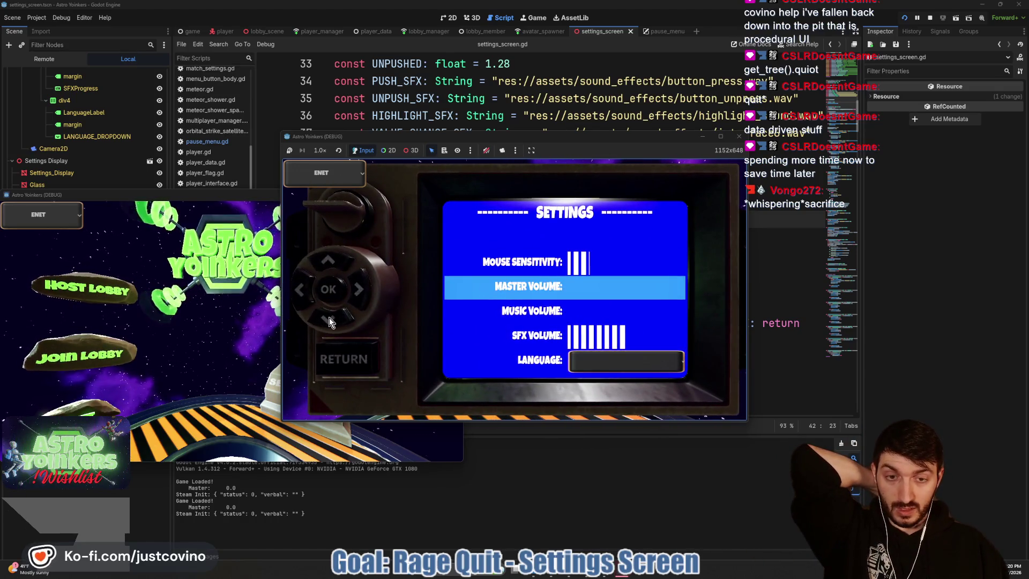
pyautogui.click(329, 317)
pyautogui.click(329, 317)
pyautogui.click(329, 317)
pyautogui.click(329, 317)
pyautogui.click(329, 318)
pyautogui.click(332, 263)
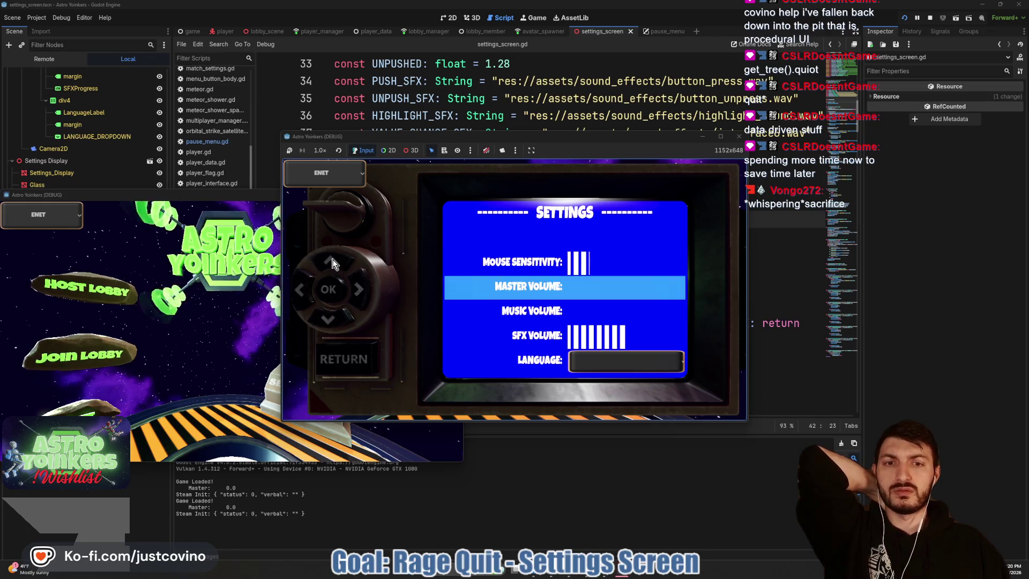
pyautogui.click(332, 263)
pyautogui.click(332, 262)
pyautogui.click(332, 263)
pyautogui.click(332, 262)
pyautogui.click(333, 263)
# - Raise Master Volume two steps, lower it one, then move the highlight among the volume rows
pyautogui.click(362, 296)
pyautogui.click(362, 296)
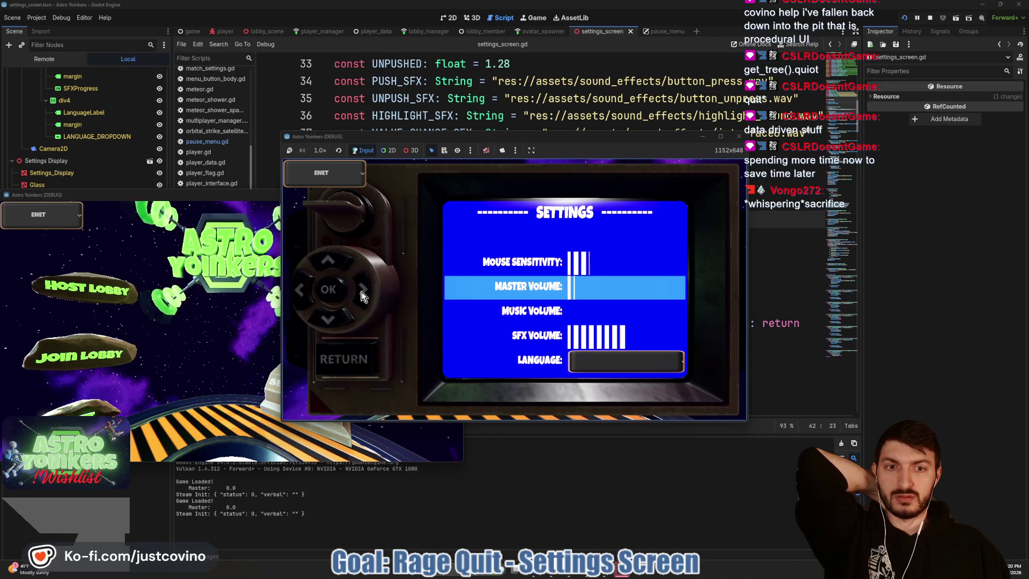
pyautogui.click(304, 289)
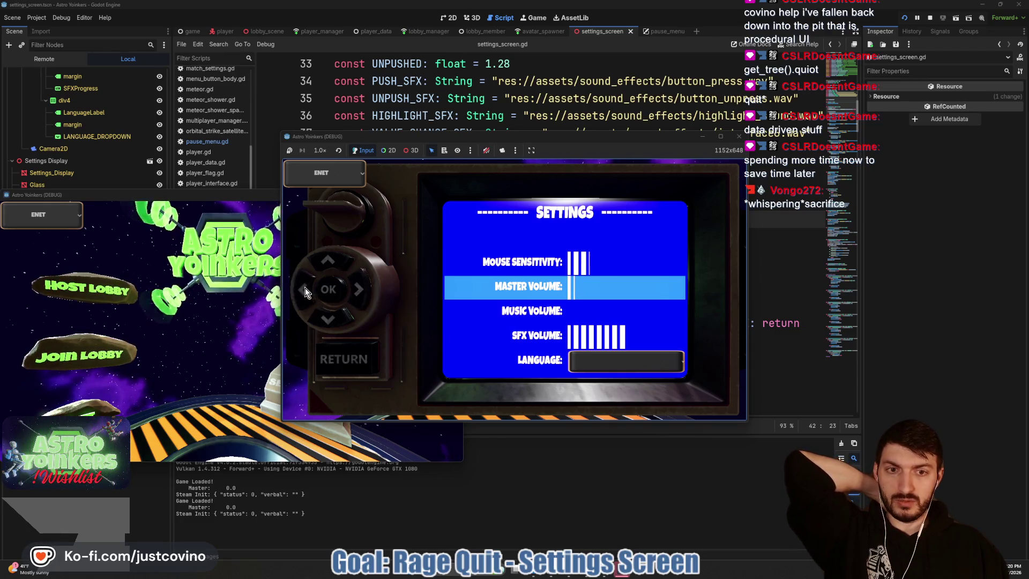
pyautogui.click(338, 315)
pyautogui.click(339, 315)
pyautogui.click(333, 264)
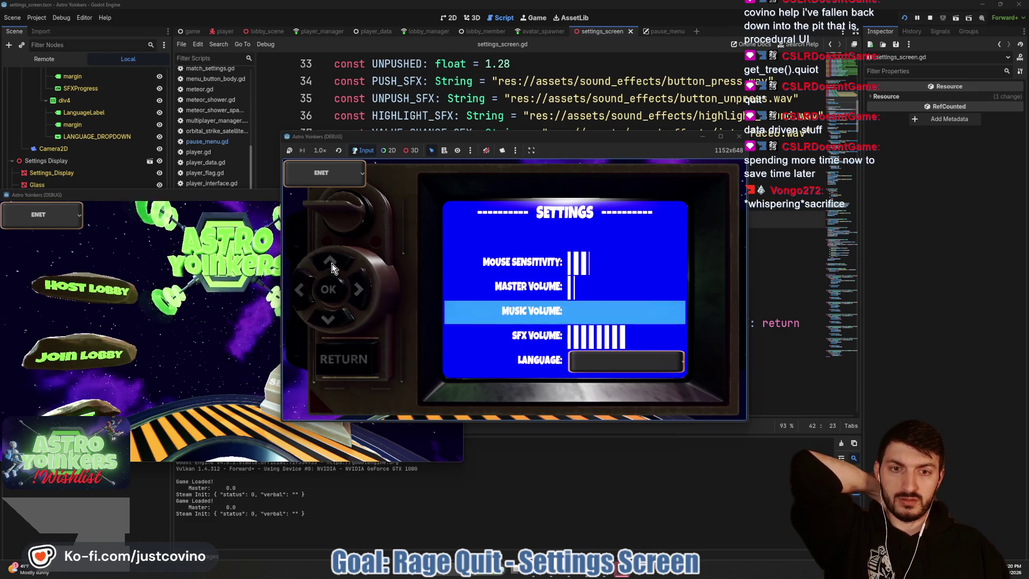
pyautogui.click(332, 263)
pyautogui.click(333, 321)
pyautogui.click(333, 321)
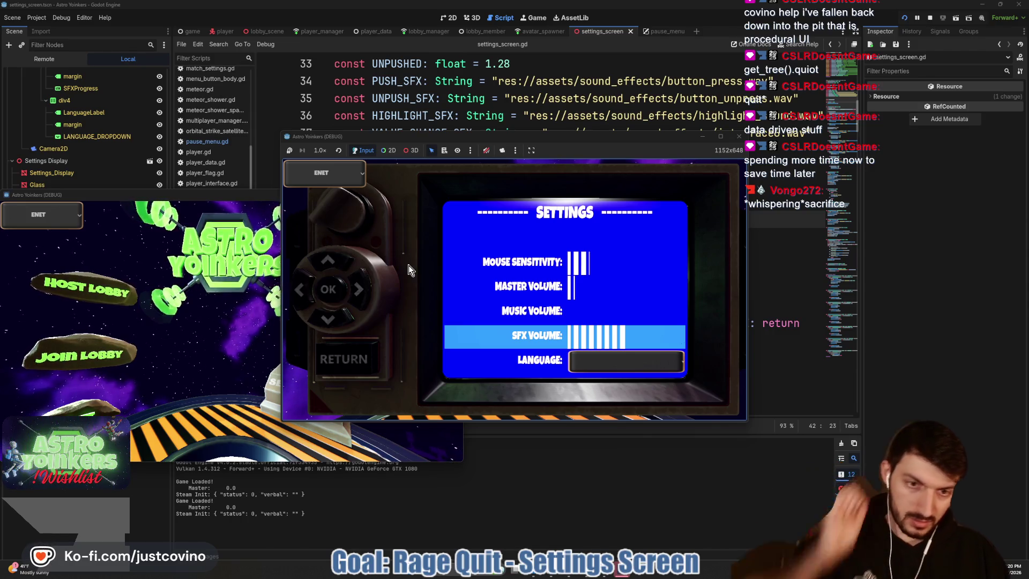
# - Navigate the settings rows with the Up and Down arrow keys, wrapping around the list
pyautogui.press('Up')
pyautogui.press('Up')
pyautogui.press('Up')
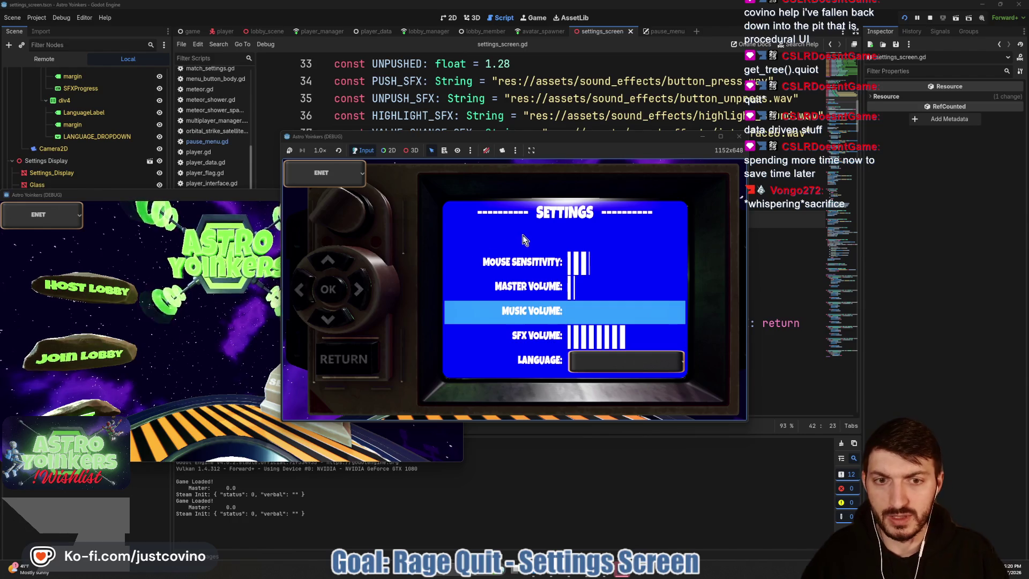
pyautogui.press('Up')
pyautogui.press('Up')
pyautogui.press('Up')
pyautogui.press('Down')
pyautogui.press('Down')
pyautogui.press('Down')
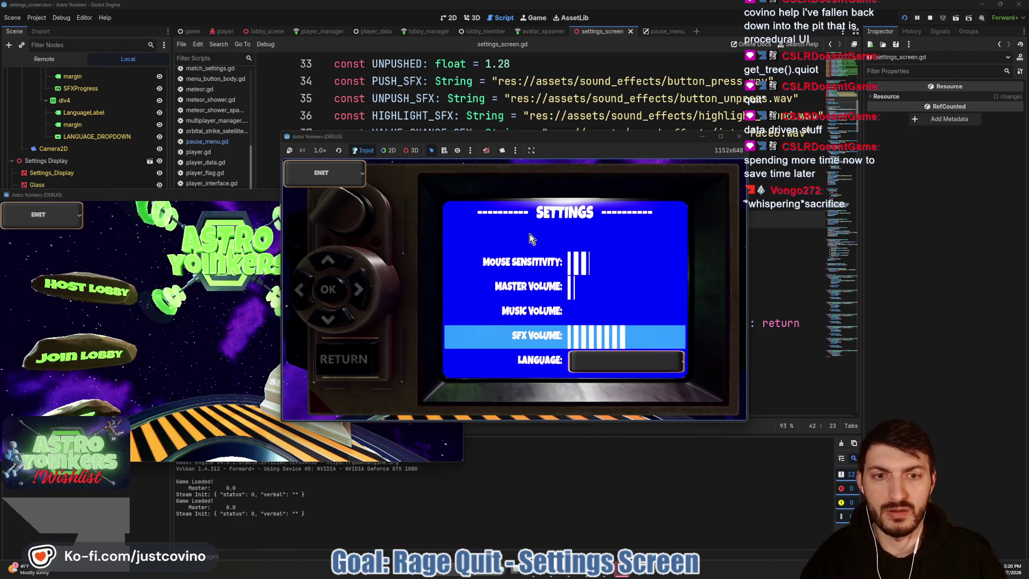
pyautogui.press('Down')
pyautogui.press('Down')
pyautogui.press('Down')
pyautogui.press('Up')
pyautogui.press('Up')
pyautogui.press('Up')
pyautogui.press('Up')
pyautogui.press('Up')
pyautogui.press('Up')
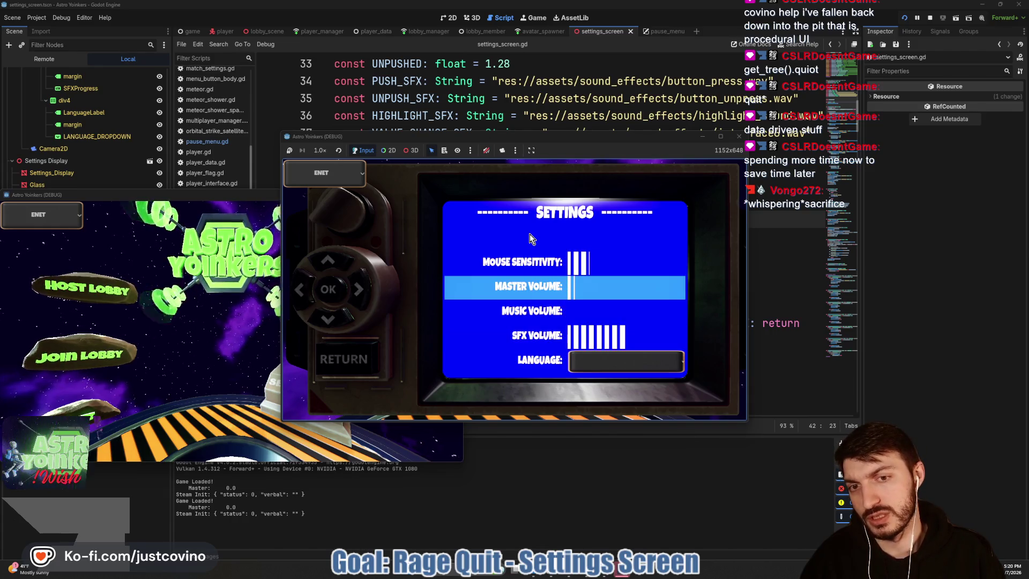
pyautogui.press('Down')
pyautogui.press('Down')
pyautogui.press('Down')
pyautogui.press('Up')
pyautogui.press('Up')
pyautogui.press('Up')
pyautogui.press('Down')
pyautogui.press('Down')
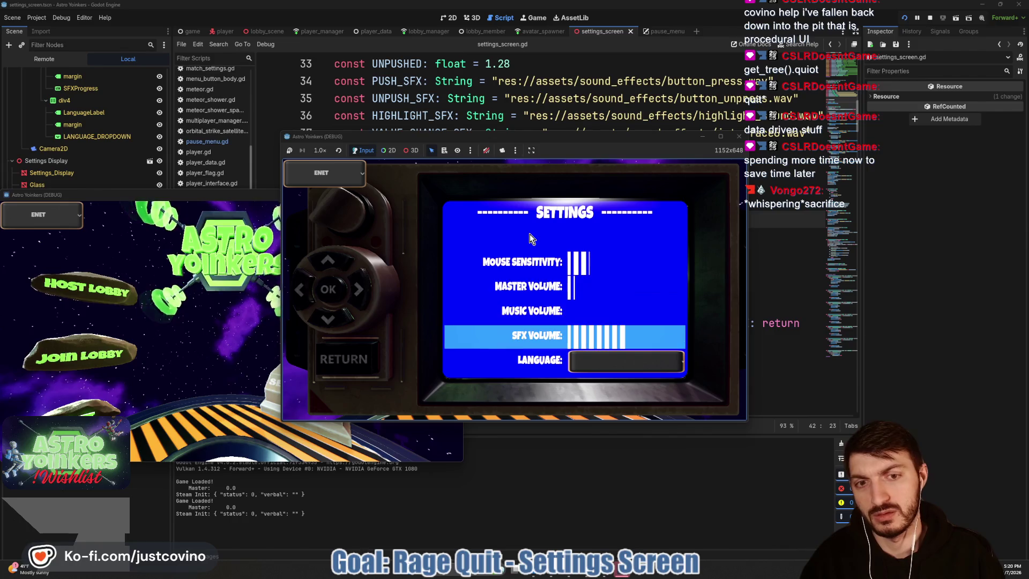
# - Empty SFX and Master Volume with the Left key, return to the main menu, and stop the game
pyautogui.press('Left')
pyautogui.press('Left')
pyautogui.press('Left')
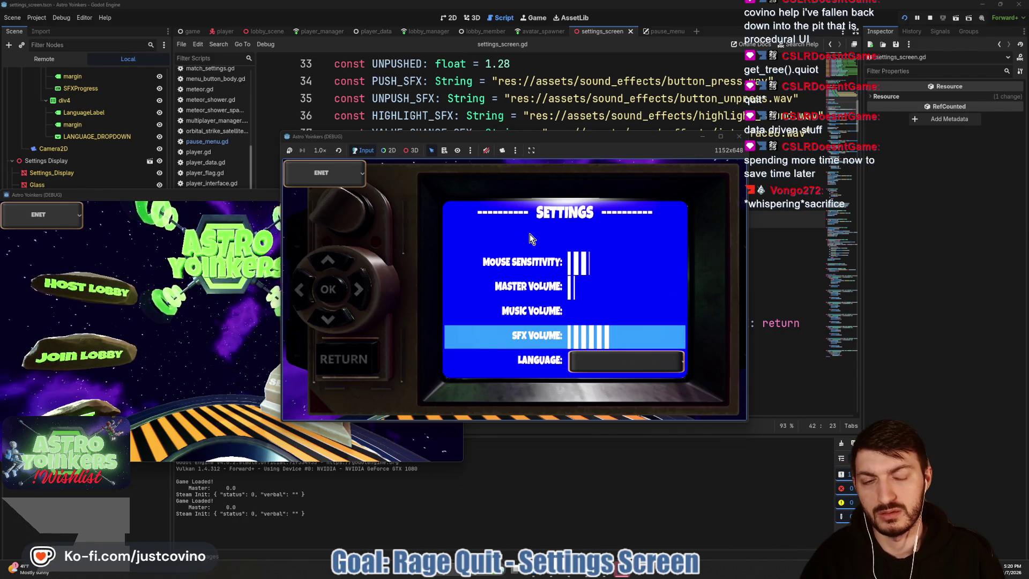
pyautogui.press('Left')
pyautogui.press('Left')
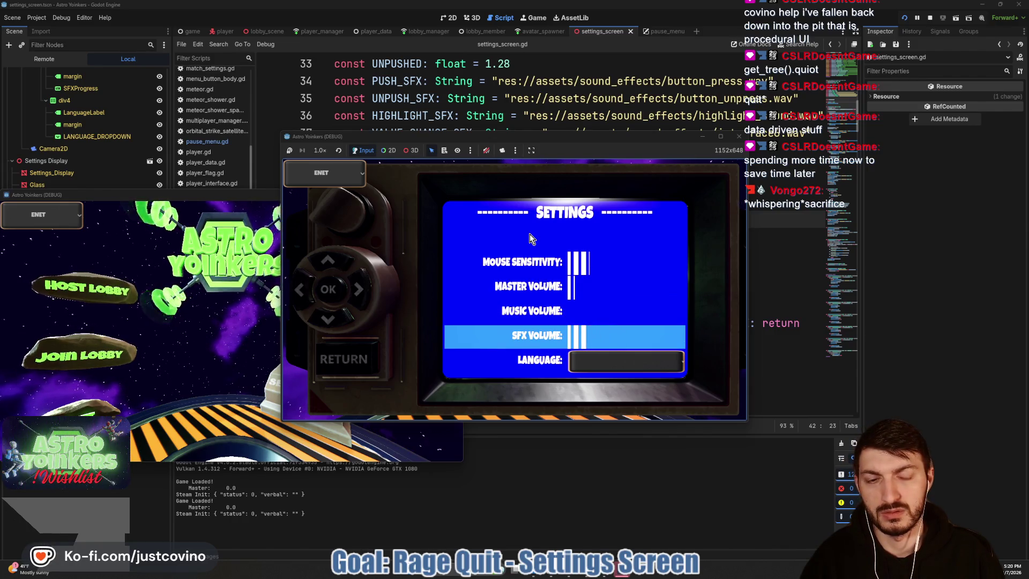
pyautogui.press('Left')
pyautogui.press('Left')
pyautogui.press('Left')
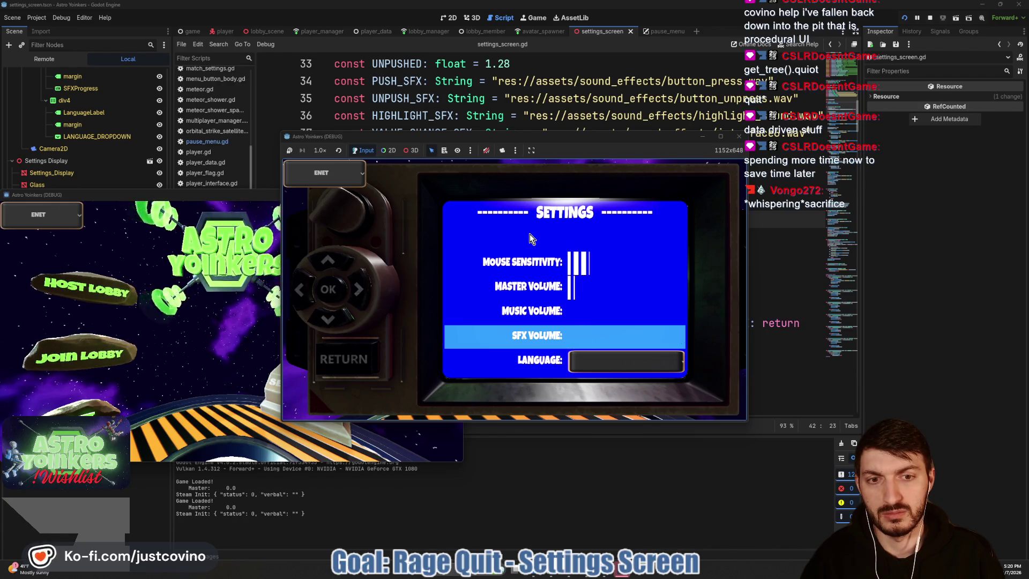
pyautogui.press('Up')
pyautogui.press('Up')
pyautogui.press('Left')
pyautogui.press('Left')
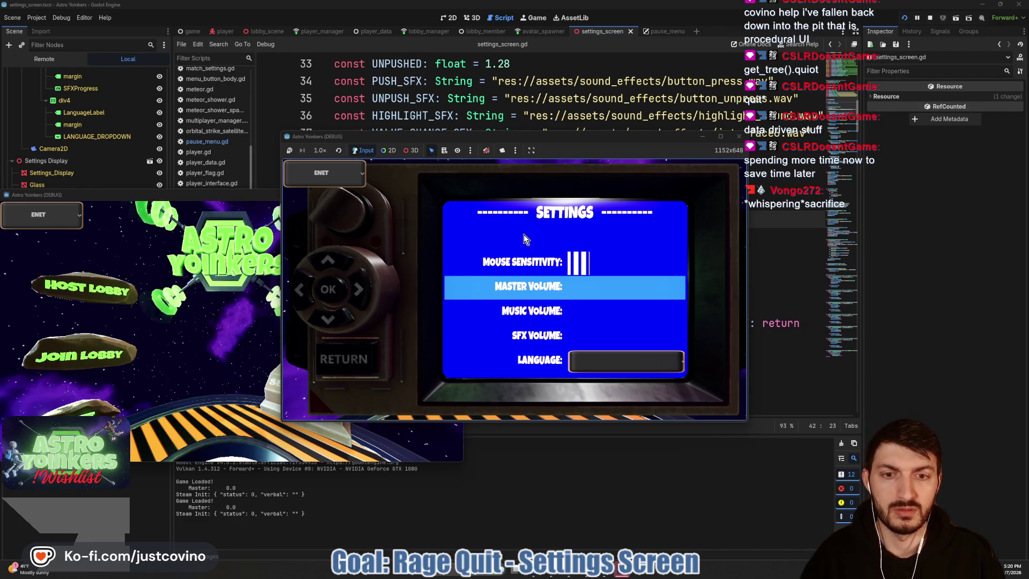
pyautogui.press('Escape')
pyautogui.click(932, 18)
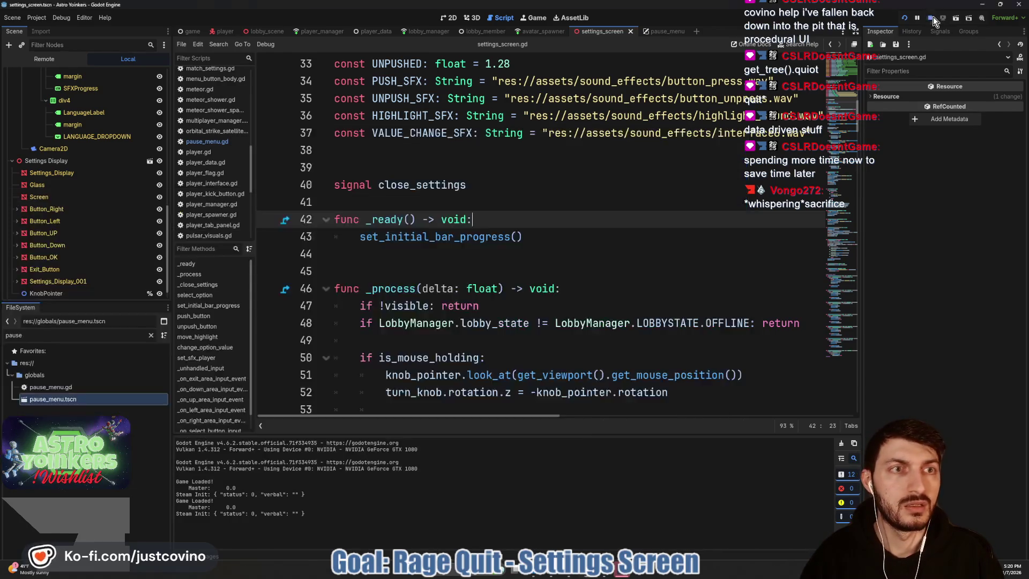
# - Add blank lines below the forward block's move_highlight(1) and select the line 66 forward condition
pyautogui.scroll(-2, 492, 246)
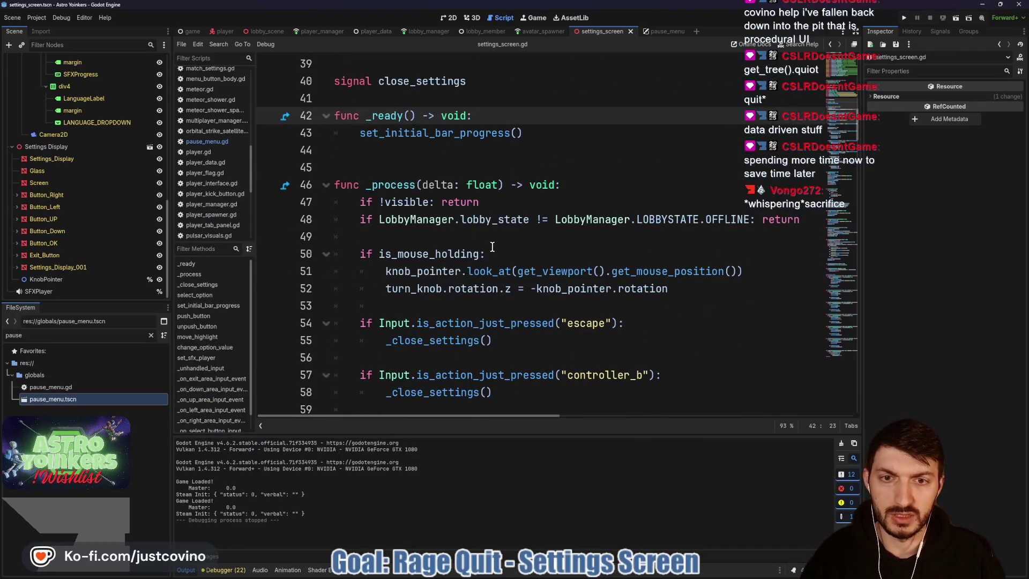
pyautogui.scroll(-2, 492, 247)
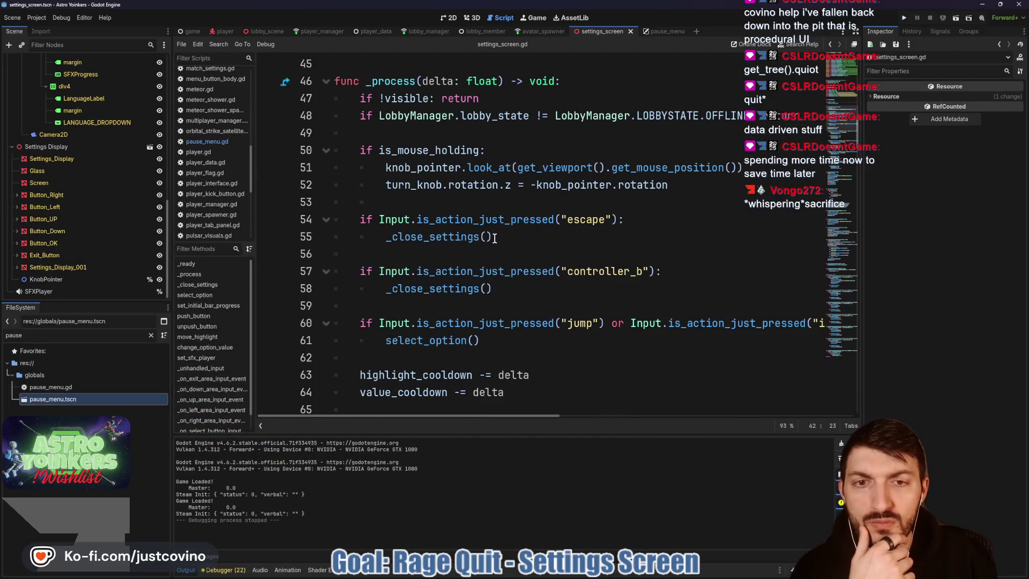
pyautogui.scroll(-2, 474, 254)
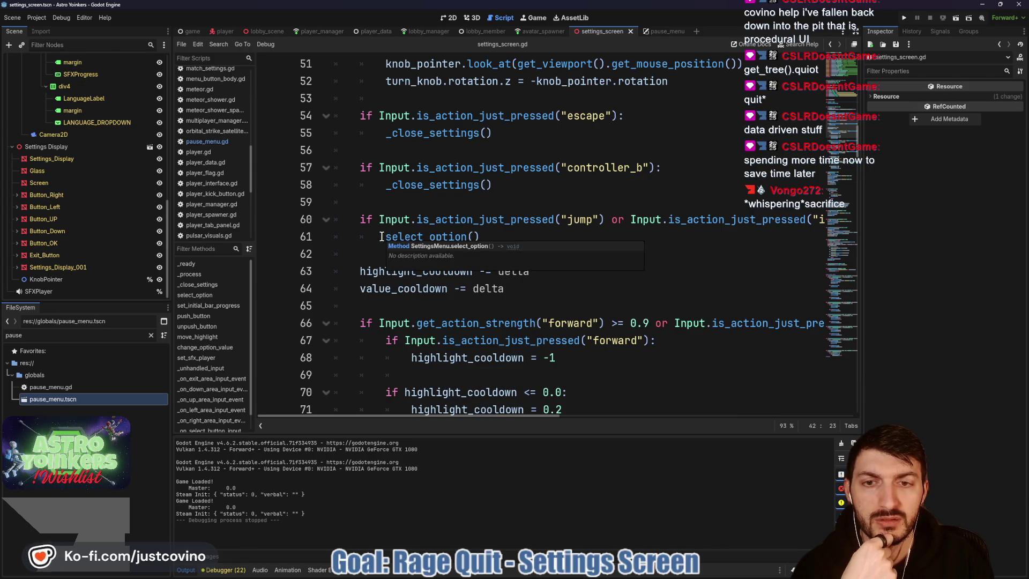
pyautogui.hscroll(3, 530, 225)
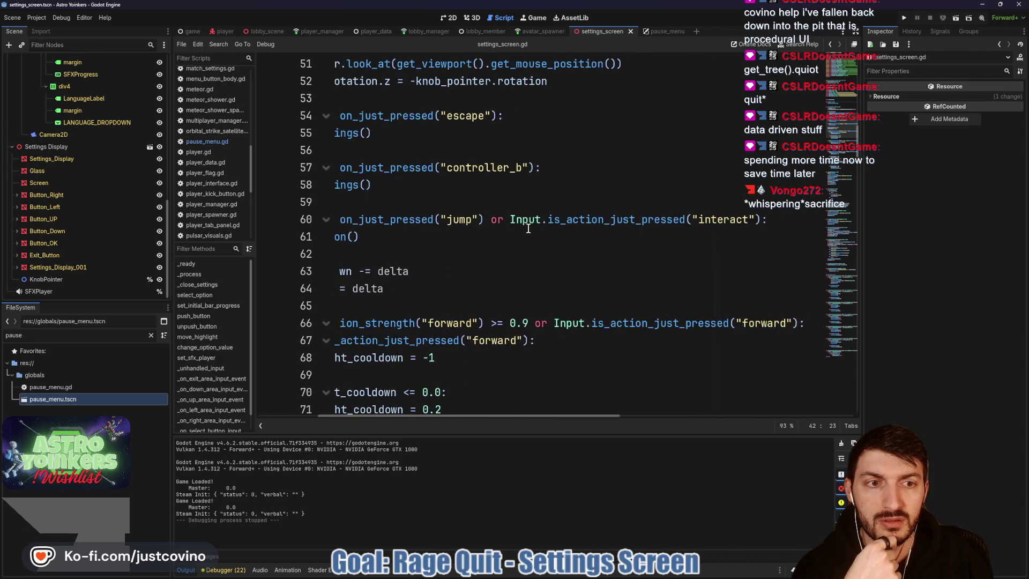
pyautogui.hscroll(-3, 534, 224)
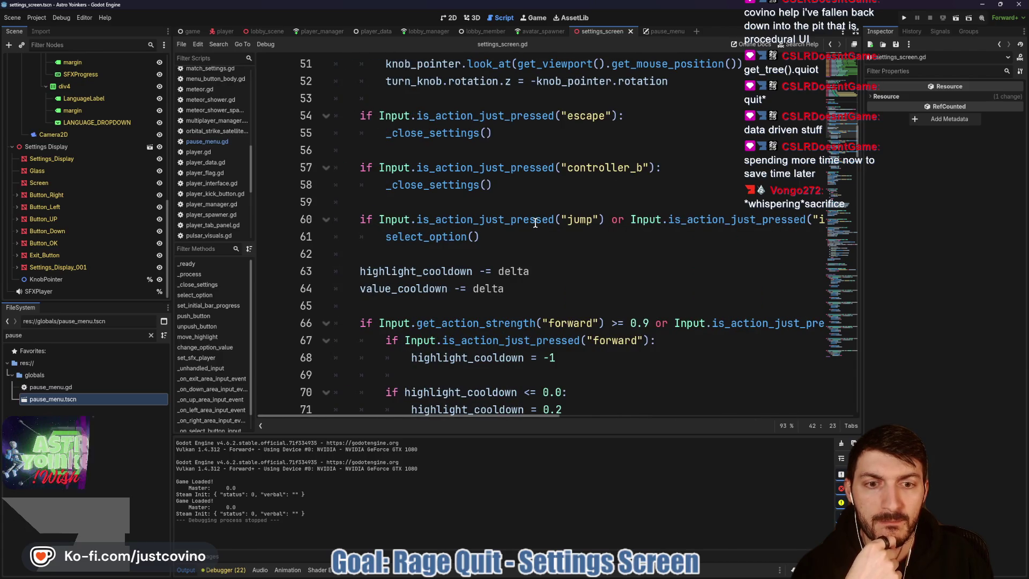
pyautogui.scroll(-3, 530, 222)
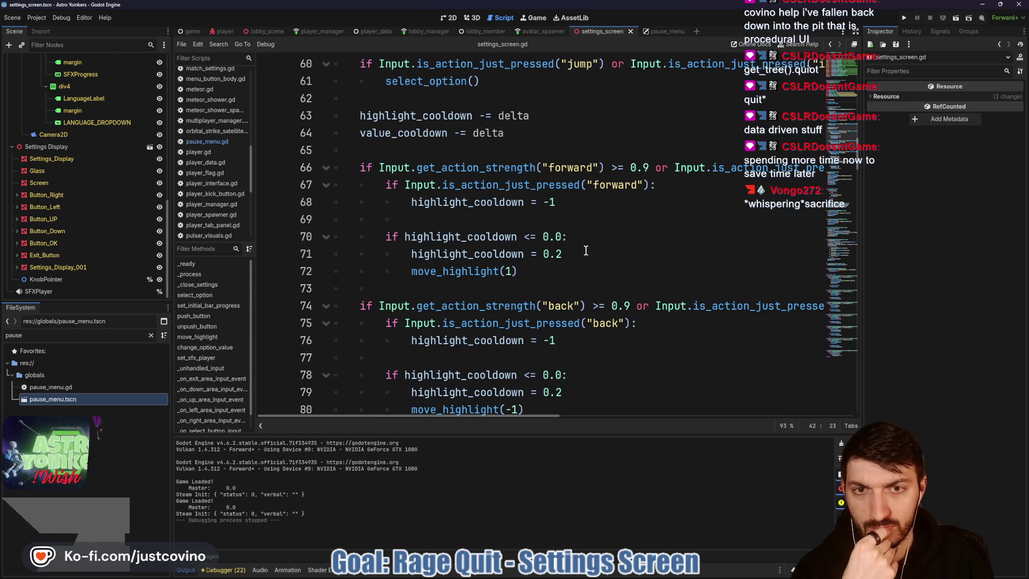
pyautogui.scroll(2, 576, 225)
pyautogui.scroll(-2, 578, 237)
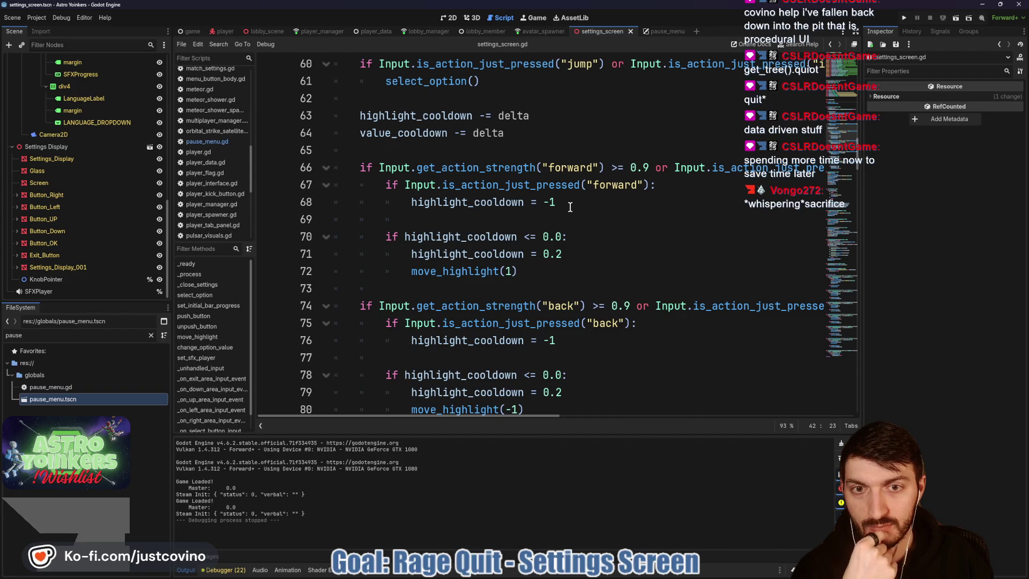
pyautogui.click(402, 284)
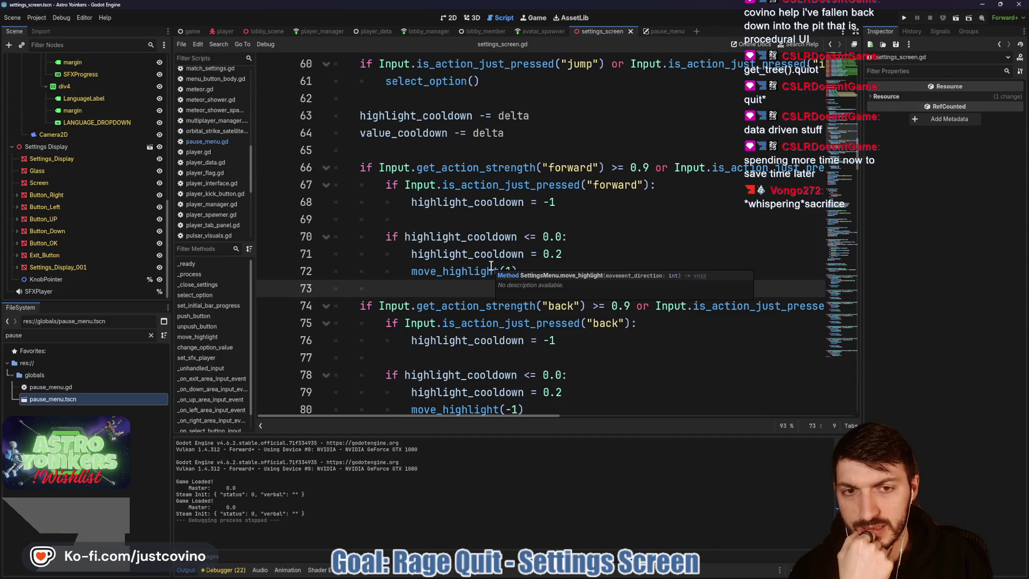
pyautogui.press('BackSpace')
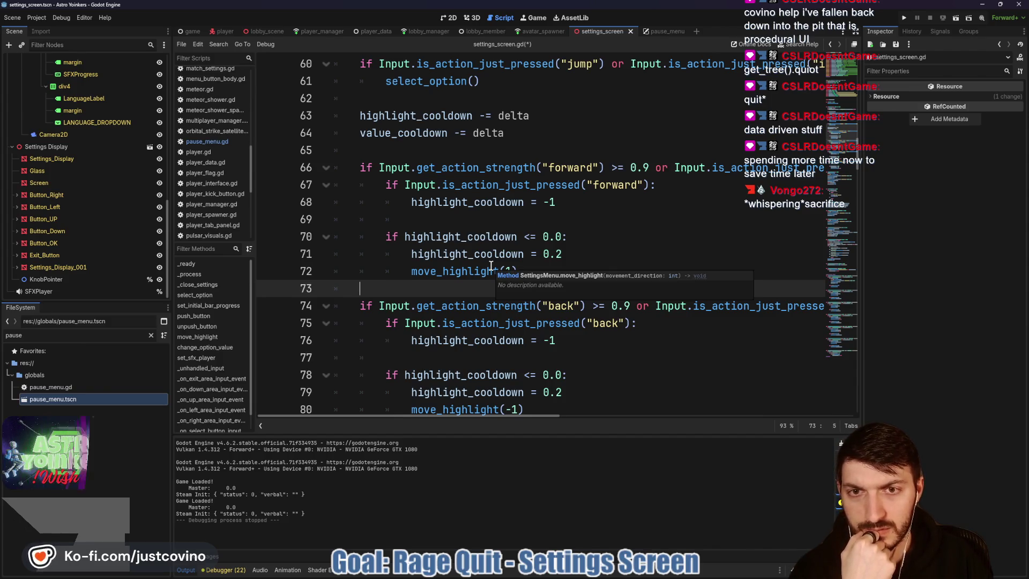
pyautogui.press('Return')
pyautogui.press('Return')
pyautogui.press('Up')
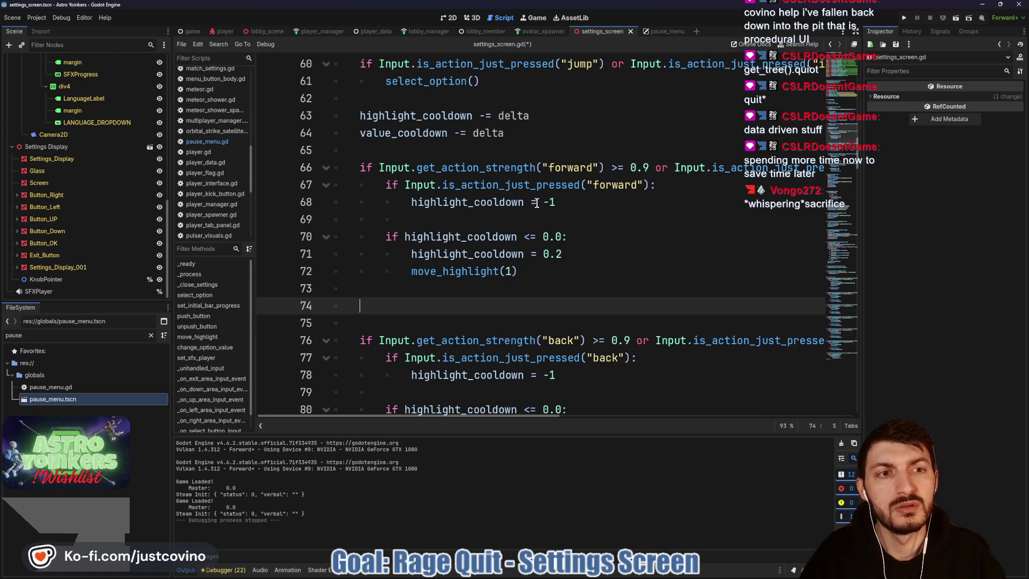
pyautogui.moveTo(379, 168)
pyautogui.mouseDown()
pyautogui.moveTo(825, 168)
pyautogui.moveTo(801, 168)
pyautogui.mouseUp()
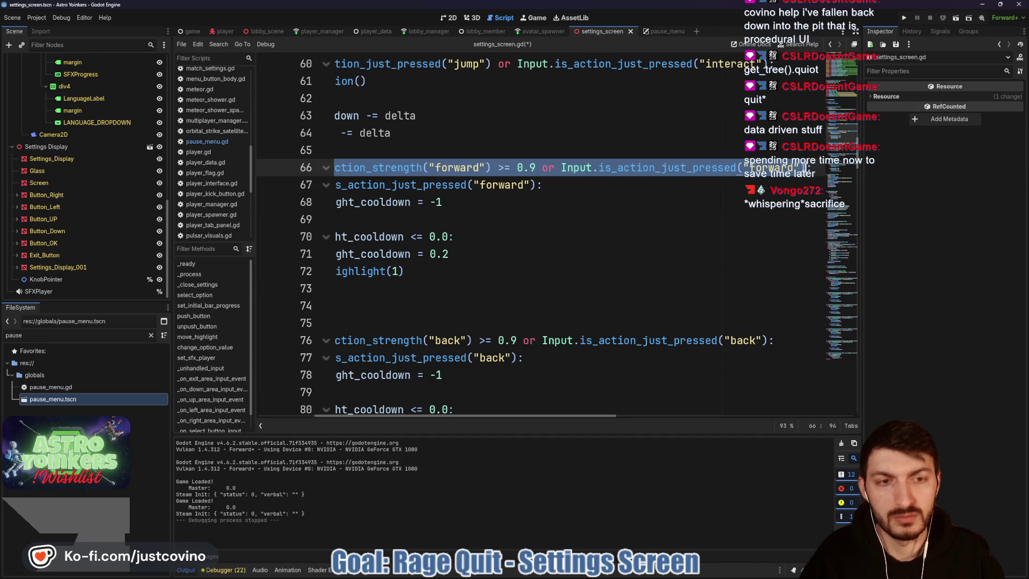
pyautogui.hscroll(-3, 589, 225)
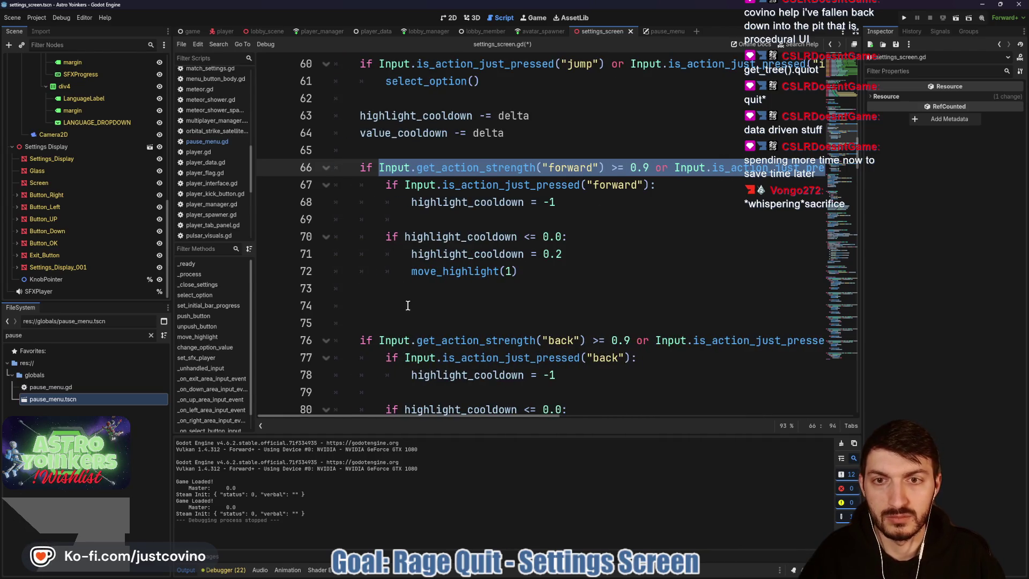
# - Paste the forward condition as an elif on line 74, using <= and is_action_just_released
pyautogui.click(397, 321)
pyautogui.click(384, 299)
pyautogui.write('elif')
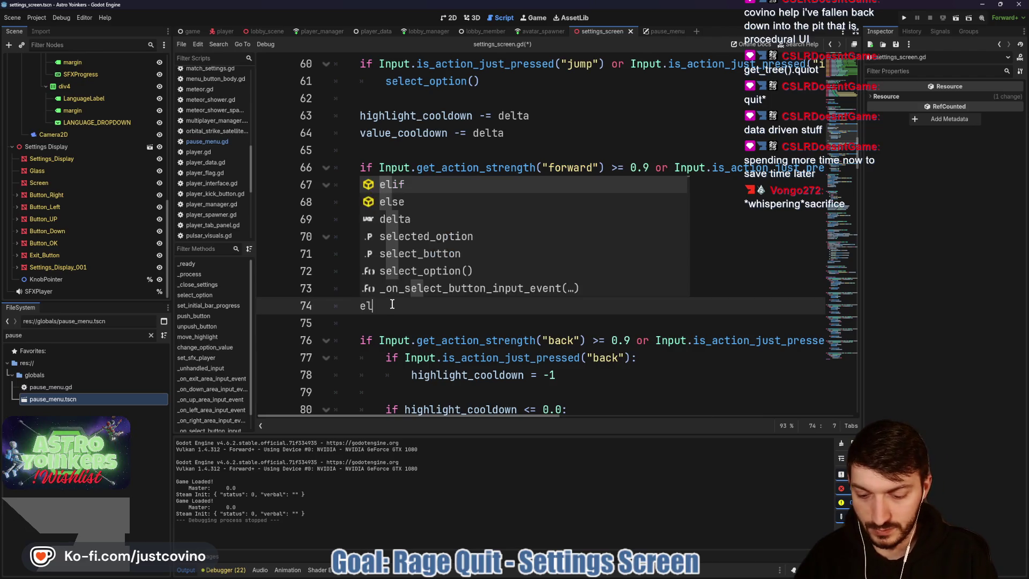
pyautogui.write('Input.get_action_strength("forward") >= 0.9 or Input.is_action_just_pressed("forward")')
pyautogui.click(511, 305)
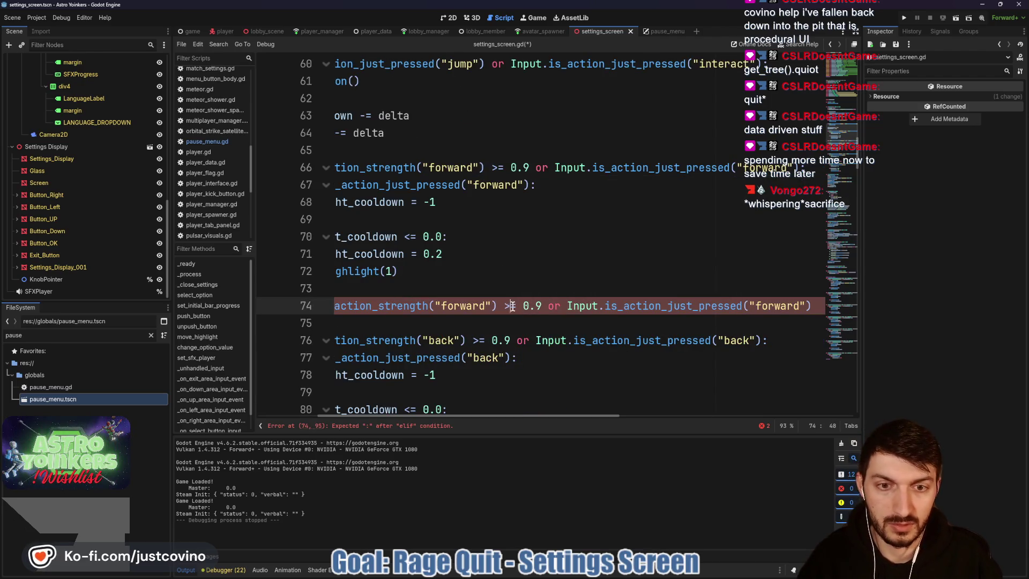
pyautogui.press('BackSpace')
pyautogui.write('<')
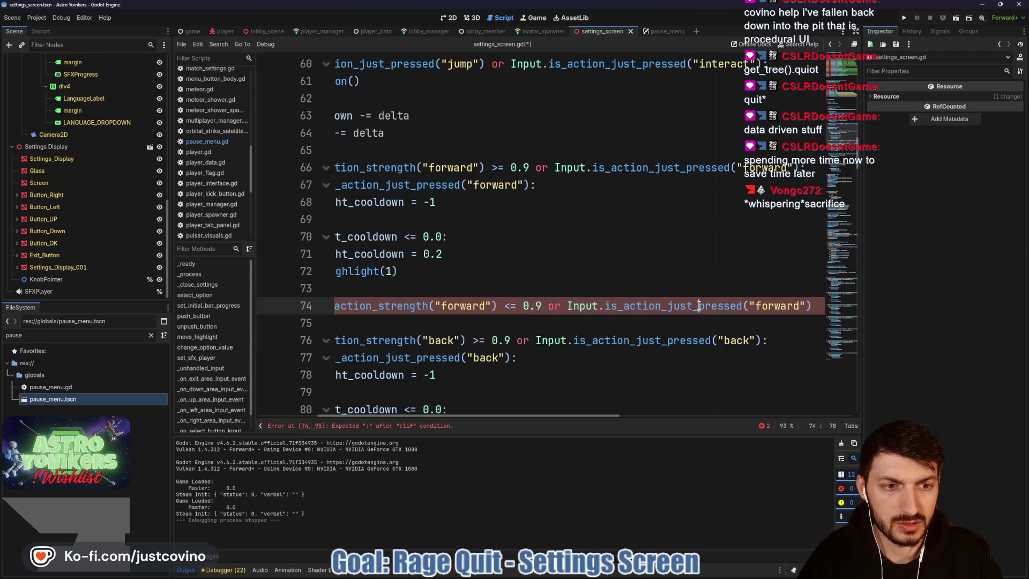
pyautogui.write('re')
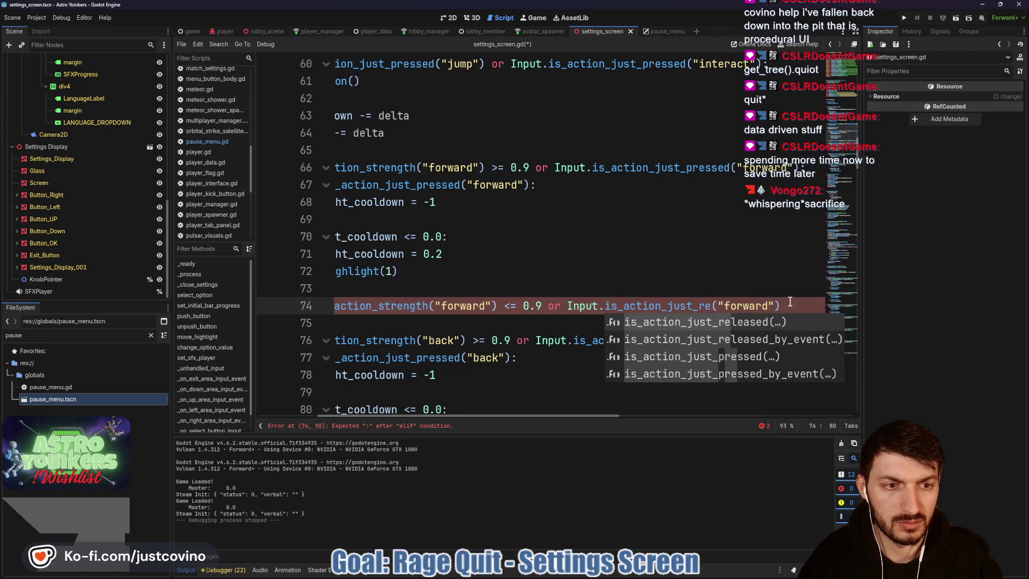
pyautogui.press('Return')
# - Finish the elif with a colon and make it call unpush_button(up_button)
pyautogui.click(815, 308)
pyautogui.write(':')
pyautogui.press('Return')
pyautogui.write('unp')
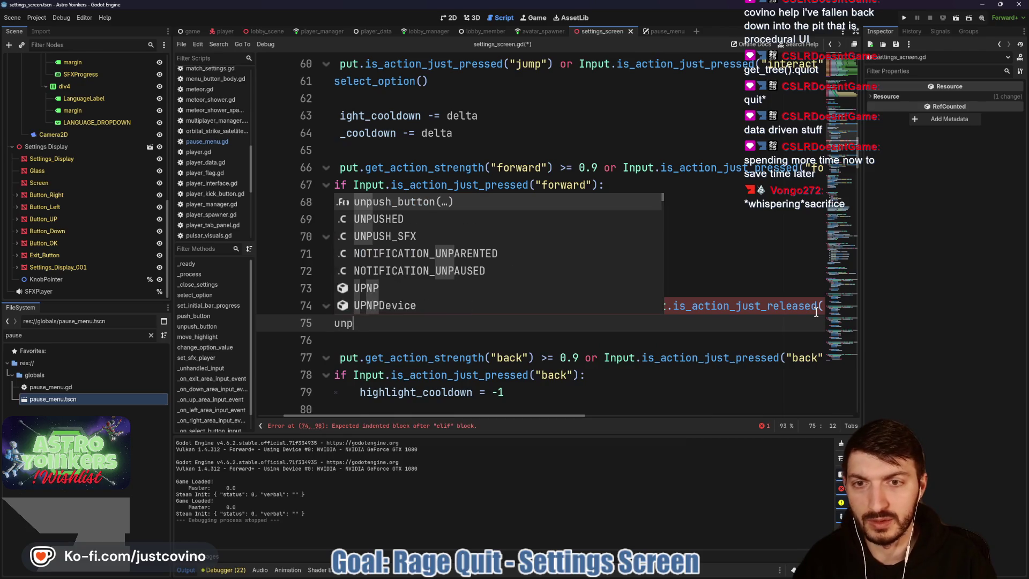
pyautogui.press('Return')
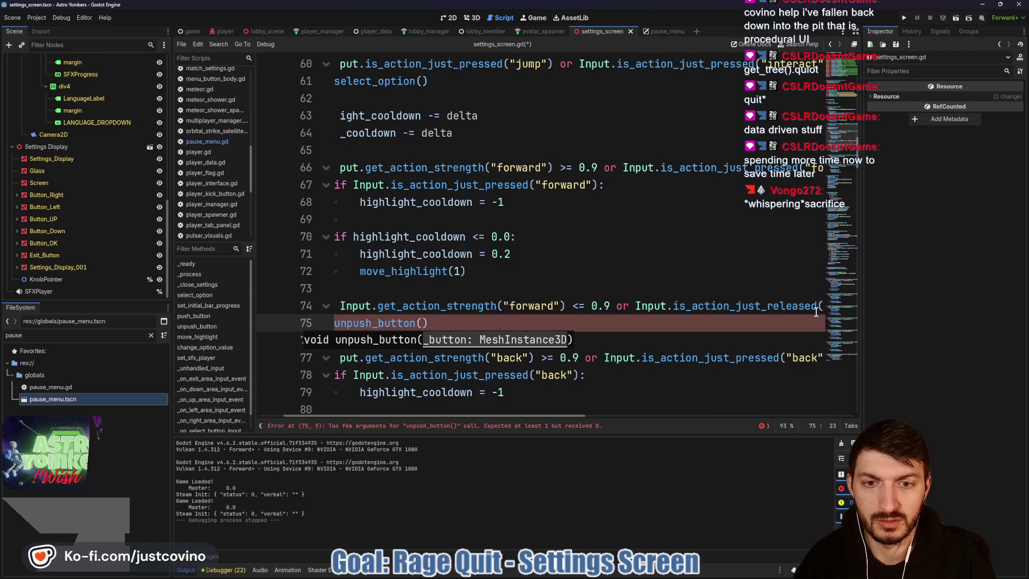
pyautogui.write('up_')
pyautogui.press('Return')
# - Add push_button(up_button) inside the forward-pressed check, then run the game and open Settings
pyautogui.hscroll(-3, 595, 280)
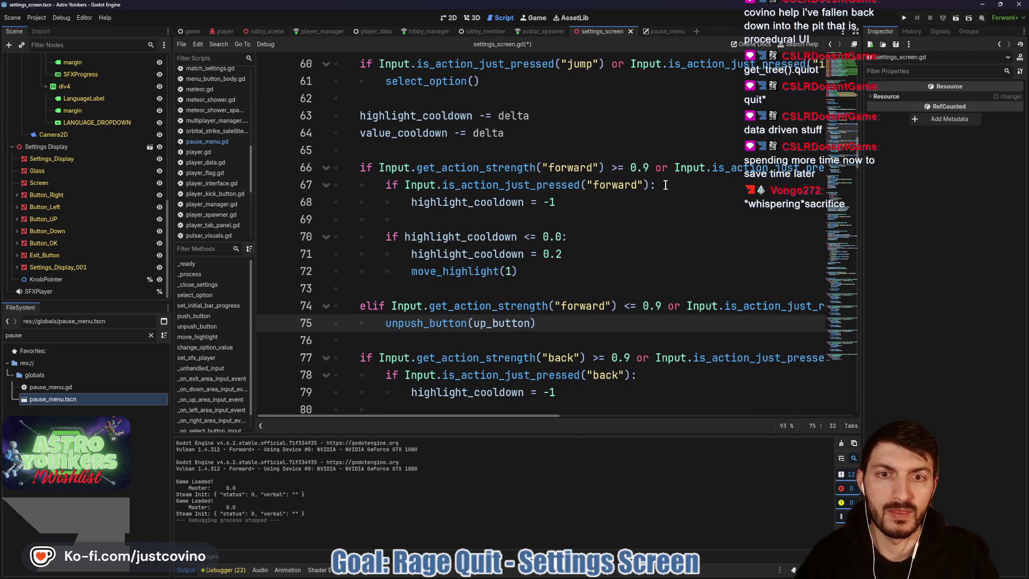
pyautogui.click(687, 185)
pyautogui.press('Return')
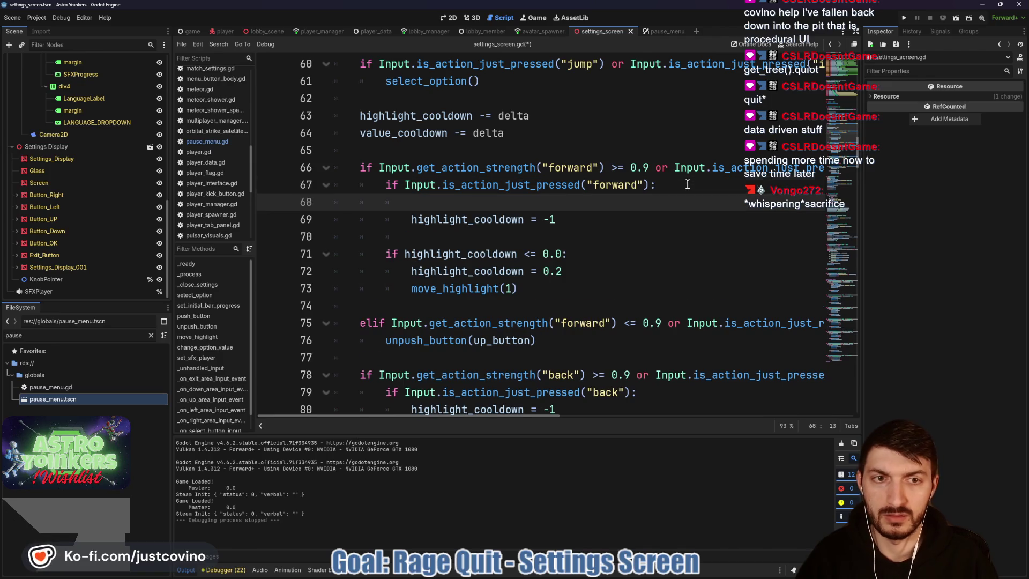
pyautogui.write('push')
pyautogui.press('Return')
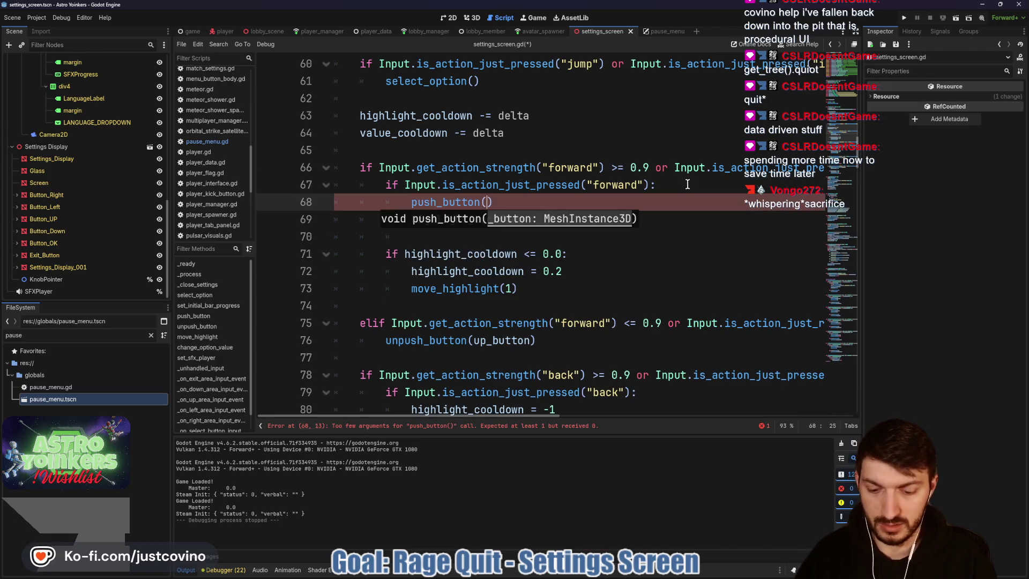
pyautogui.write('up')
pyautogui.press('Return')
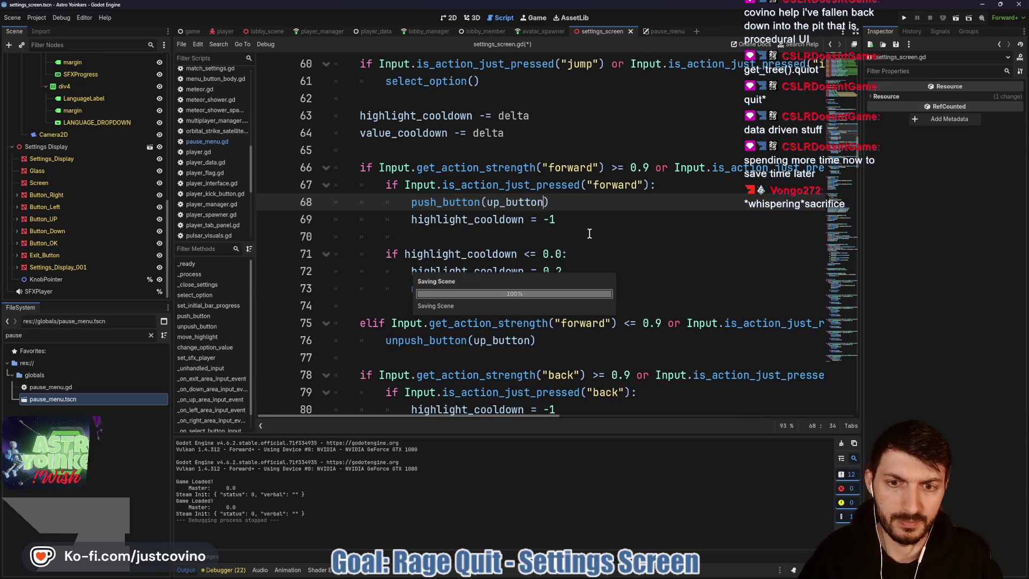
pyautogui.press('F5')
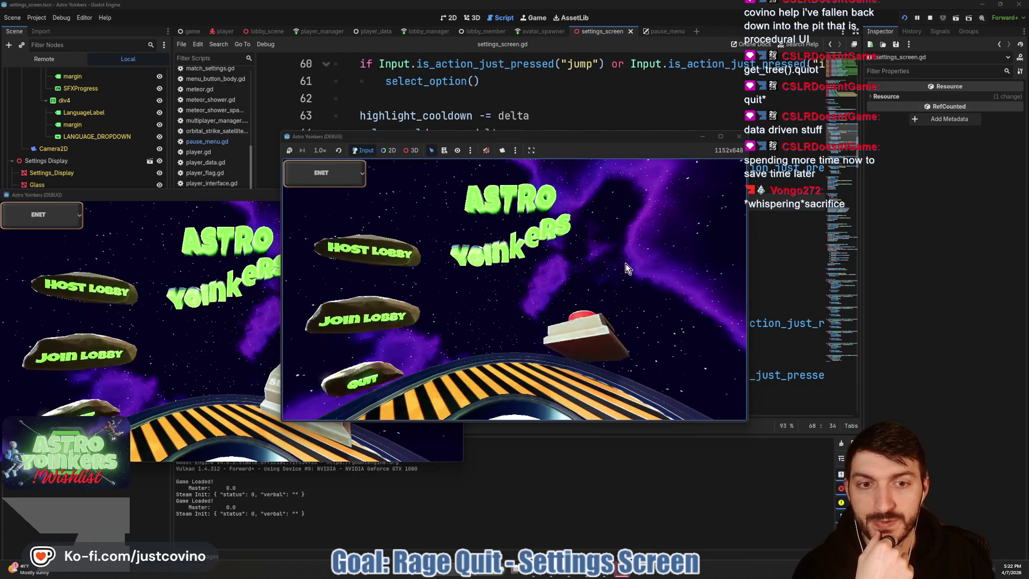
pyautogui.click(588, 317)
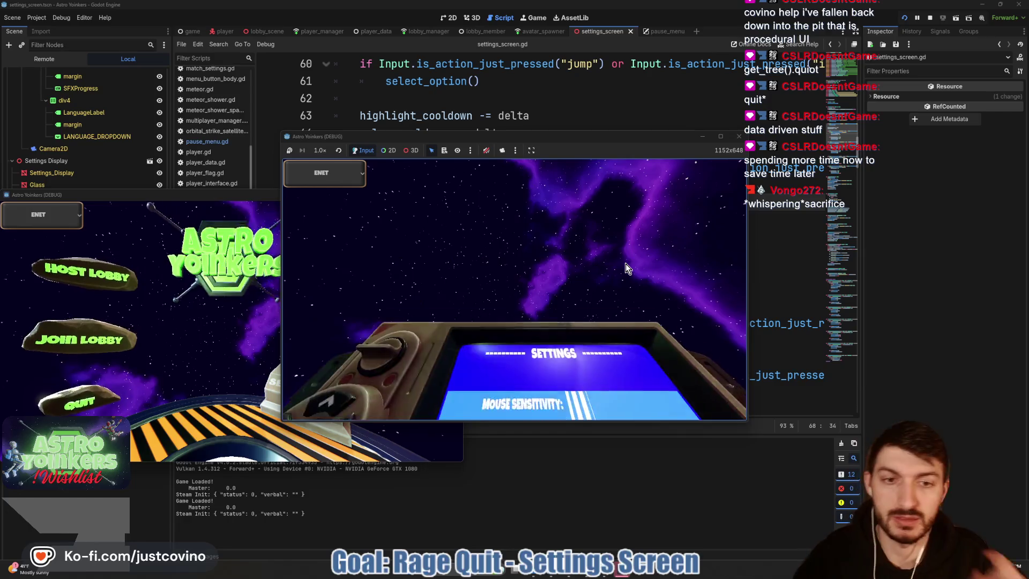
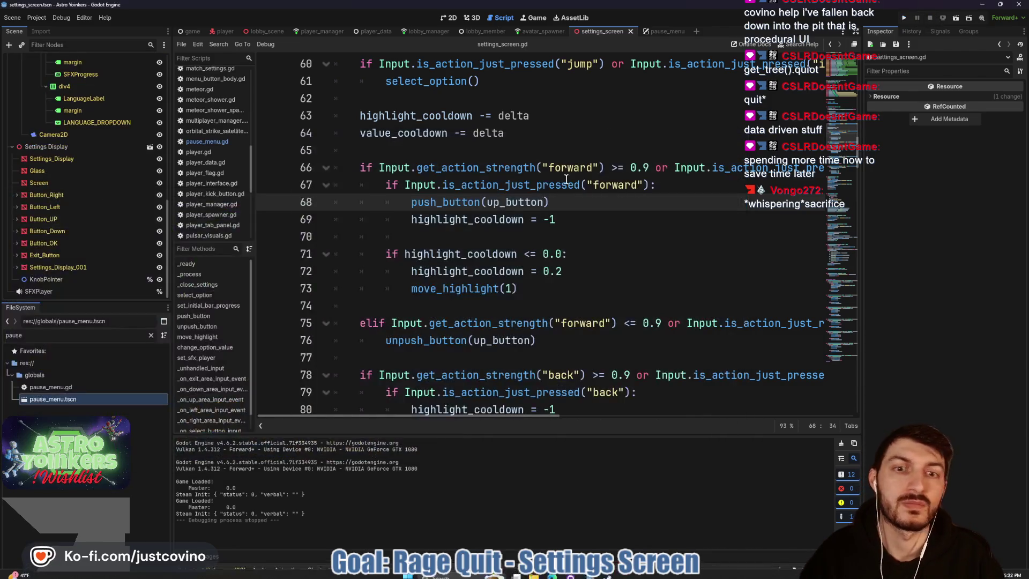
# - Stop the running game and select the back input condition on line 78
pyautogui.click(929, 17)
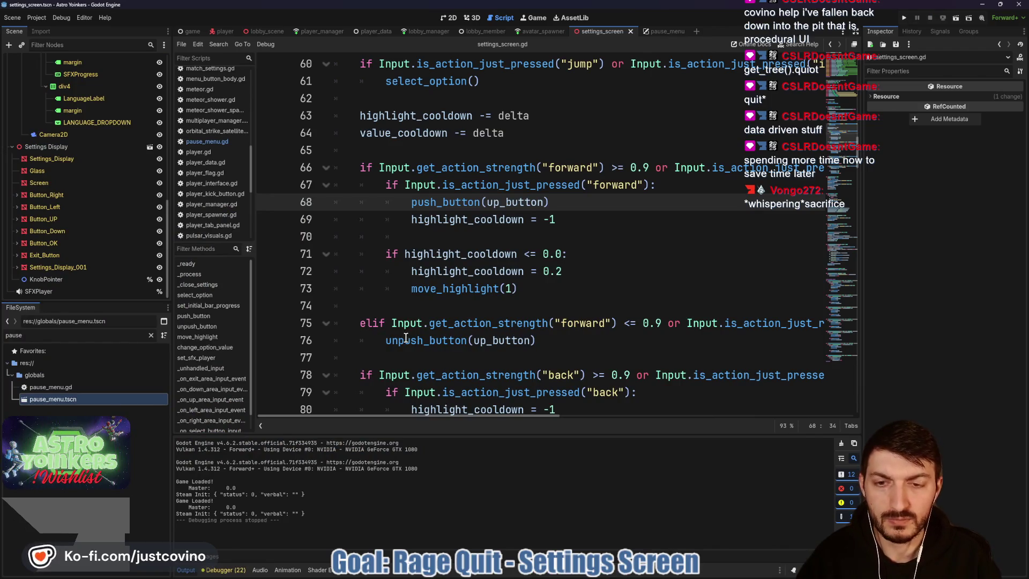
pyautogui.scroll(-1, 406, 303)
pyautogui.scroll(-1, 423, 294)
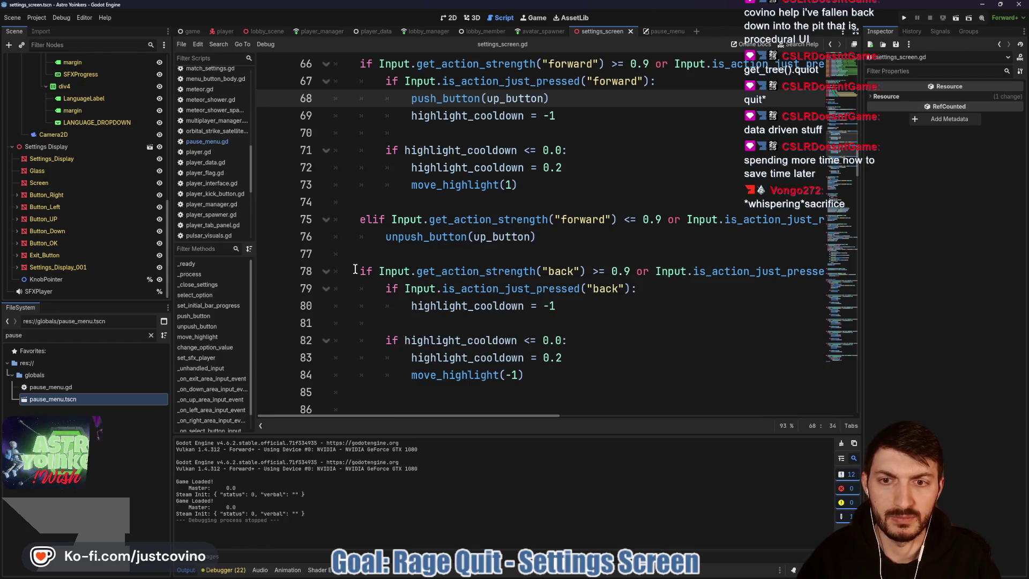
pyautogui.moveTo(378, 271); pyautogui.dragTo(761, 272)
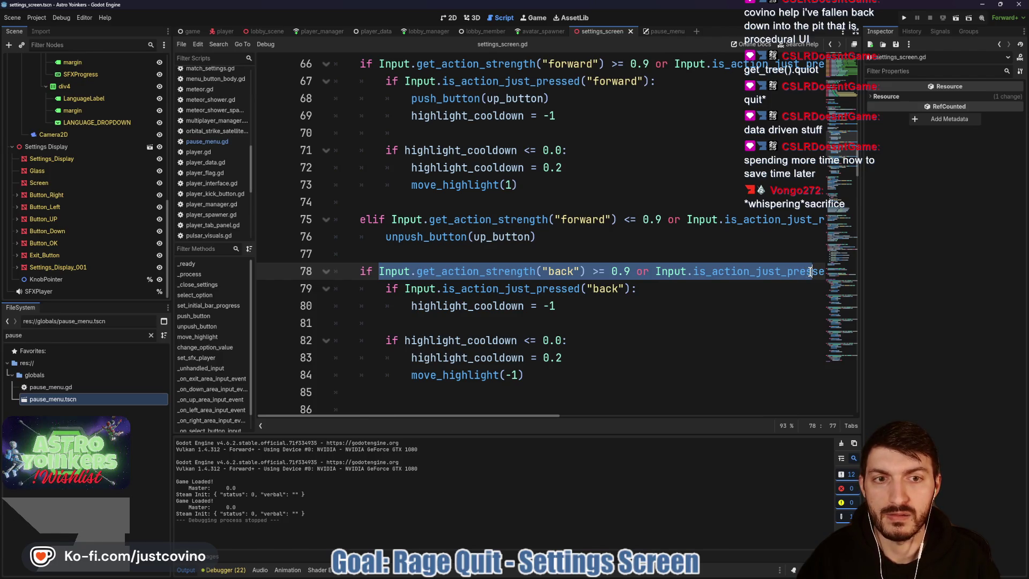
pyautogui.moveTo(813, 271); pyautogui.dragTo(814, 271)
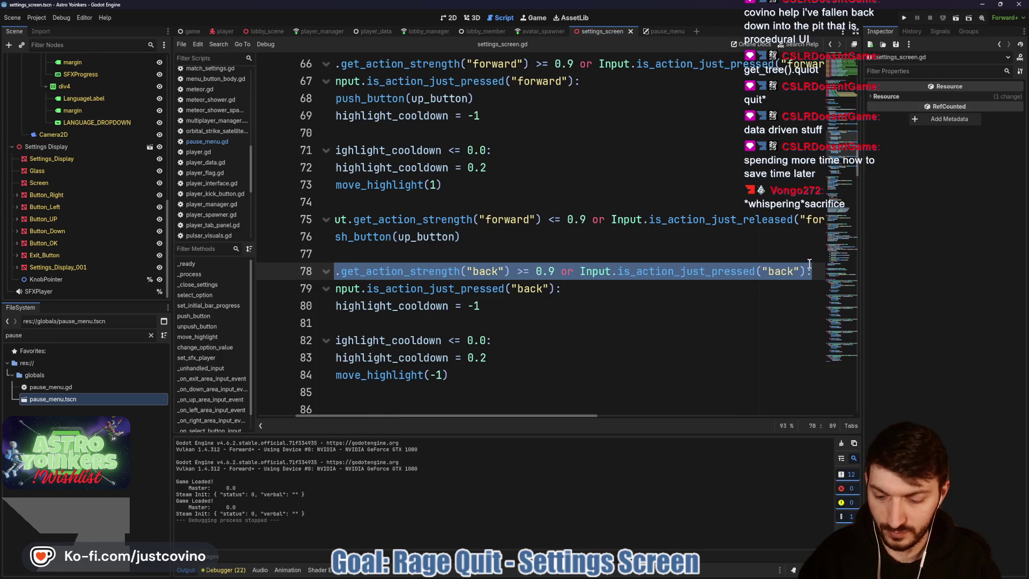
pyautogui.hscroll(-2, 610, 295)
pyautogui.scroll(-2, 432, 329)
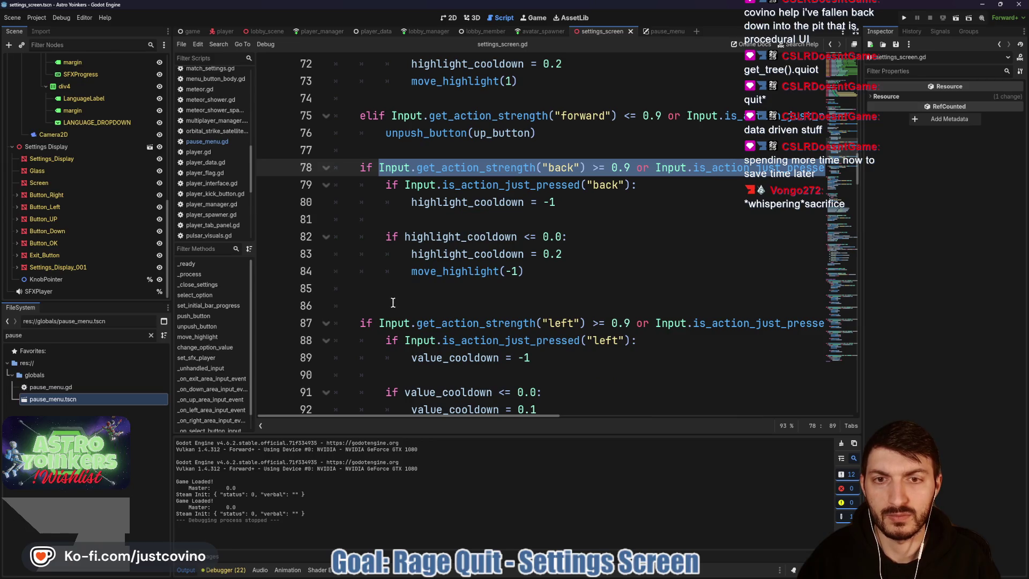
# - Add an elif below the back block using the pasted condition, switched to is_action_just_released and <=
pyautogui.click(416, 295)
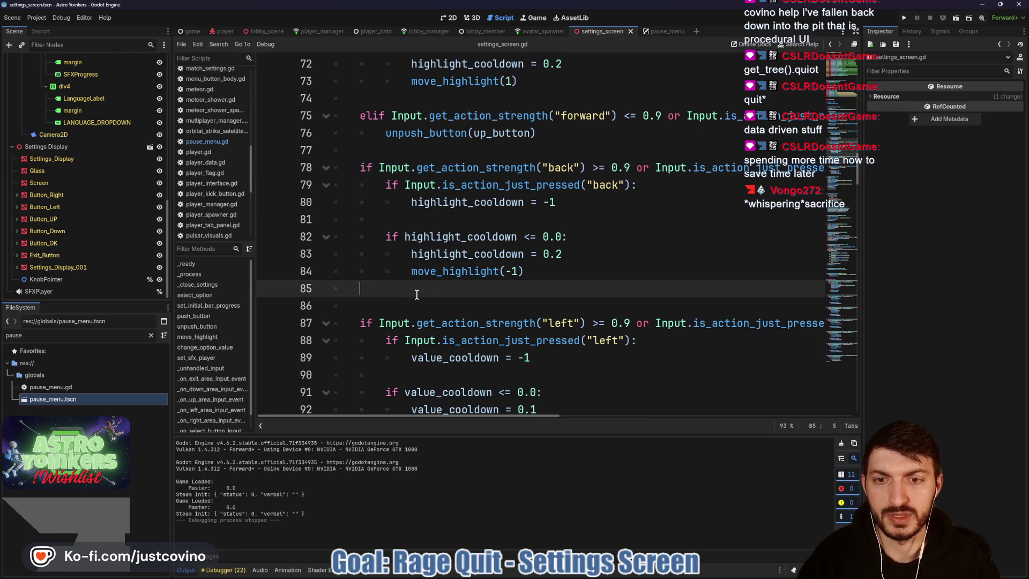
pyautogui.press('Return')
pyautogui.write('elif')
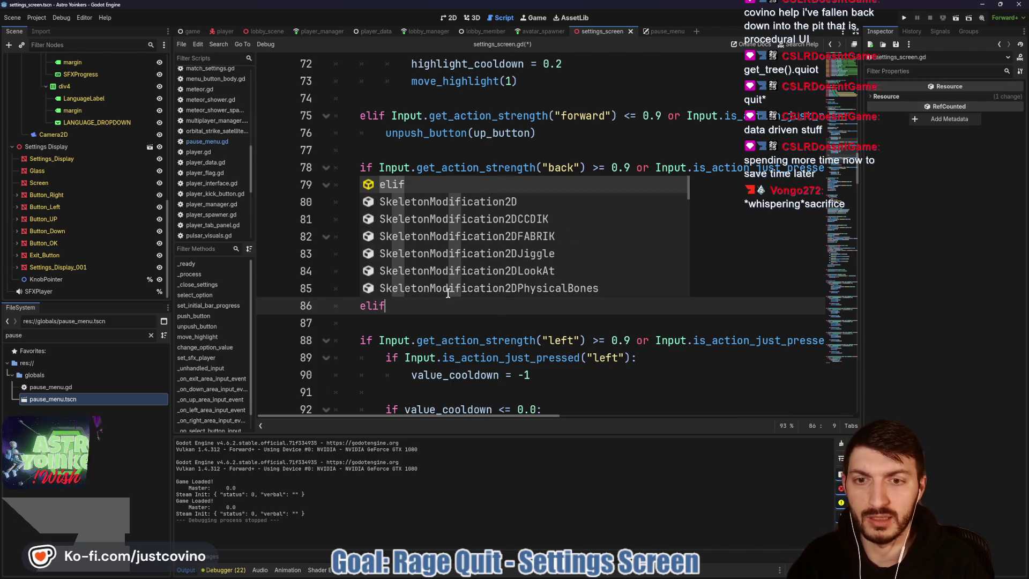
pyautogui.write('Input.get_action_strength("back") >= 0.9 or Input.is_action_just_pressed("back"):')
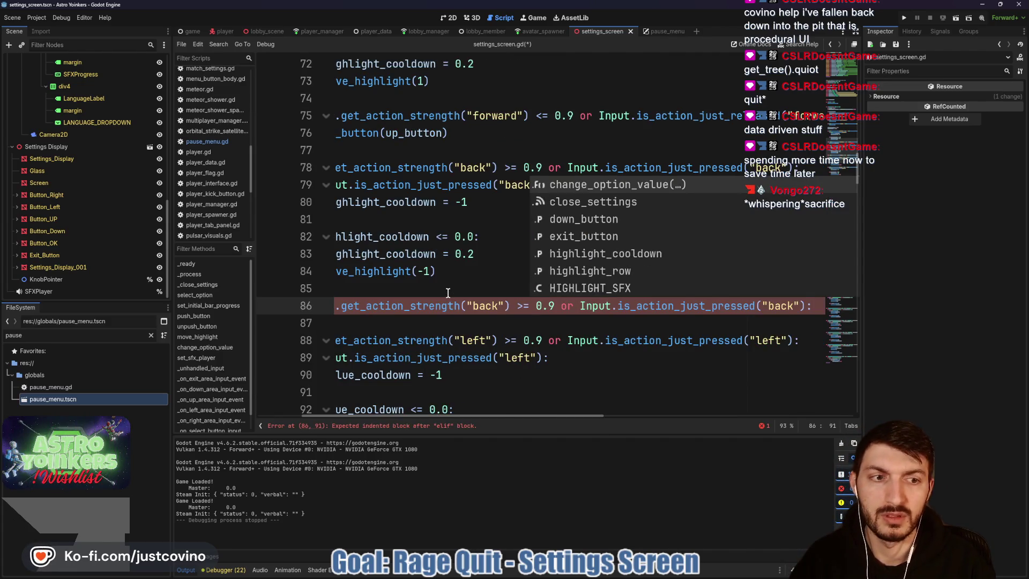
pyautogui.moveTo(711, 306); pyautogui.dragTo(754, 306)
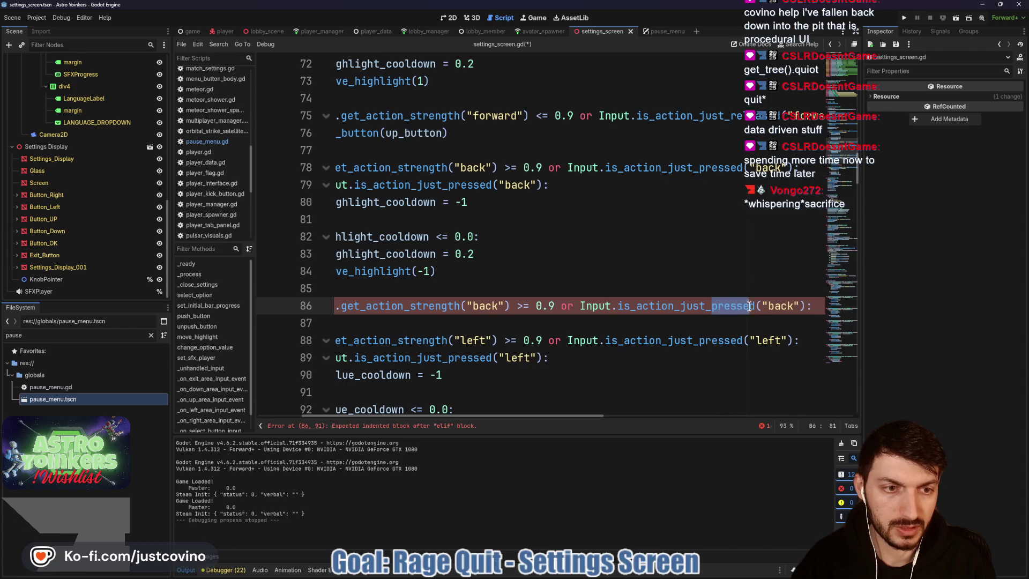
pyautogui.write('re')
pyautogui.press('Return')
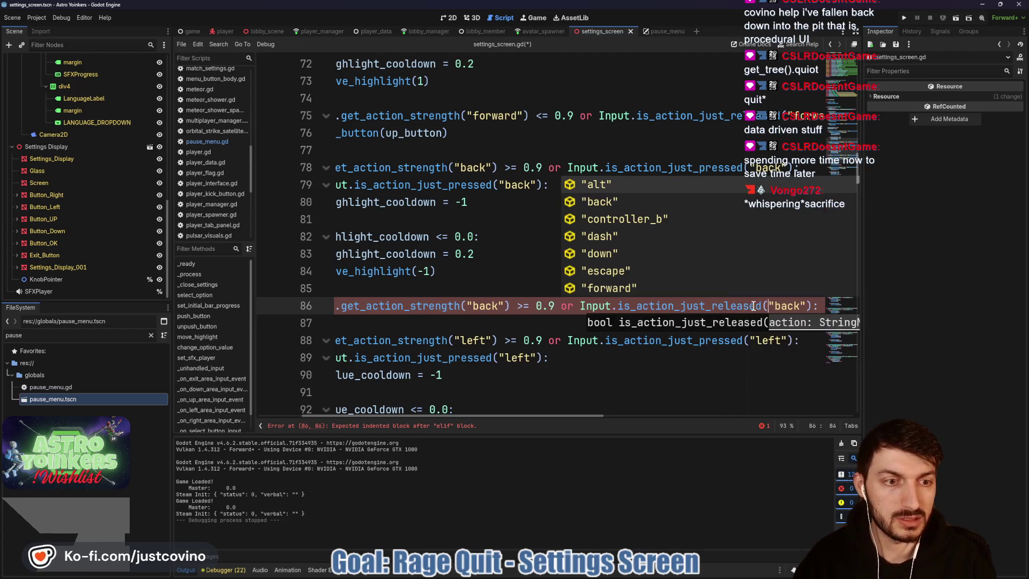
pyautogui.click(522, 306)
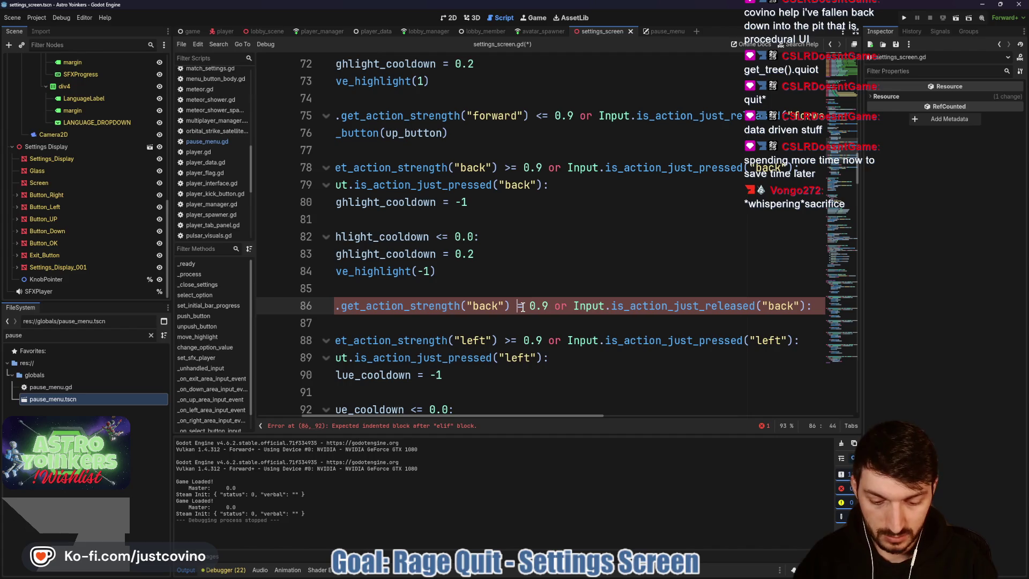
pyautogui.write('<')
pyautogui.hscroll(-5, 541, 313)
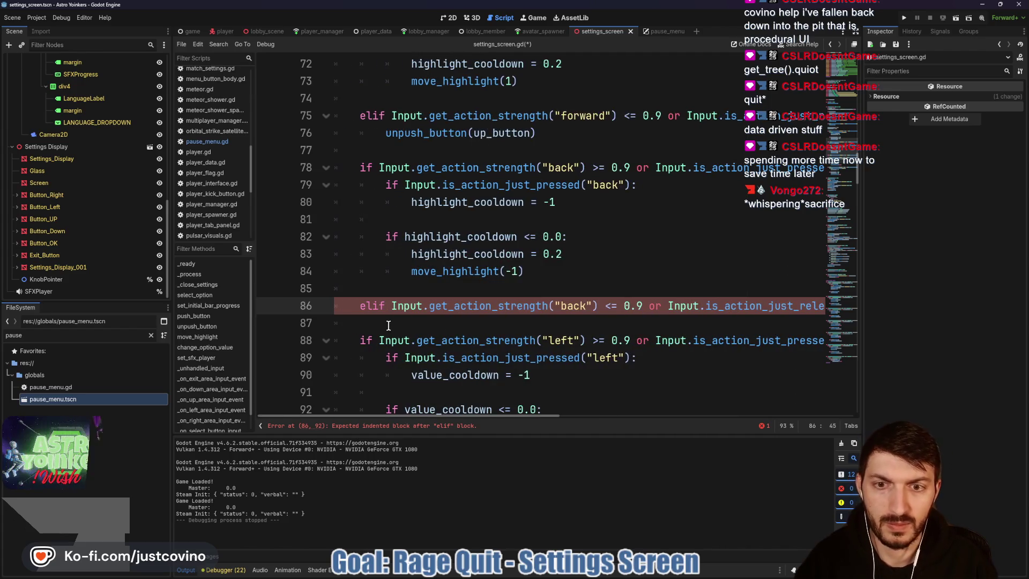
# - Give the new elif branch a body calling unpush_button(down_button)
pyautogui.click(412, 322)
pyautogui.press('Return')
pyautogui.press('Return')
pyautogui.click(412, 322)
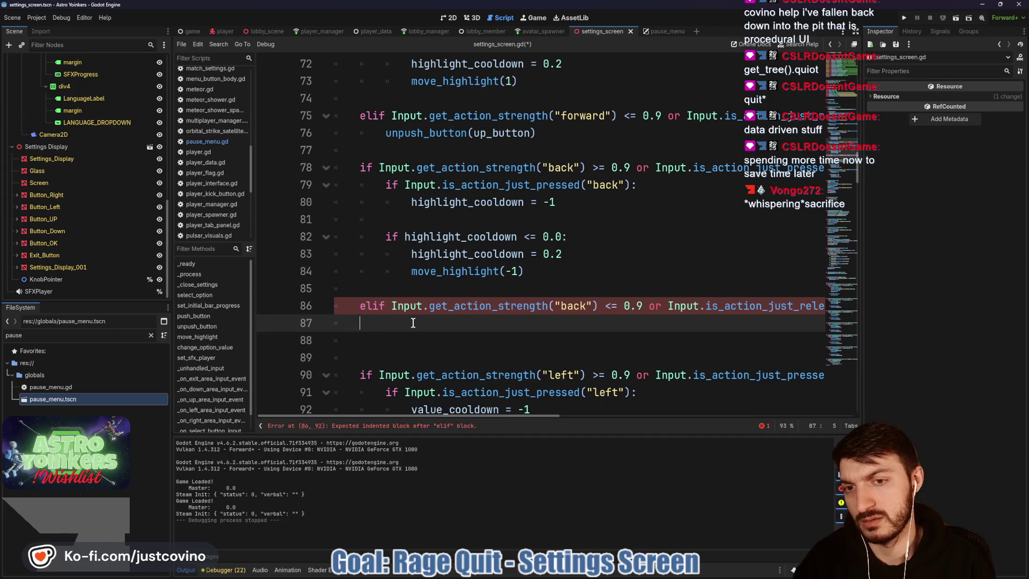
pyautogui.write('unp')
pyautogui.press('Return')
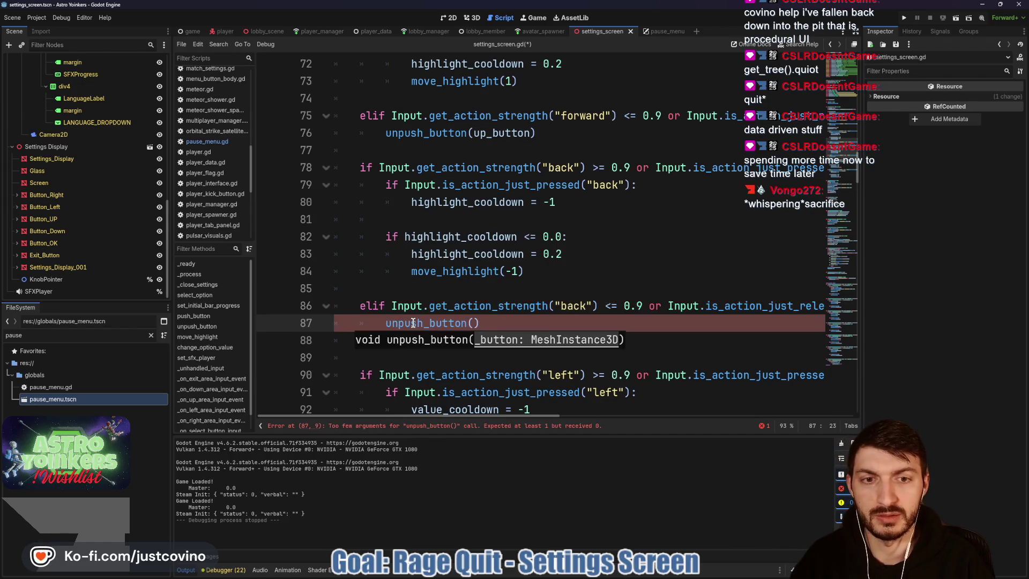
pyautogui.write('b')
pyautogui.press('BackSpace')
pyautogui.write('dow')
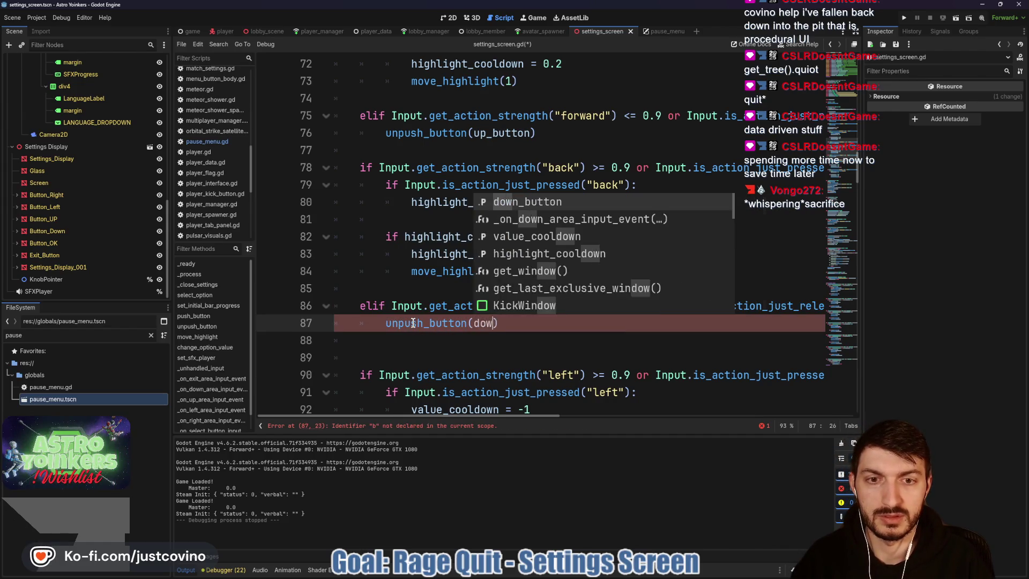
pyautogui.press('Return')
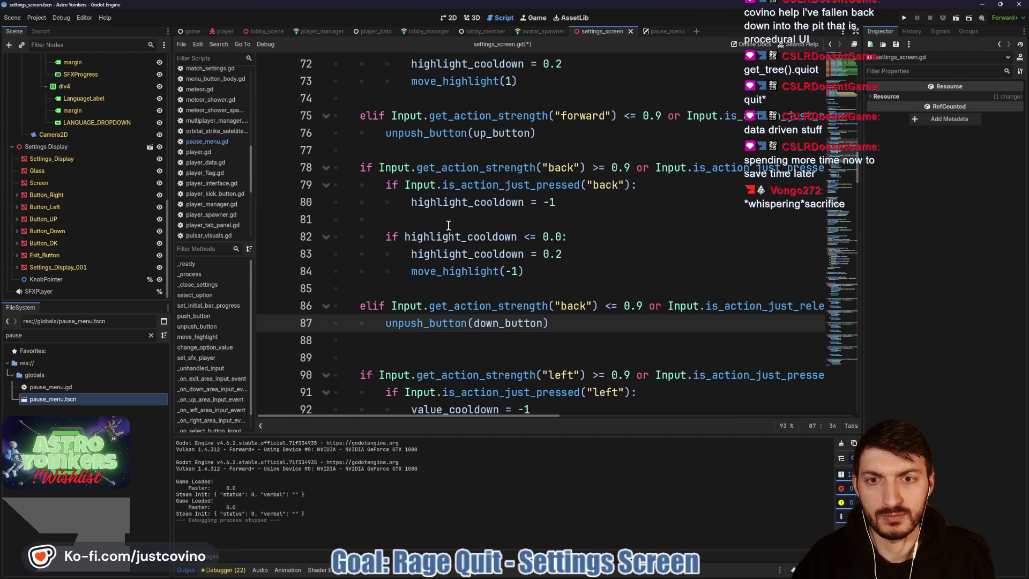
pyautogui.scroll(2, 434, 219)
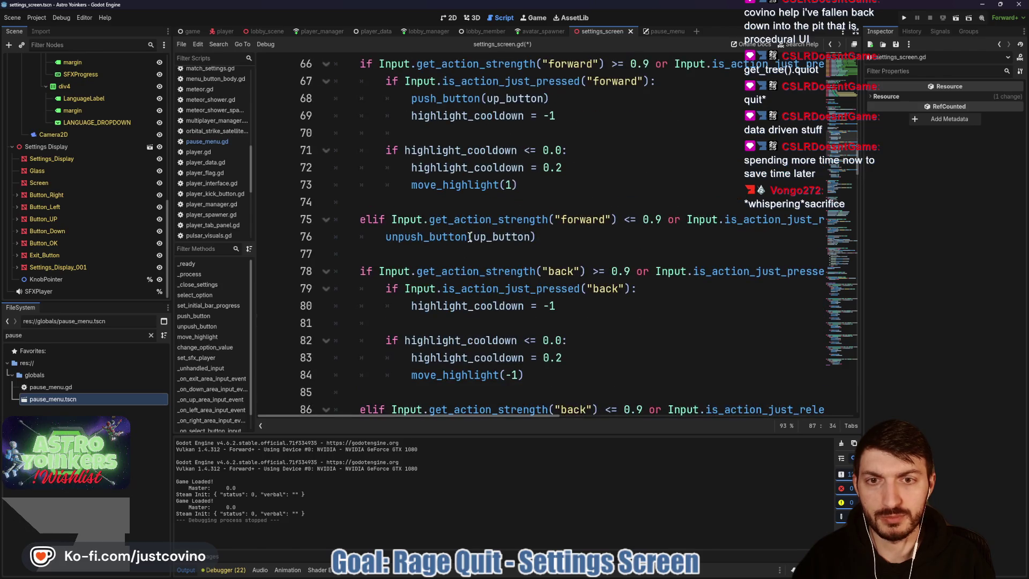
# - Move push_button(up_button) below the cooldown reset and unindent it out of the pressed check
pyautogui.scroll(1, 500, 208)
pyautogui.moveTo(550, 150); pyautogui.dragTo(384, 154)
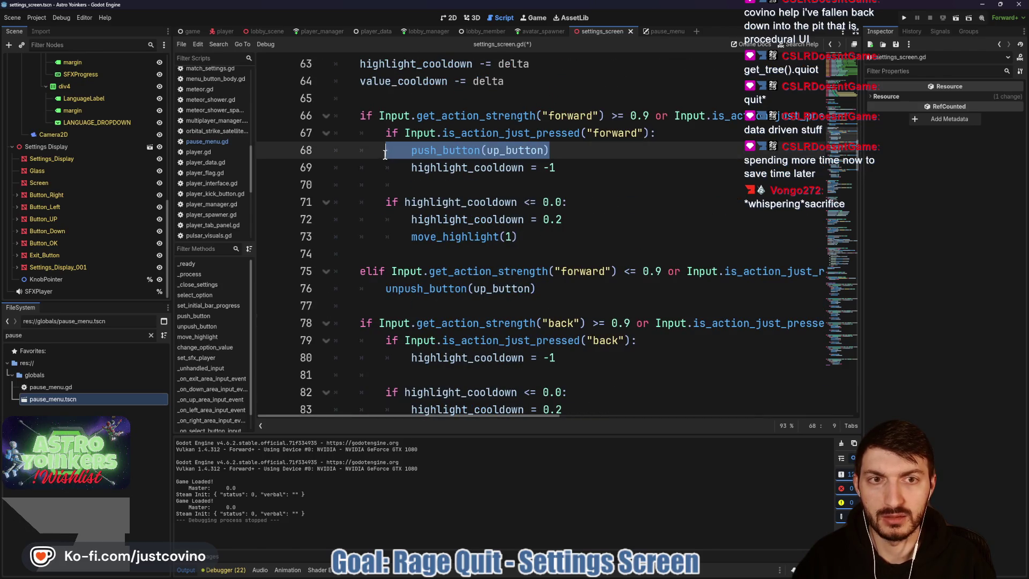
pyautogui.hotkey('alt', 'Down')
pyautogui.hotkey('alt', 'Down')
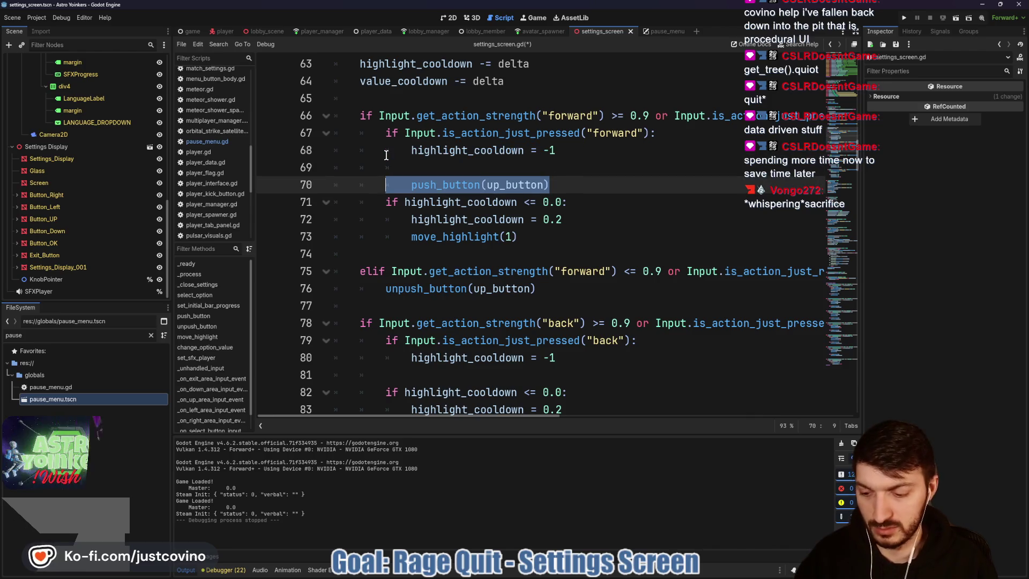
pyautogui.hotkey('shift', 'Tab')
pyautogui.click(434, 167)
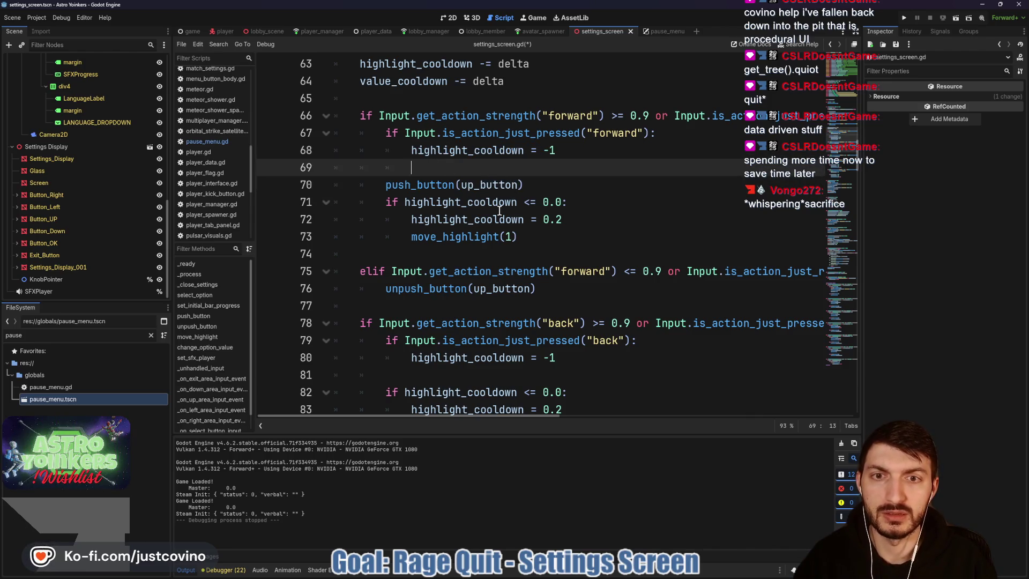
# - Insert a ### comment line above the escape check
pyautogui.scroll(-2, 544, 208)
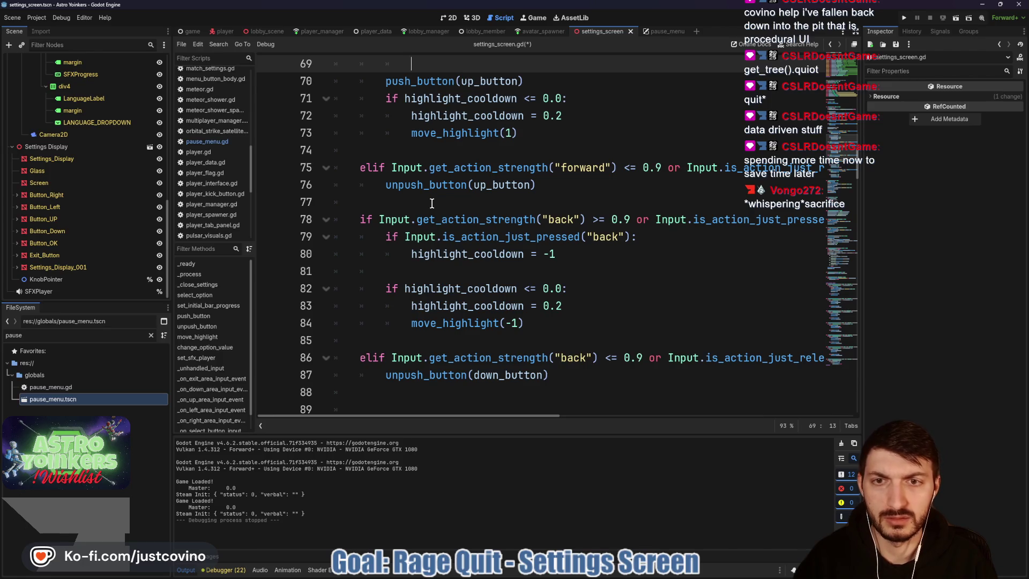
pyautogui.scroll(3, 432, 214)
pyautogui.scroll(1, 439, 231)
pyautogui.scroll(-1, 436, 231)
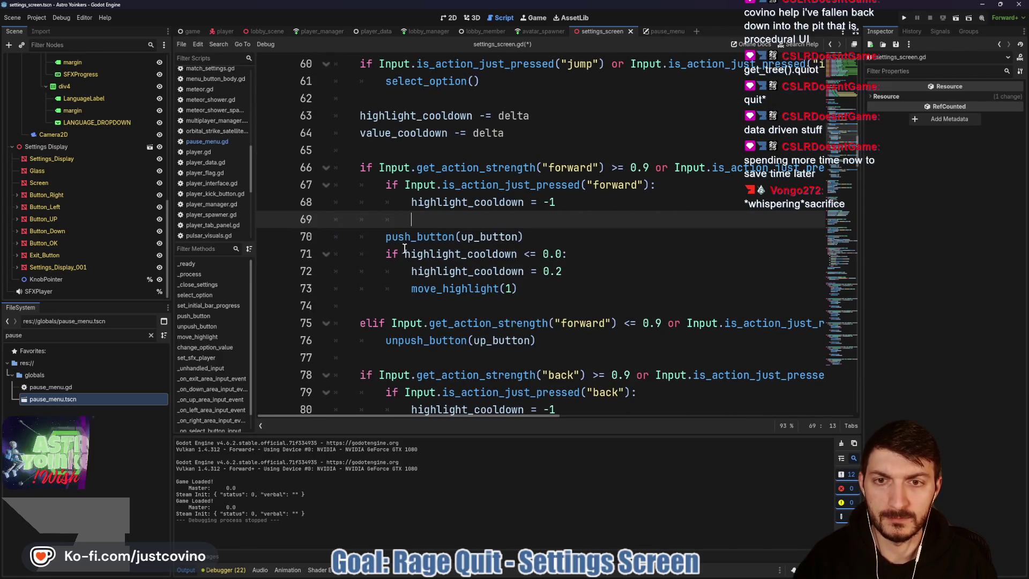
pyautogui.scroll(-1, 399, 250)
pyautogui.scroll(6, 397, 260)
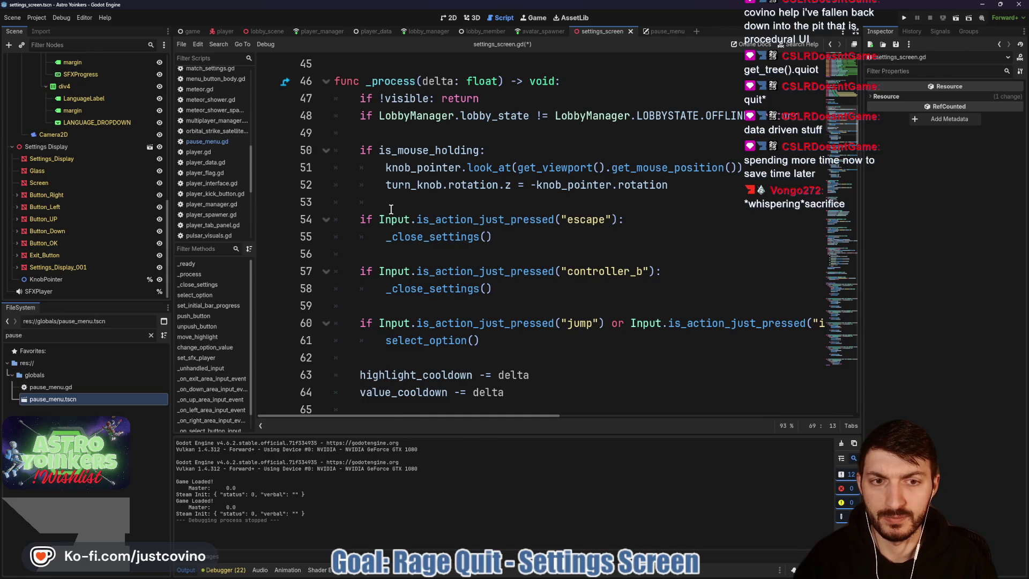
pyautogui.scroll(-1, 388, 208)
pyautogui.scroll(1, 387, 207)
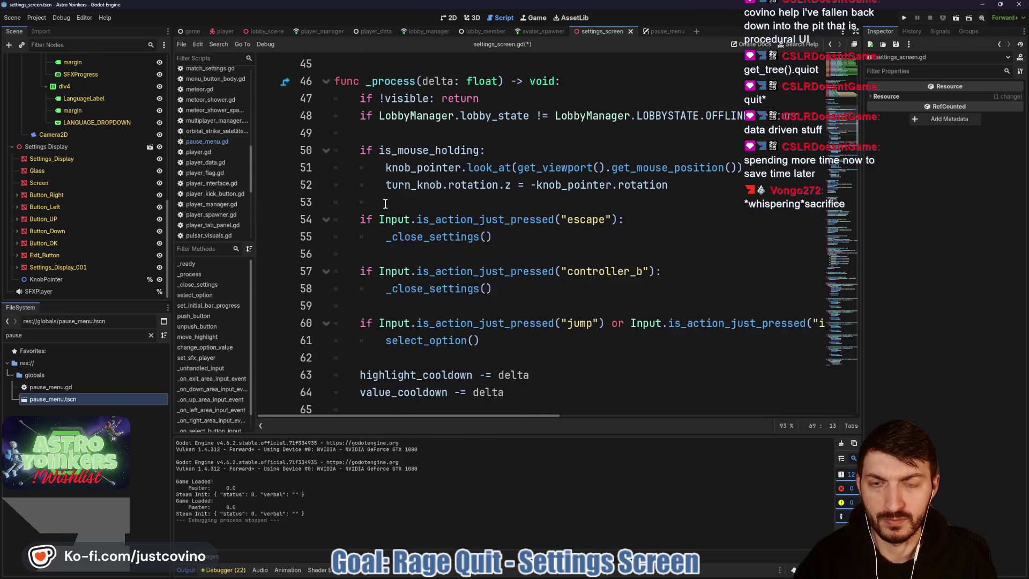
pyautogui.scroll(-2, 385, 204)
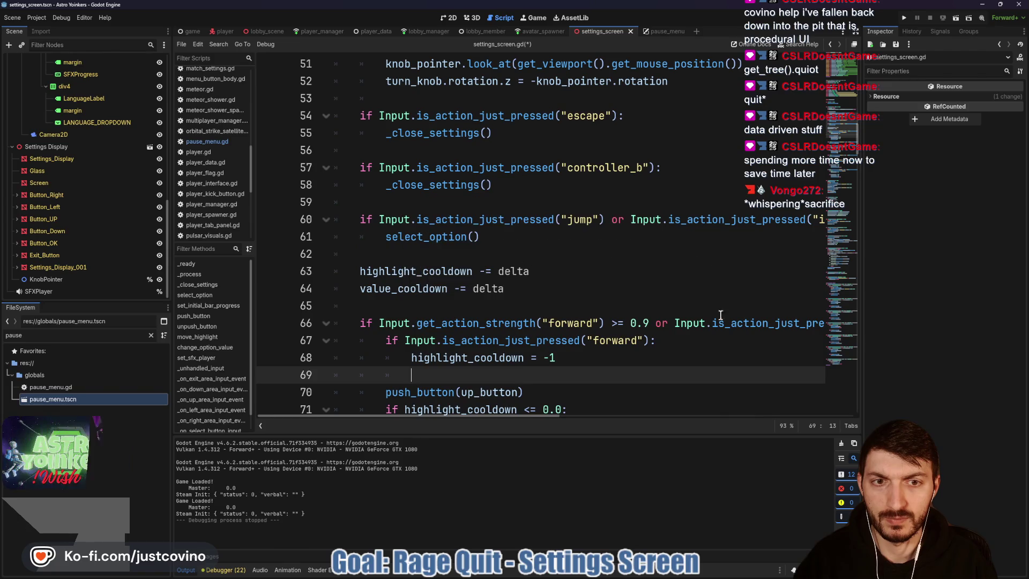
pyautogui.scroll(1, 396, 193)
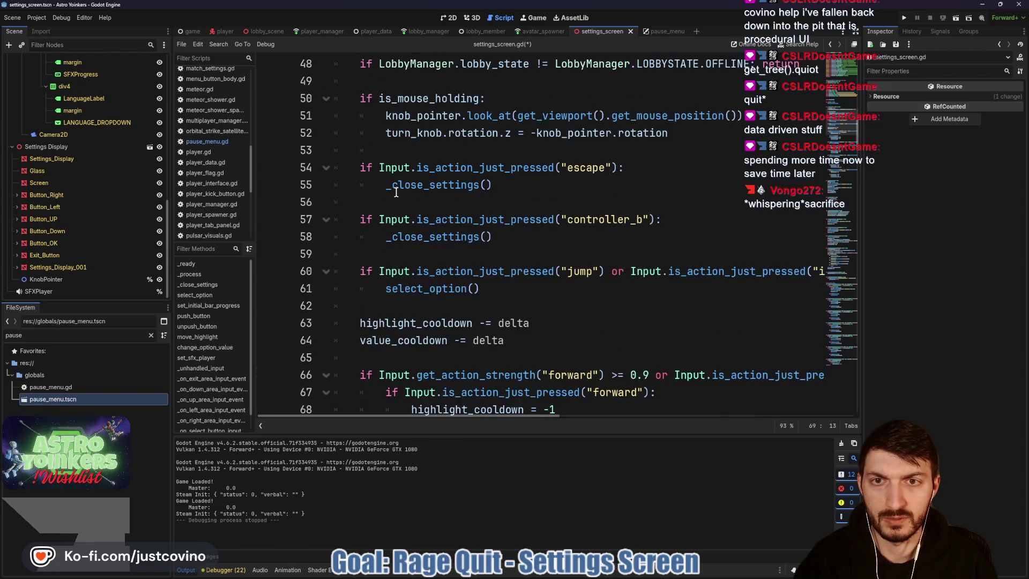
pyautogui.click(386, 151)
pyautogui.press('Return')
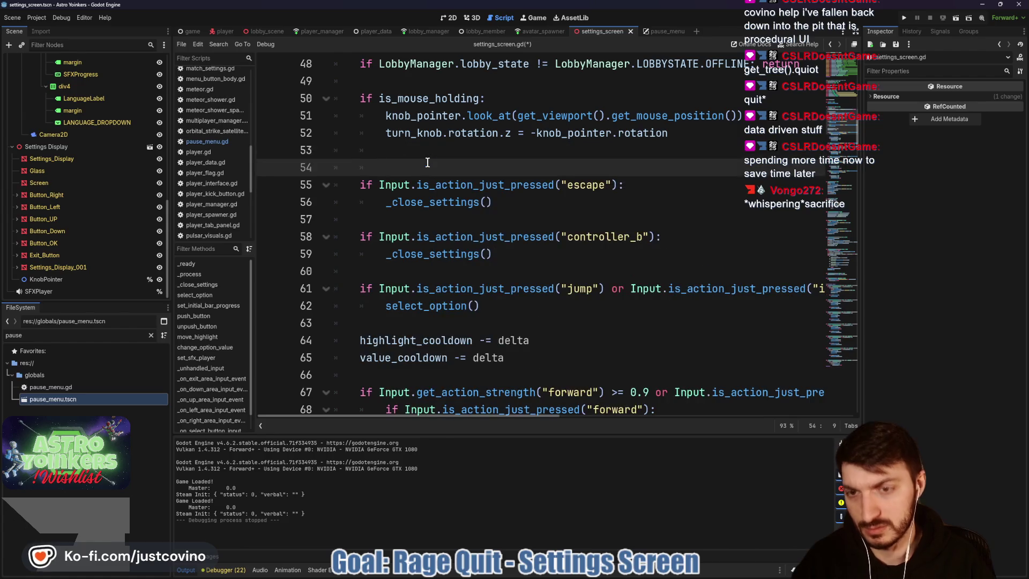
pyautogui.write('## Esca')
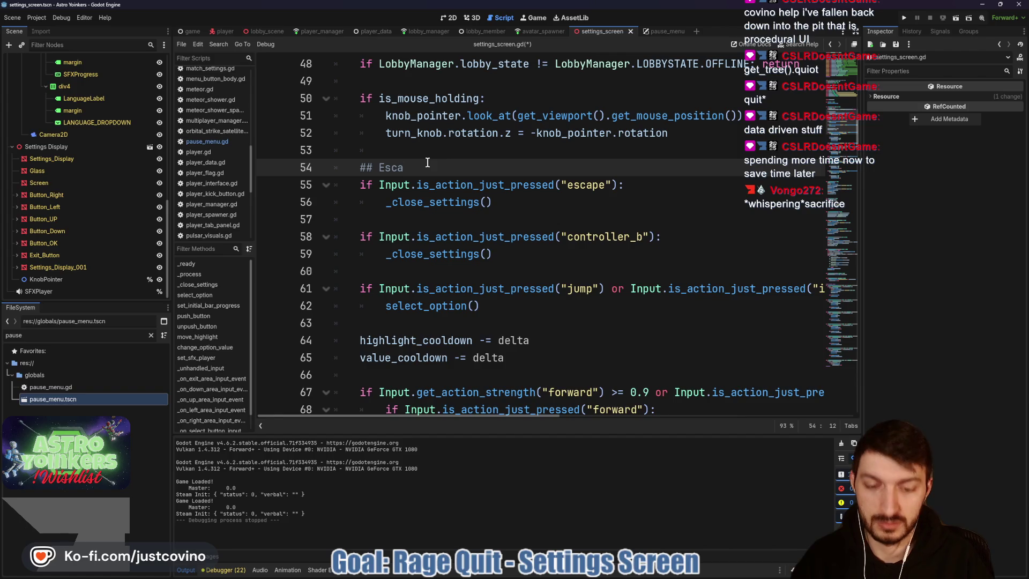
pyautogui.write('pe ##')
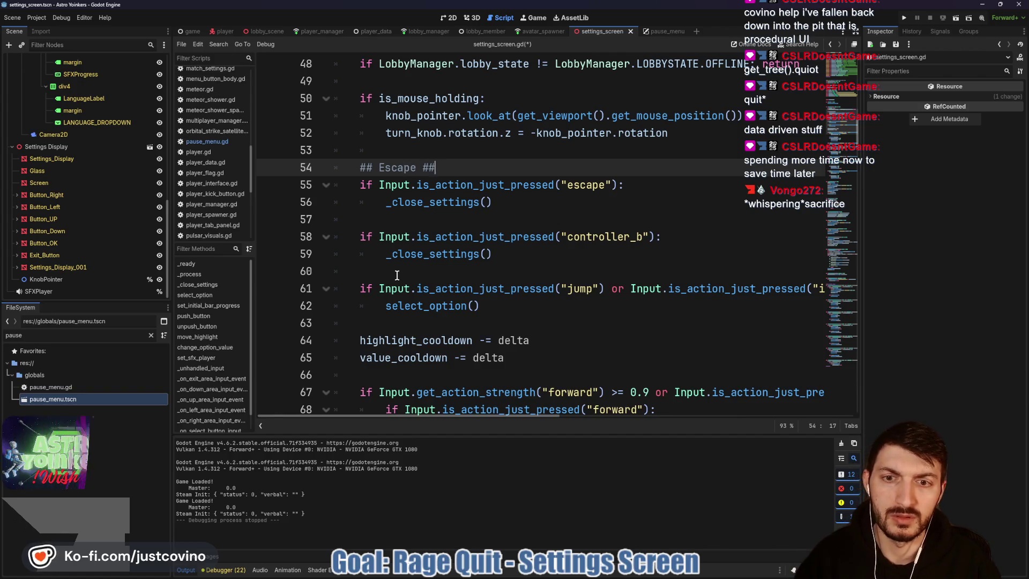
# - Complete the '## Select ##' heading and copy the jump-or-interact condition
pyautogui.click(397, 274)
pyautogui.press('Return')
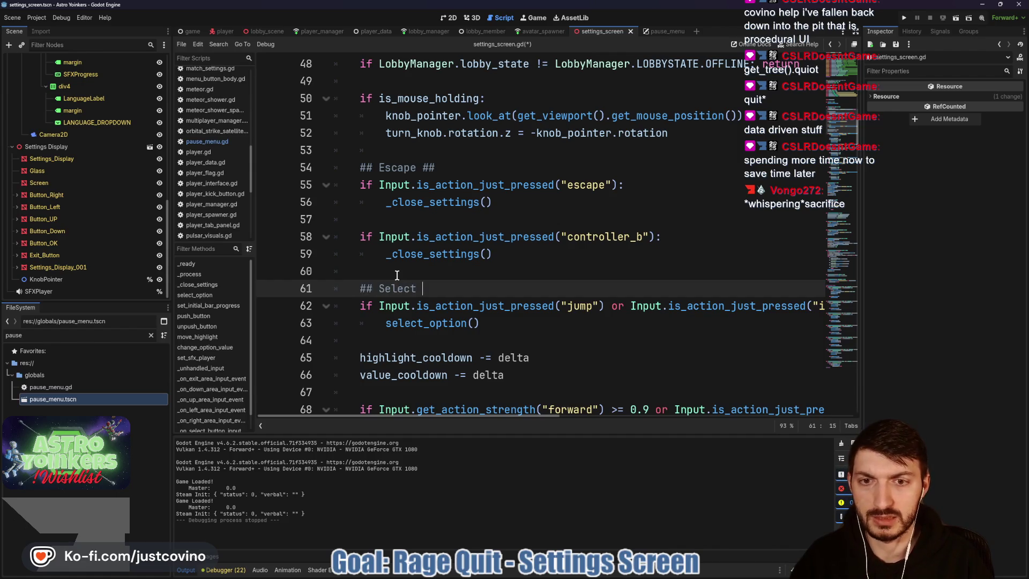
pyautogui.write('##')
pyautogui.scroll(-3, 512, 293)
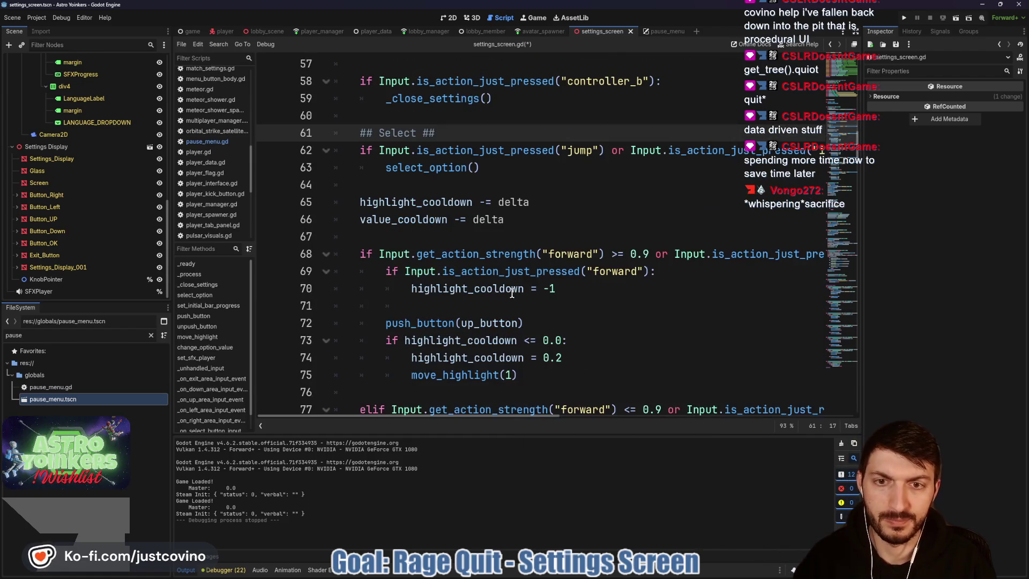
pyautogui.scroll(1, 387, 238)
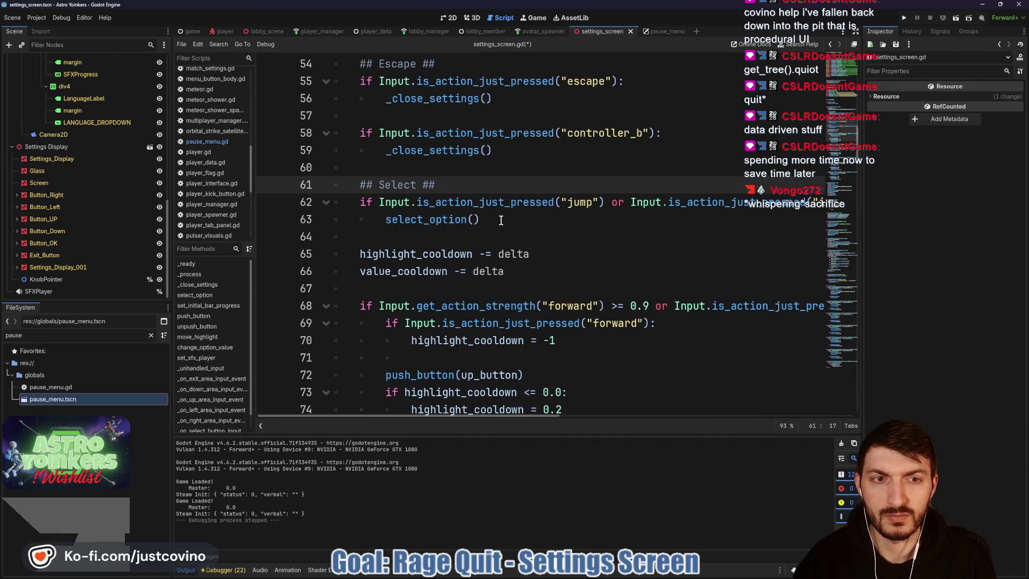
pyautogui.moveTo(378, 201); pyautogui.dragTo(821, 201)
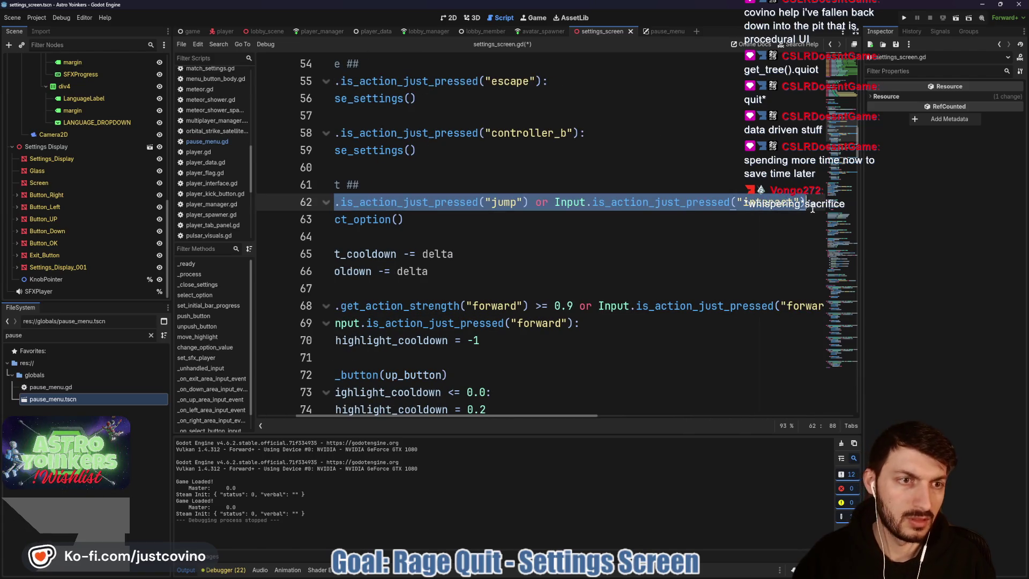
pyautogui.hscroll(-2, 482, 235)
pyautogui.click(407, 236)
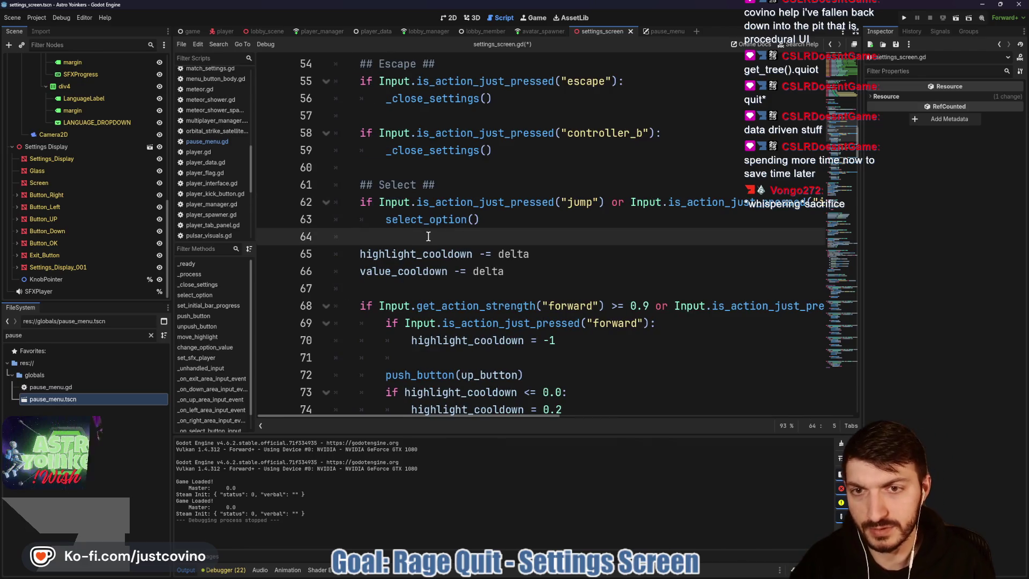
# - Add an elif after select_option() checking is_action_just_released for both jump and interact
pyautogui.press('Return')
pyautogui.press('Up')
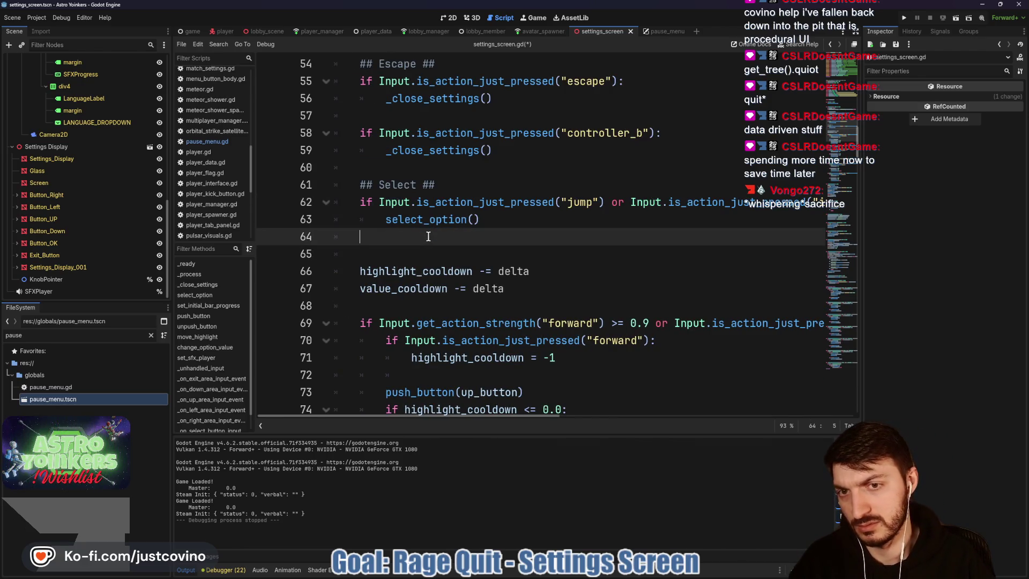
pyautogui.write('elif')
pyautogui.write('Input.is_action_just_pressed("jump") or Input.is_action_just_pressed("interact")')
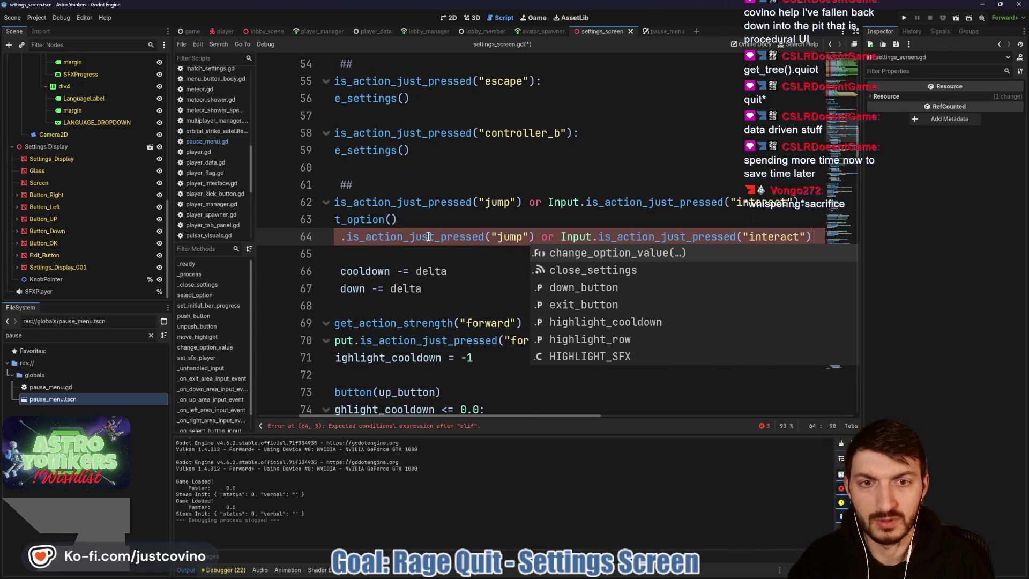
pyautogui.doubleClick(434, 236)
pyautogui.click(441, 236)
pyautogui.moveTo(442, 236); pyautogui.dragTo(485, 236)
pyautogui.write('relea')
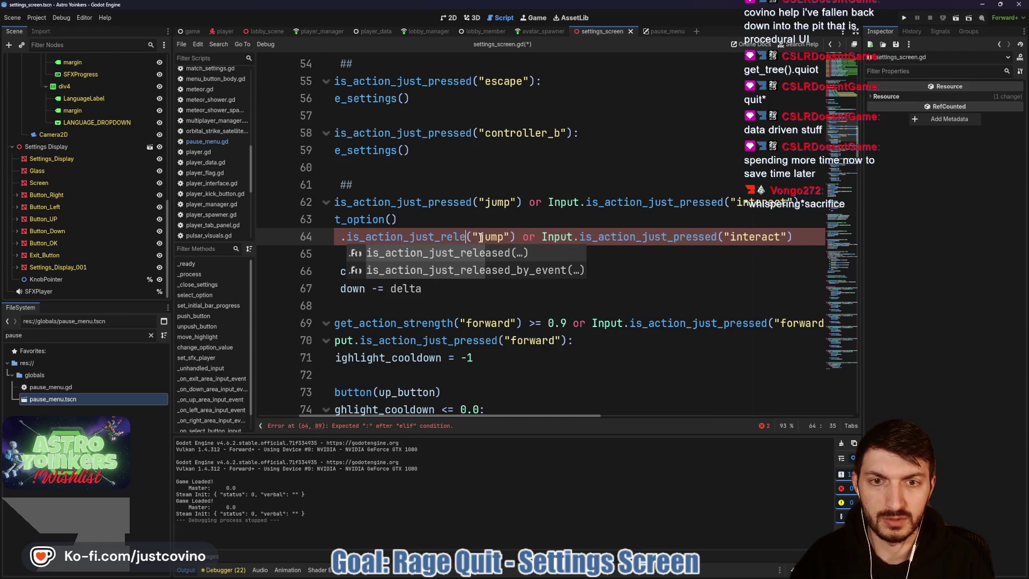
pyautogui.press('Return')
pyautogui.moveTo(704, 236); pyautogui.dragTo(741, 236)
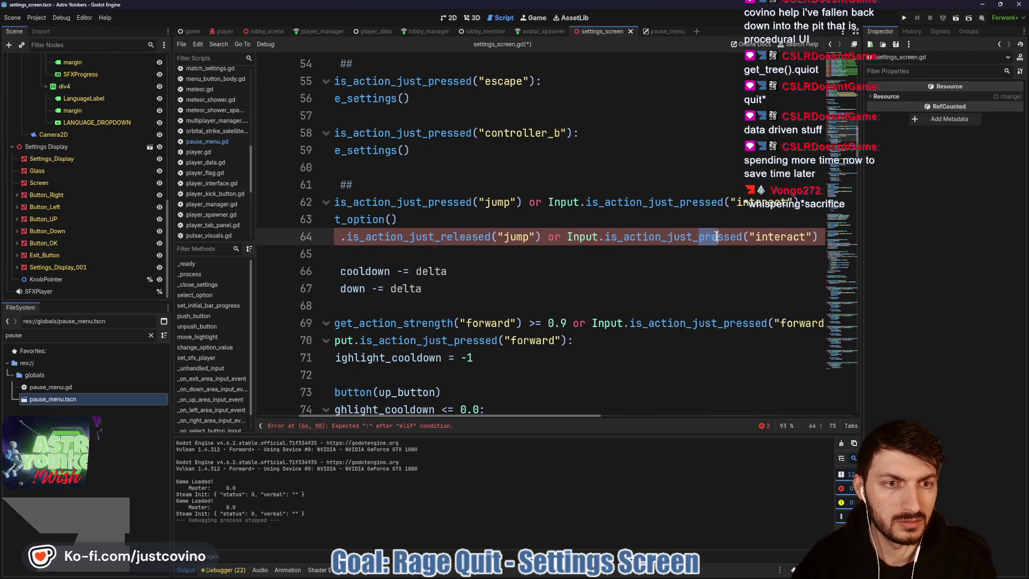
pyautogui.write('relea')
pyautogui.press('Return')
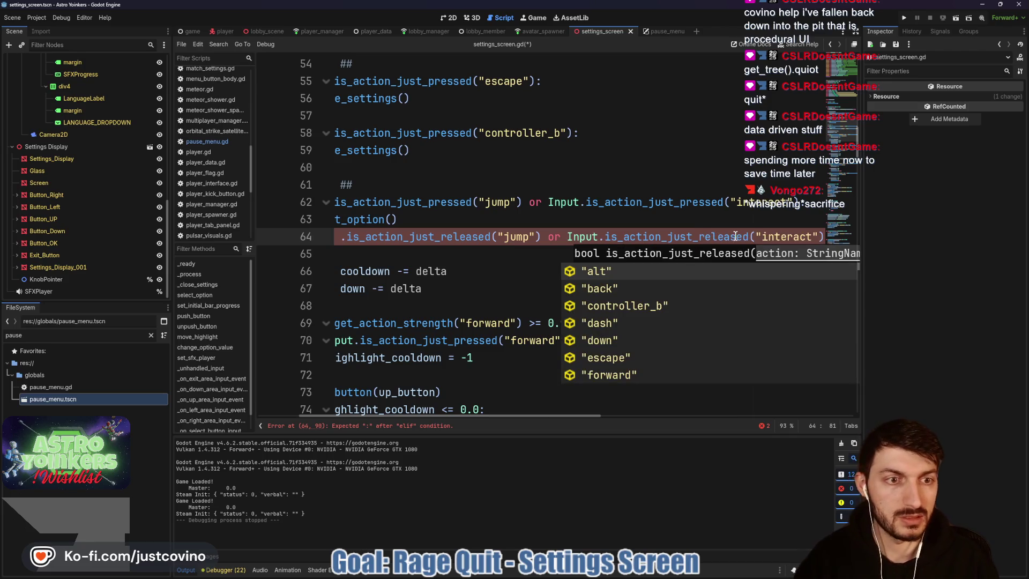
pyautogui.press('Escape')
# - Make the release branch call unpush_button(select_button)
pyautogui.click(426, 253)
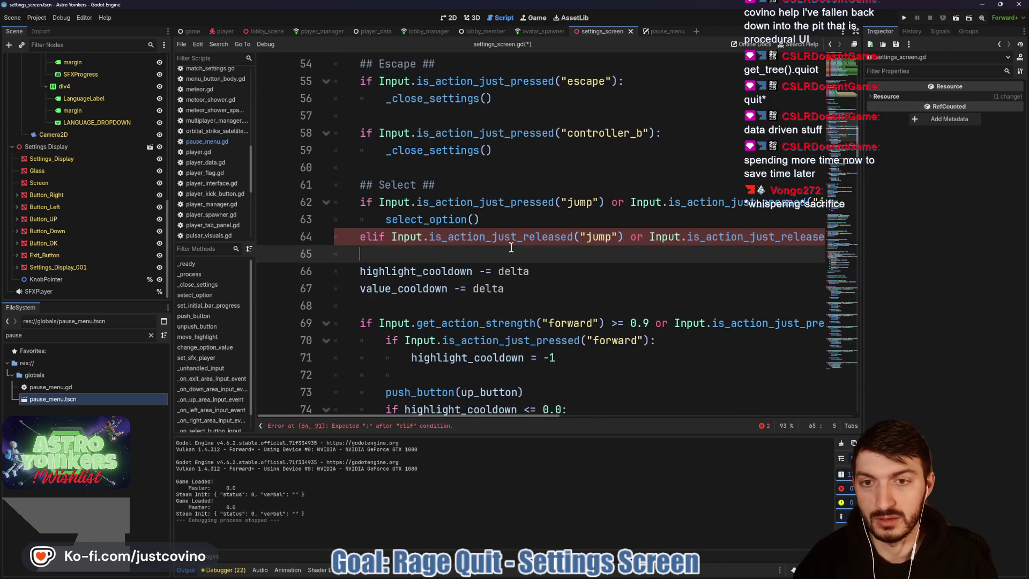
pyautogui.write('unpus')
pyautogui.press('Return')
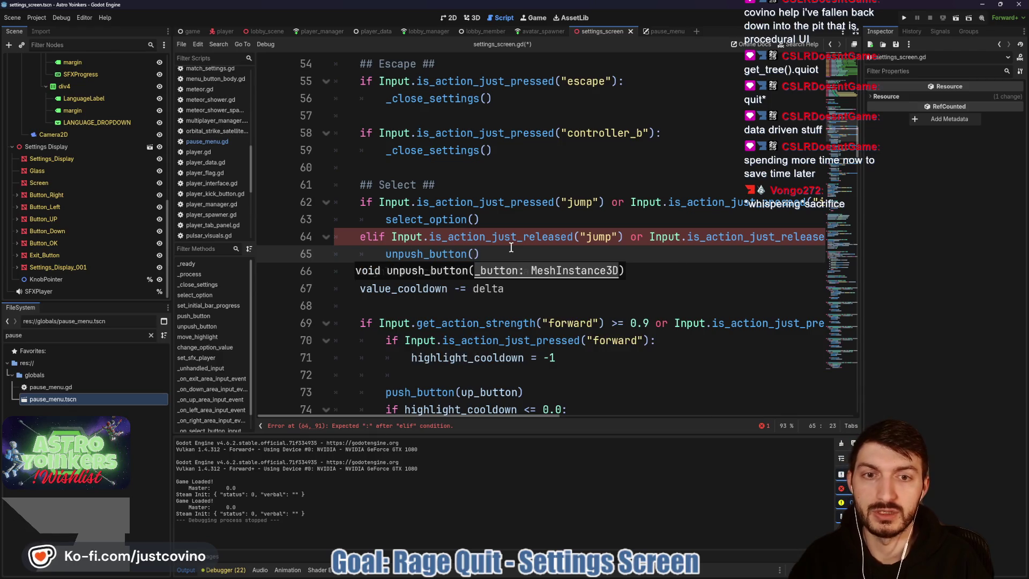
pyautogui.write('sele')
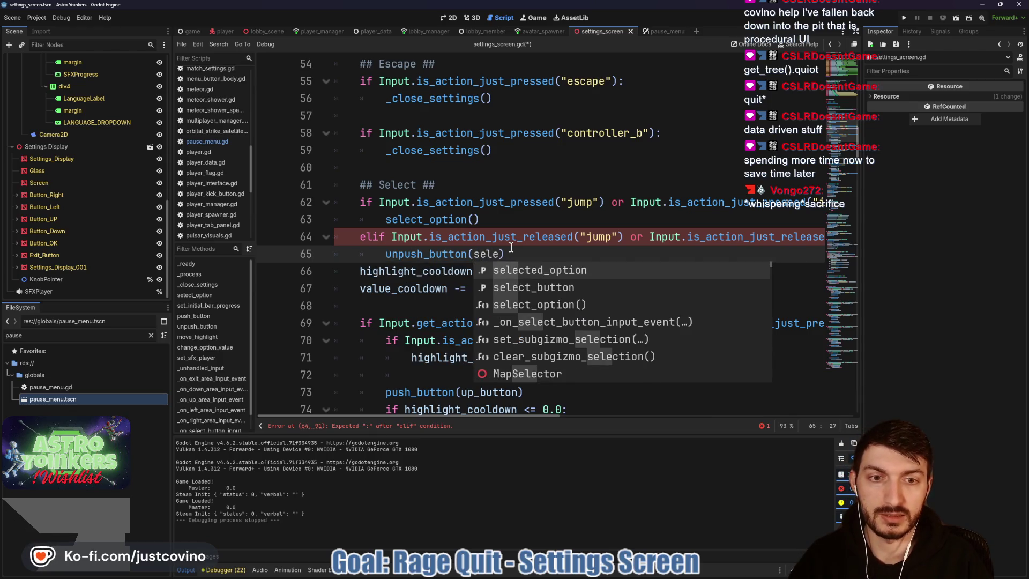
pyautogui.press('Down')
pyautogui.press('Return')
pyautogui.press('End')
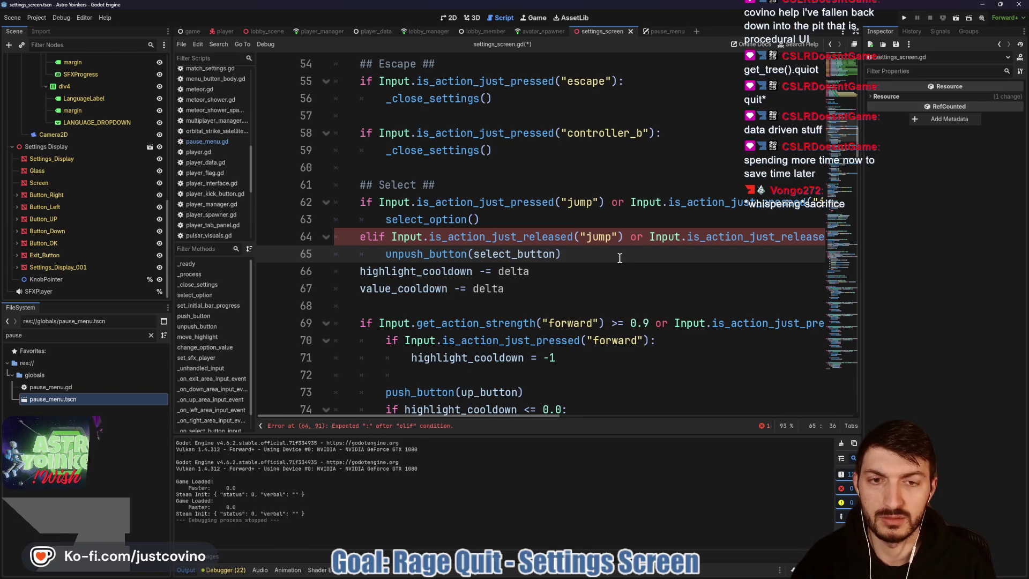
pyautogui.press('Return')
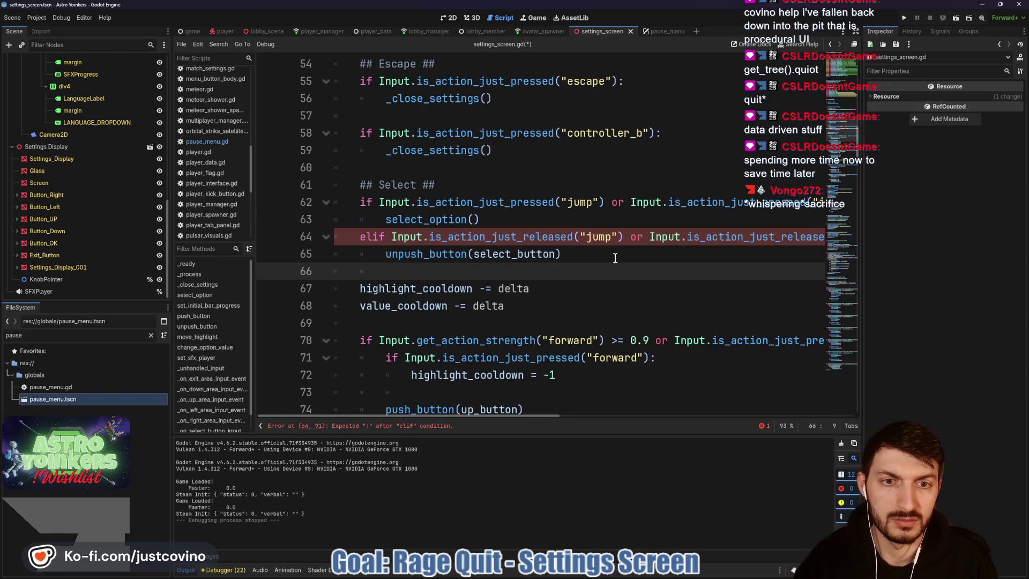
# - Add the missing colon to the elif, separate the pressed and released branches, and save
pyautogui.hscroll(5, 584, 260)
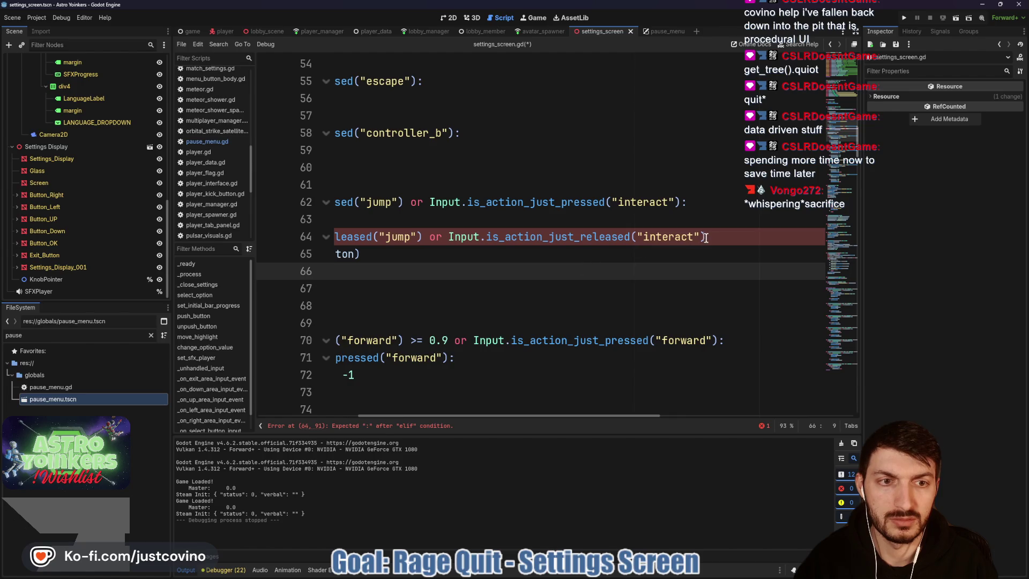
pyautogui.click(705, 238)
pyautogui.write(':')
pyautogui.hscroll(-5, 602, 220)
pyautogui.click(530, 221)
pyautogui.press('Return')
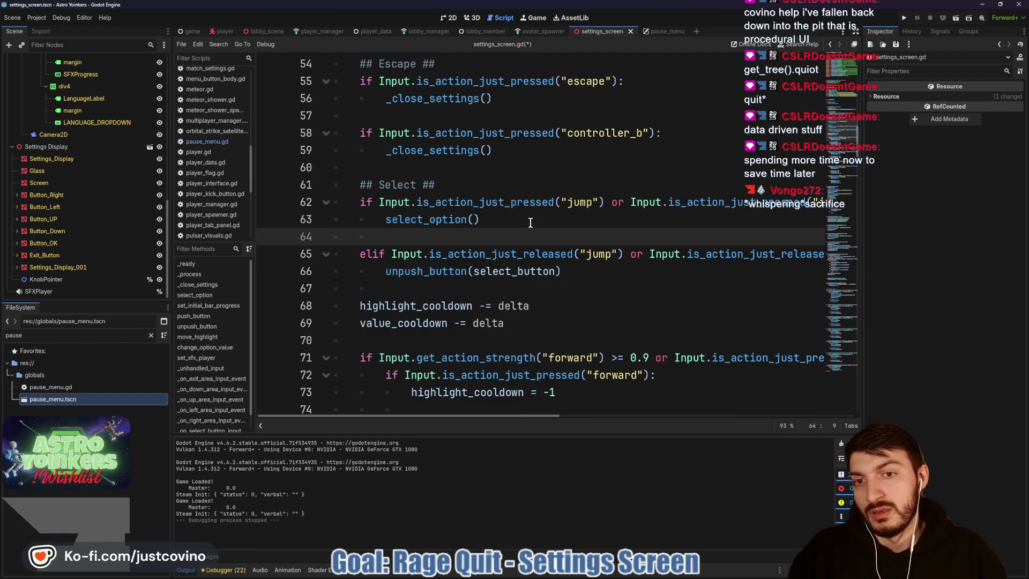
pyautogui.hotkey('ctrl', 's')
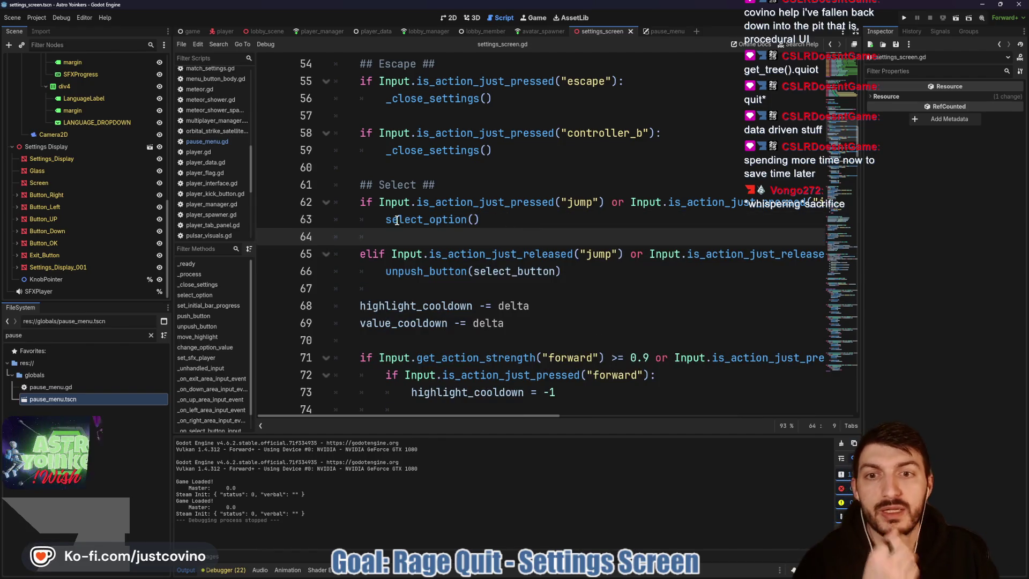
# - Insert push_button(select_button) just before select_option() and save the script
pyautogui.click(383, 220)
pyautogui.press('Return')
pyautogui.press('Up')
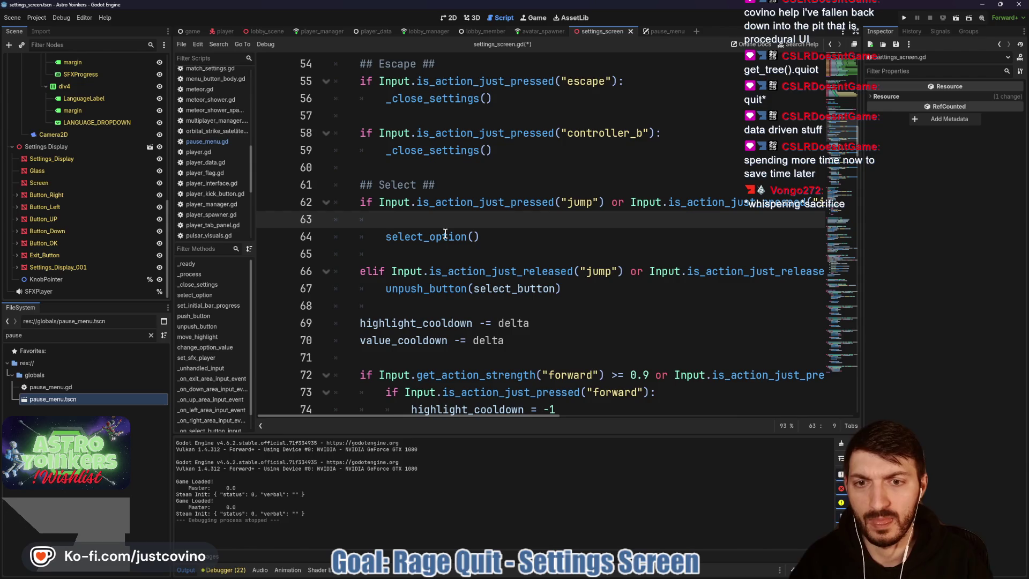
pyautogui.write('push')
pyautogui.press('Return')
pyautogui.write('sele')
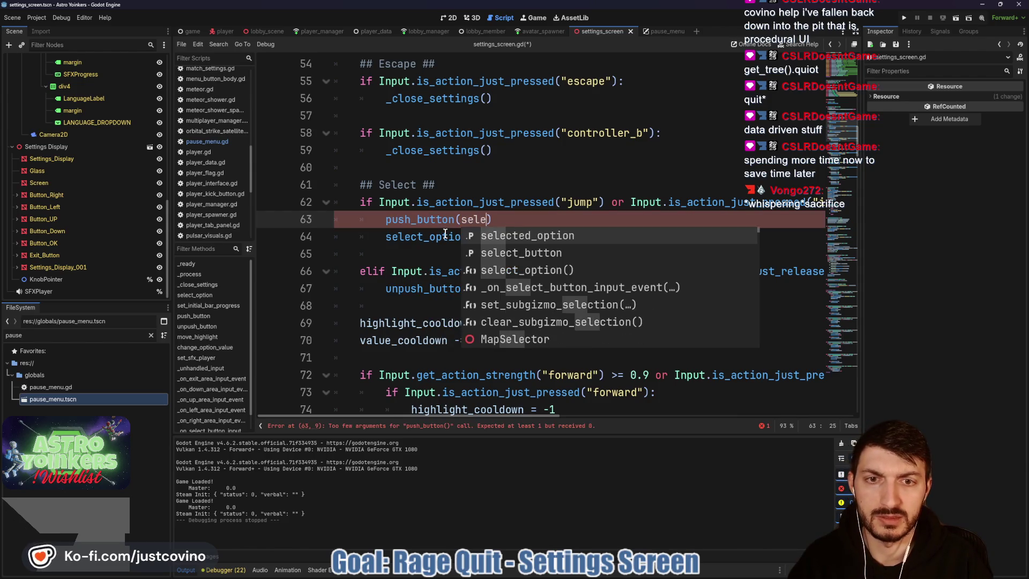
pyautogui.press('Down')
pyautogui.press('Return')
pyautogui.click(533, 237)
pyautogui.hotkey('ctrl', 's')
pyautogui.scroll(2, 533, 240)
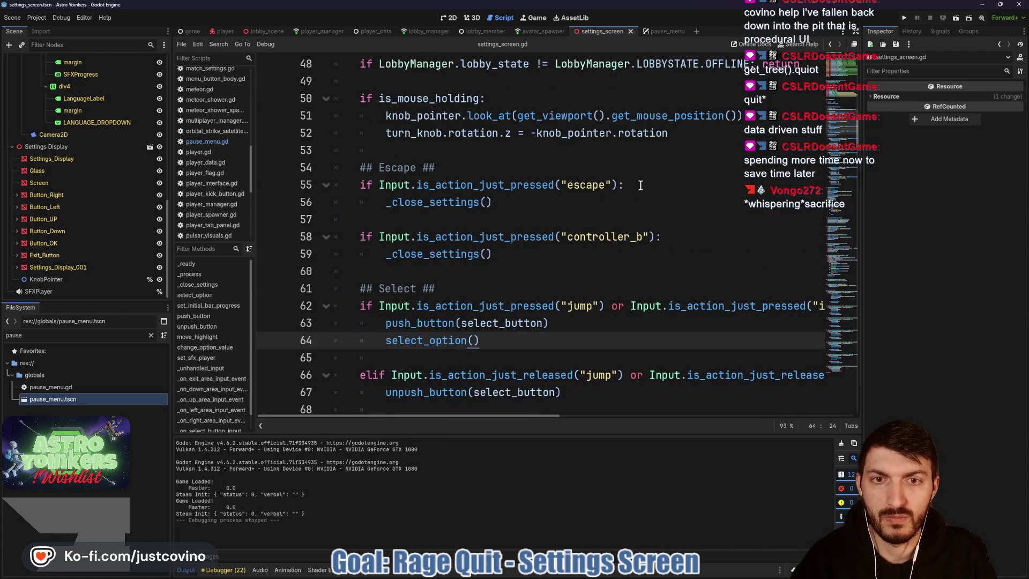
pyautogui.scroll(-3, 641, 186)
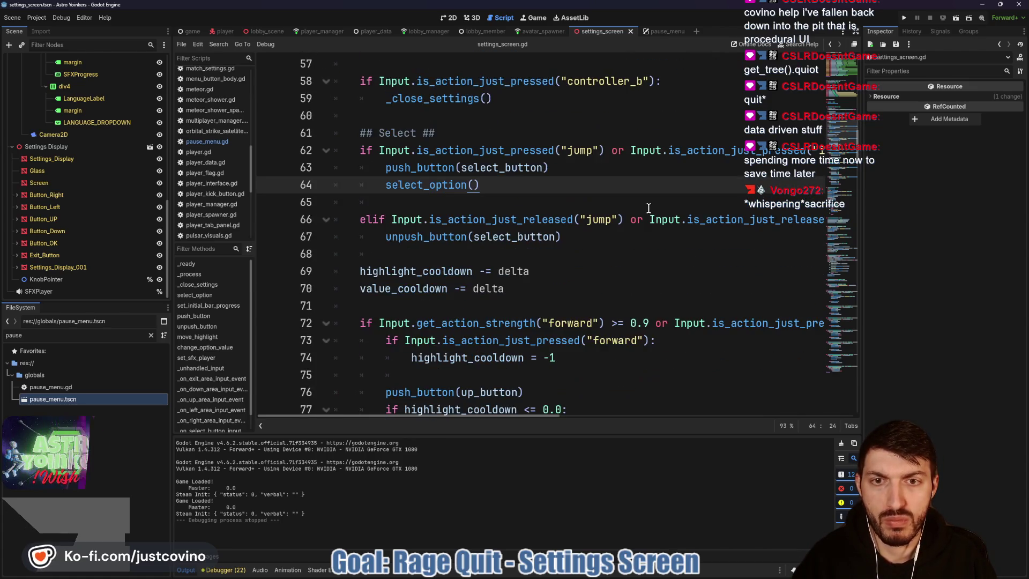
pyautogui.scroll(-1, 648, 208)
pyautogui.scroll(-1, 649, 208)
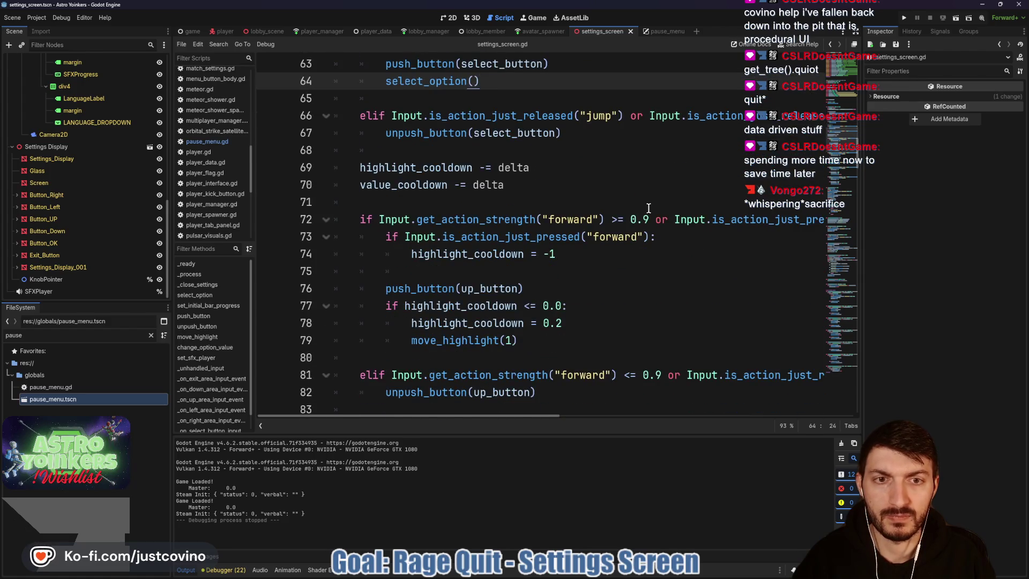
pyautogui.scroll(-1, 648, 208)
pyautogui.scroll(-2, 549, 221)
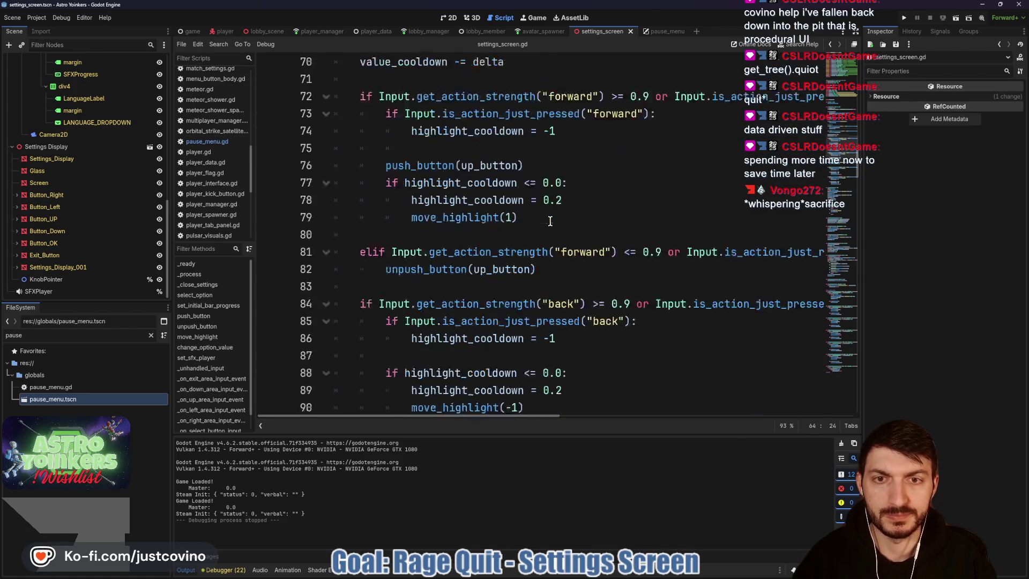
pyautogui.scroll(2, 544, 145)
pyautogui.scroll(1, 544, 145)
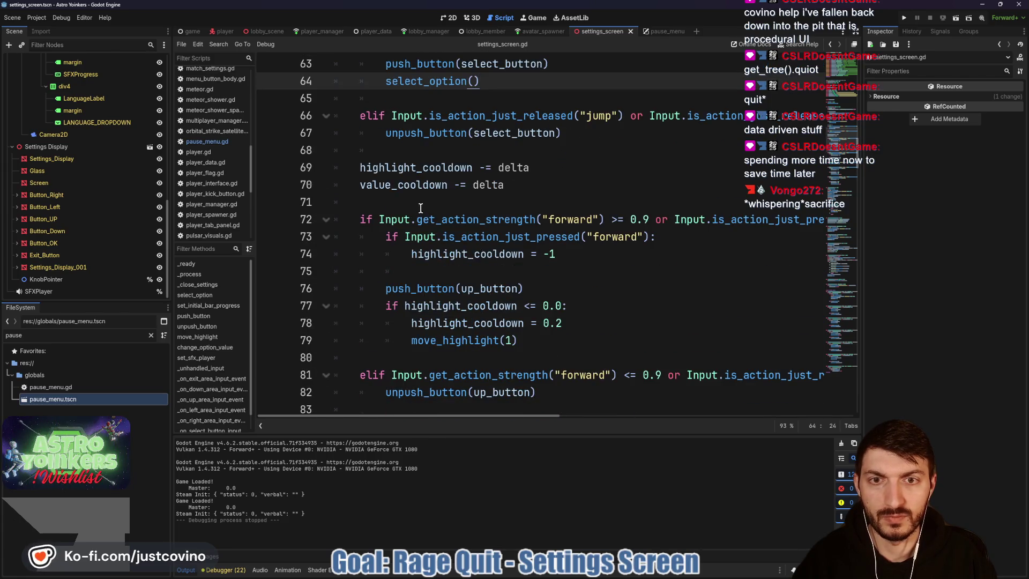
pyautogui.click(536, 204)
# - Add a ## heading above the forward checks and a '## Down ##' heading above the back block
pyautogui.press('Return')
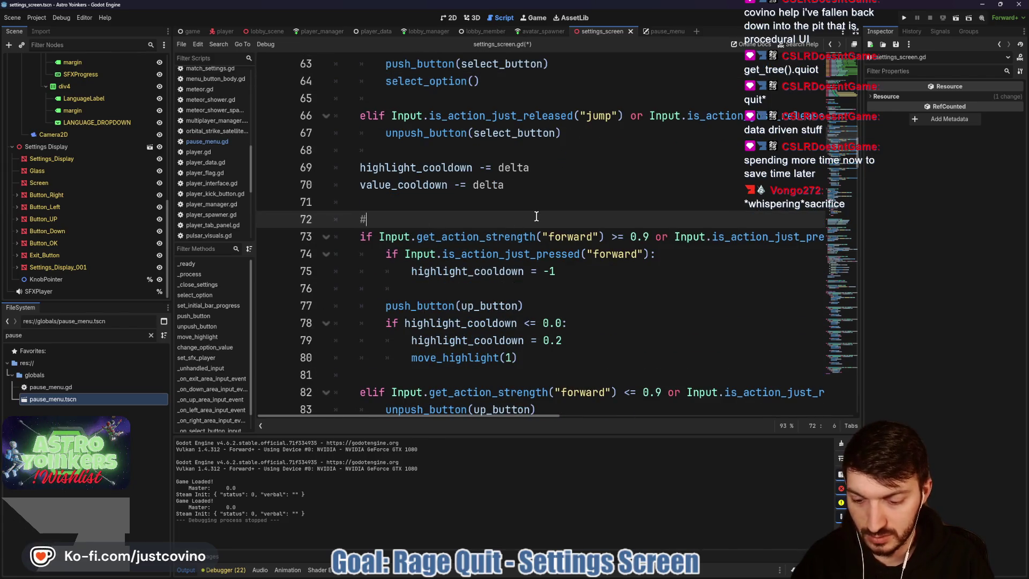
pyautogui.write('##')
pyautogui.scroll(-2, 536, 225)
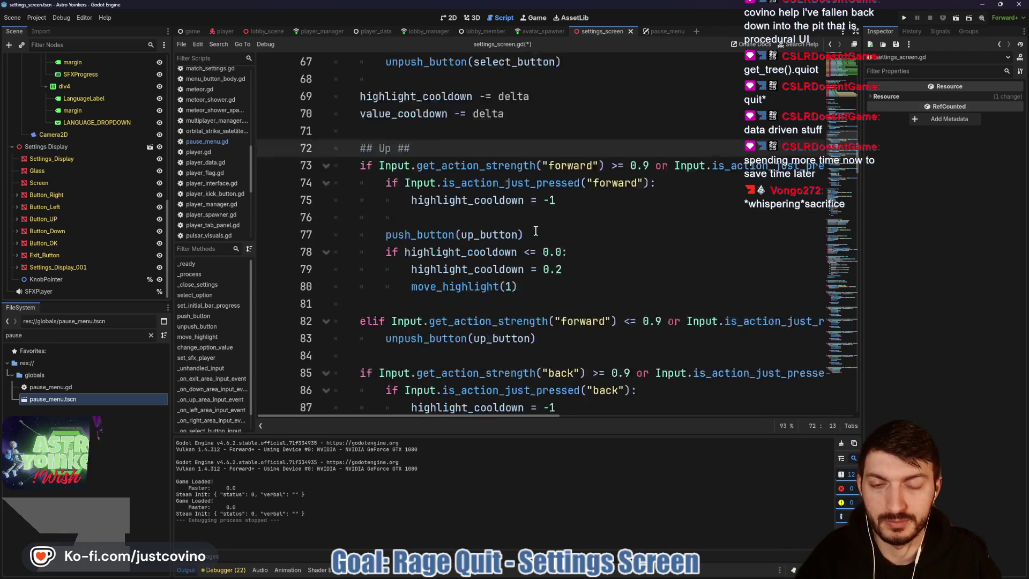
pyautogui.click(421, 325)
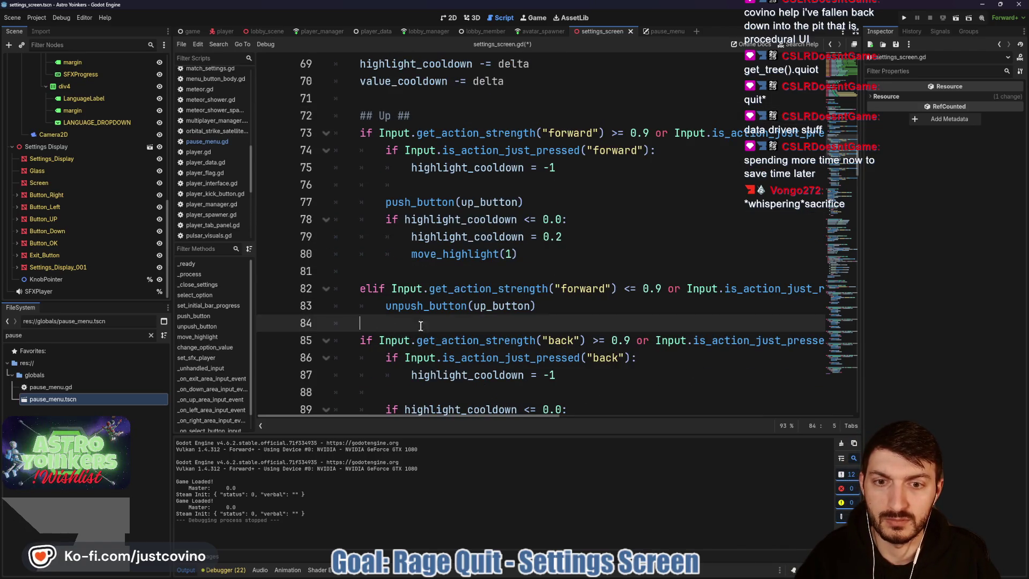
pyautogui.press('Return')
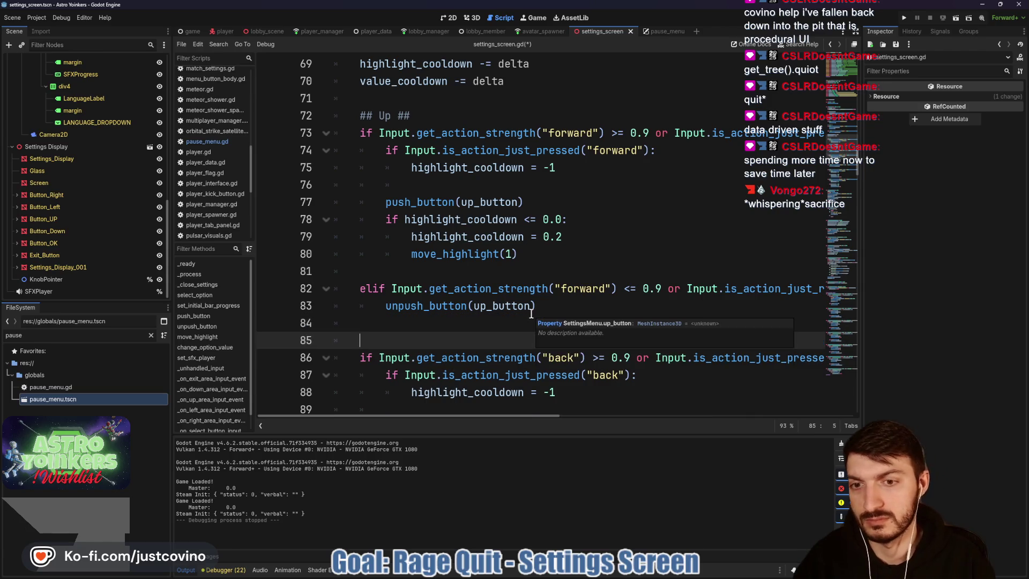
pyautogui.write('## Di')
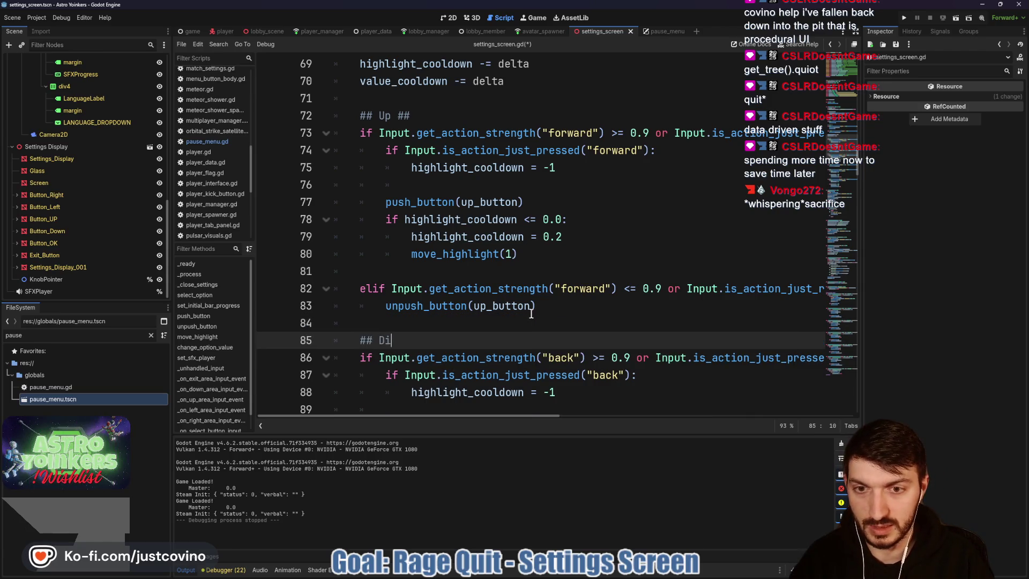
pyautogui.press('BackSpace')
pyautogui.write('own ##')
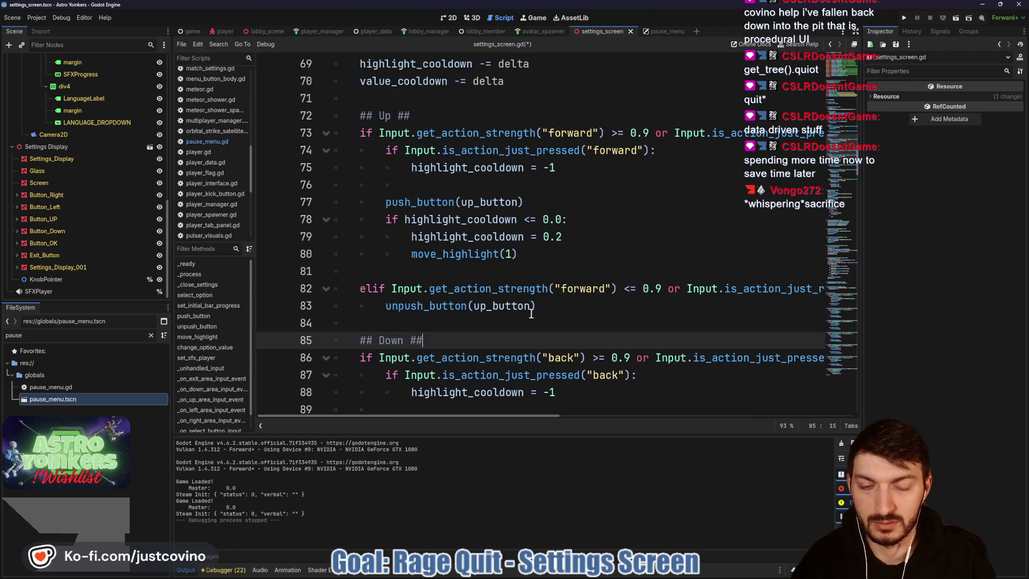
# - Complete the '## Left ##' heading above the left input block
pyautogui.scroll(-4, 513, 316)
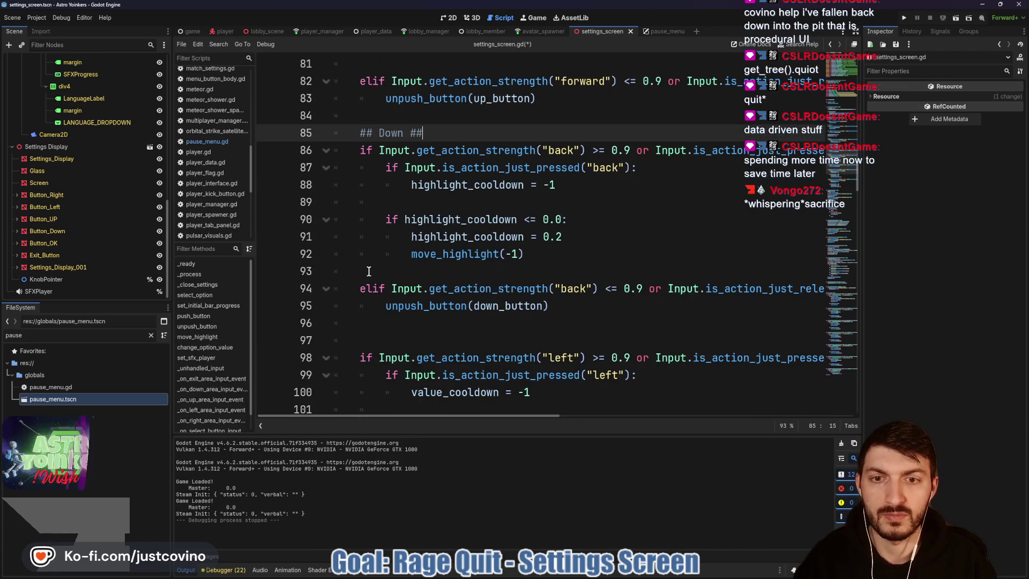
pyautogui.click(366, 341)
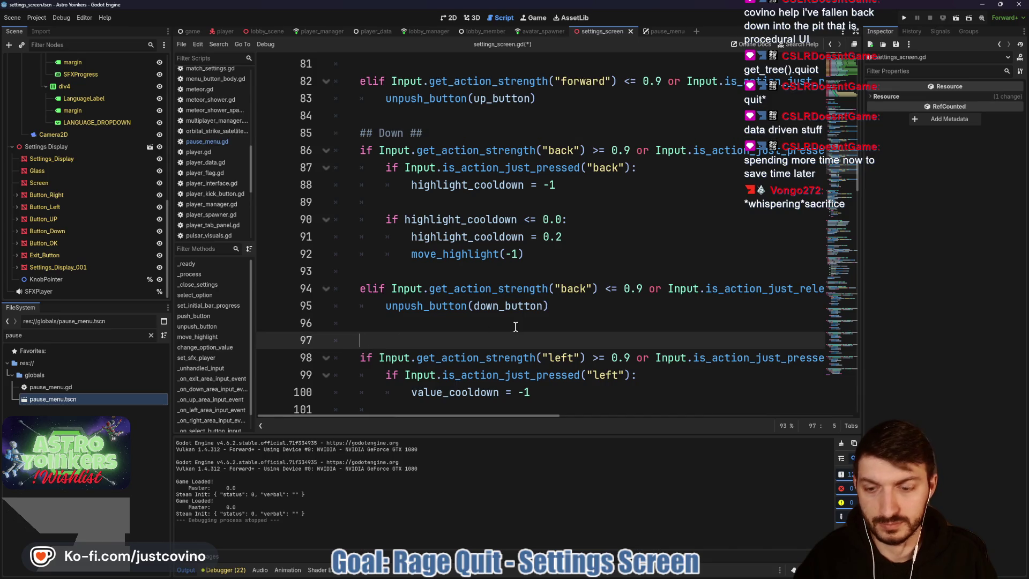
pyautogui.write('##Left ##')
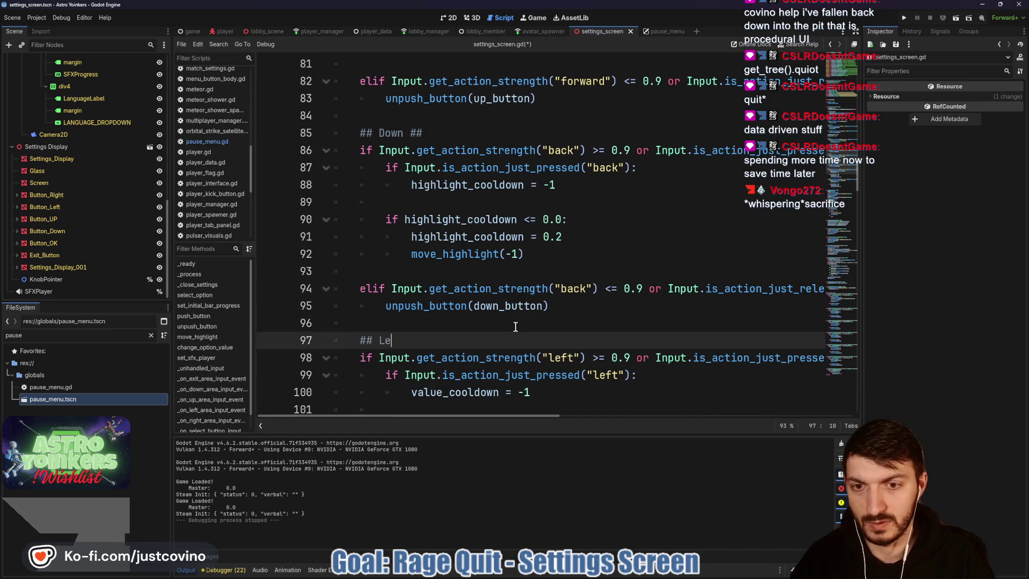
pyautogui.scroll(-2, 515, 327)
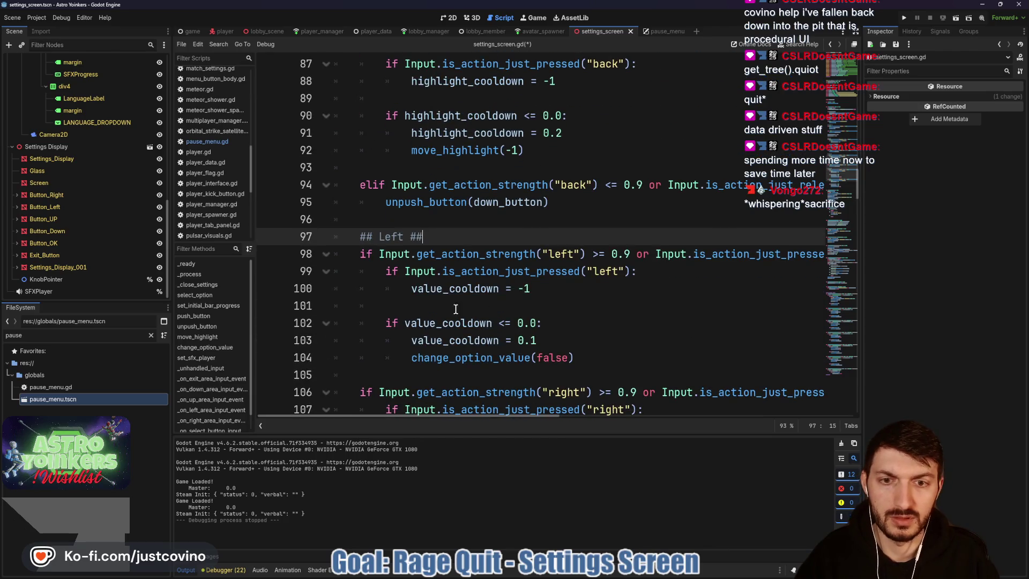
pyautogui.click(508, 306)
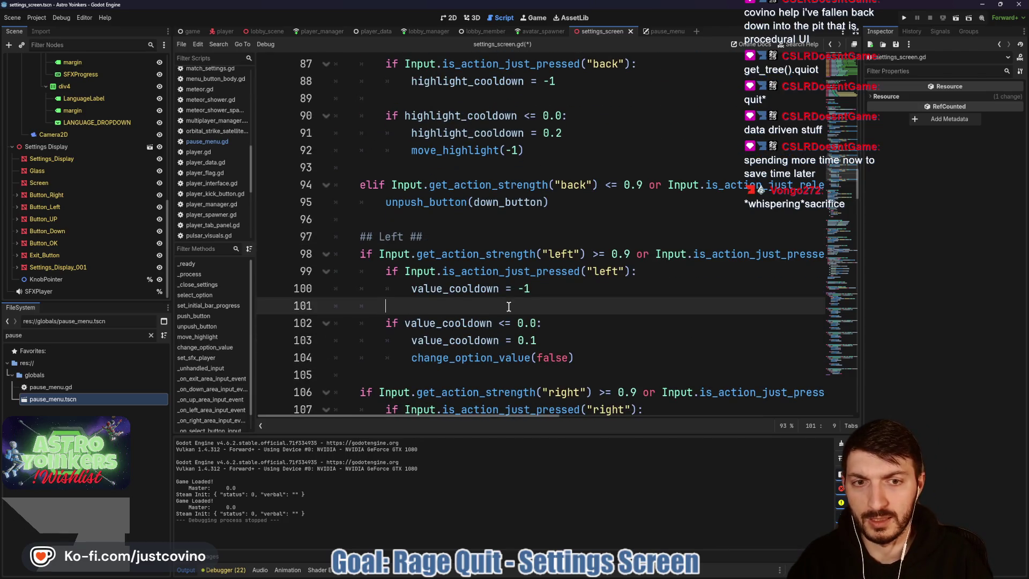
# - Add push_button(left_button) to the left-press block and start a ## heading for the right section
pyautogui.write('push_button(le')
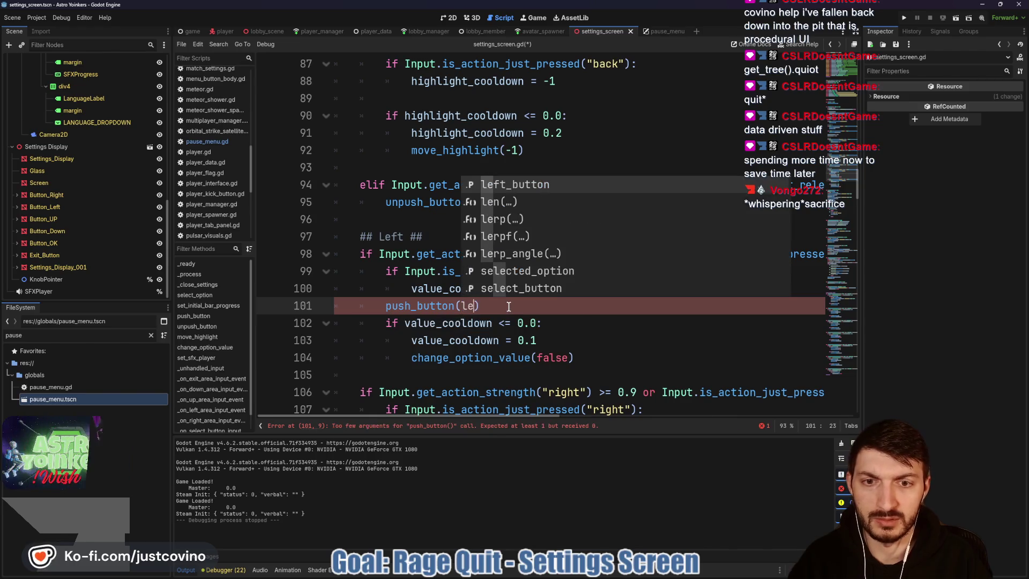
pyautogui.write('ft')
pyautogui.press('Return')
pyautogui.scroll(-1, 509, 305)
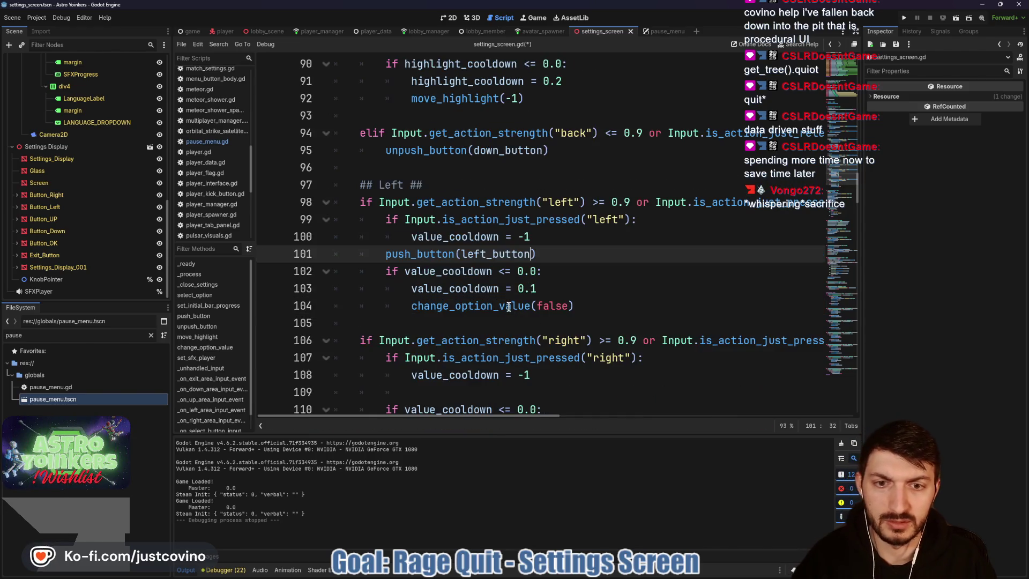
pyautogui.click(401, 327)
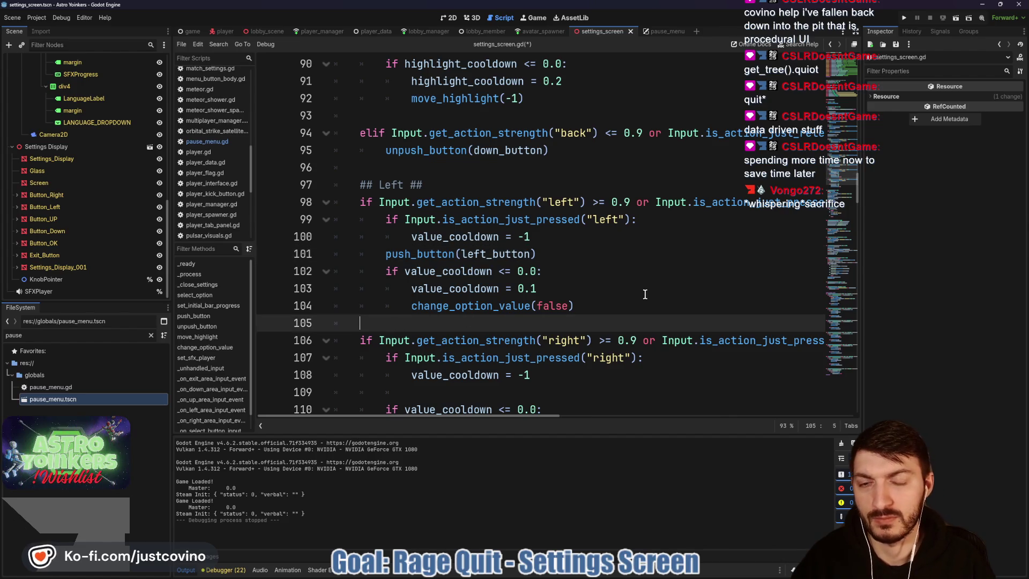
pyautogui.press('Return')
pyautogui.press('Return')
pyautogui.press('Return')
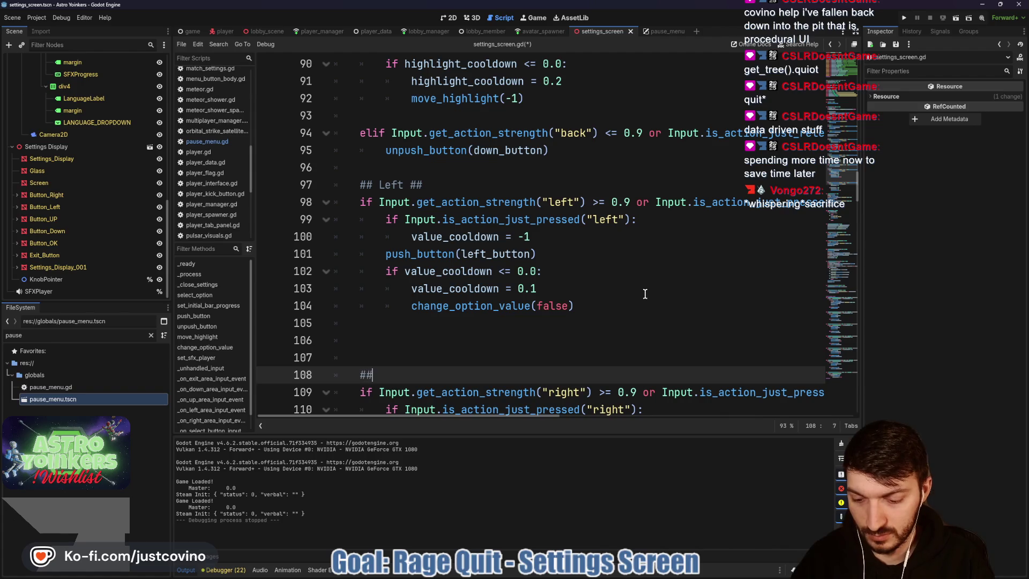
pyautogui.write(' Right ##')
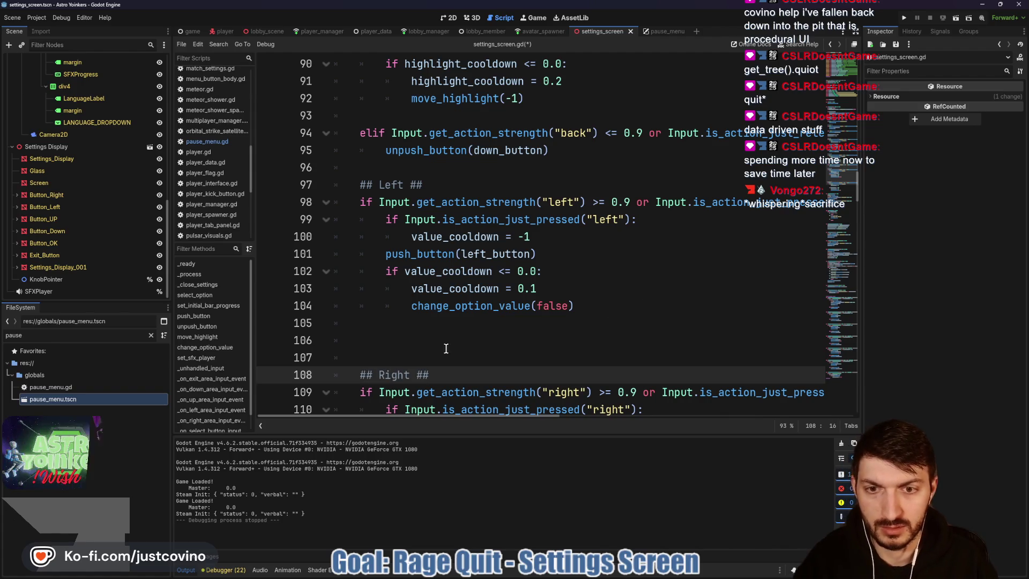
pyautogui.click(412, 335)
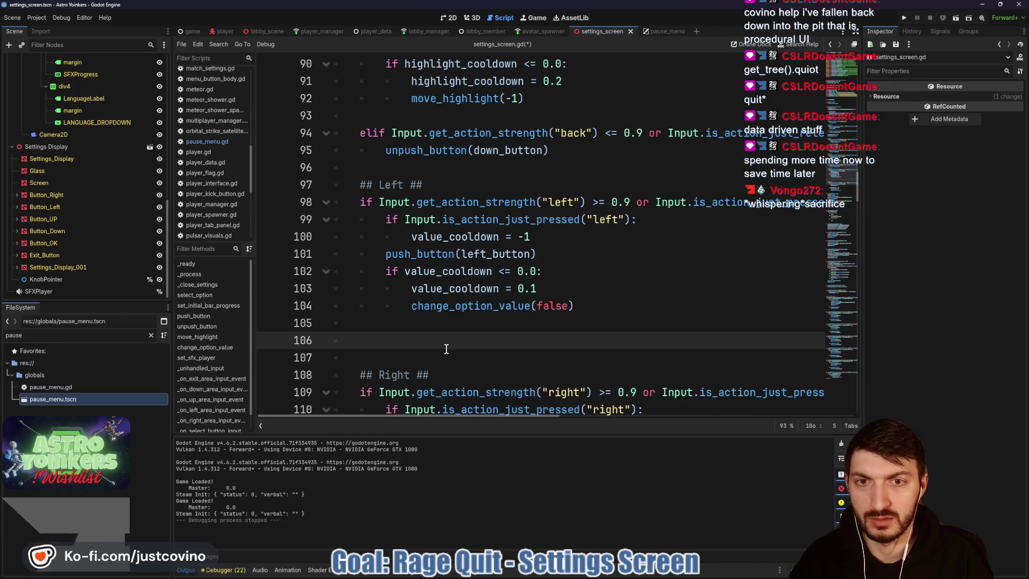
# - Add an elif reusing the left input condition, changed to is_action_just_released and <=
pyautogui.write('elif')
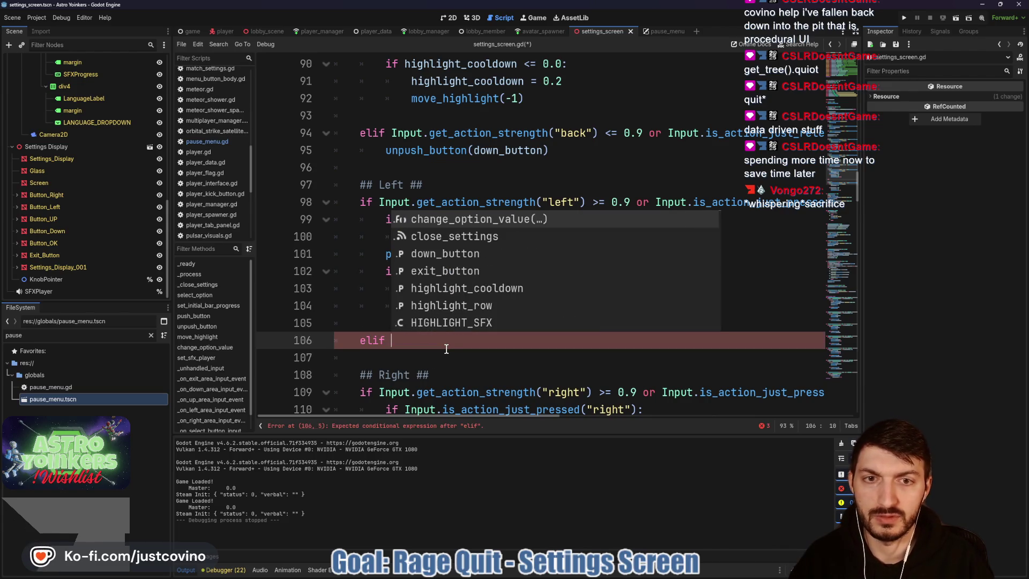
pyautogui.moveTo(392, 202)
pyautogui.mouseDown()
pyautogui.moveTo(825, 202)
pyautogui.moveTo(807, 202)
pyautogui.mouseUp()
pyautogui.hotkey('ctrl', 'c')
pyautogui.click(383, 342)
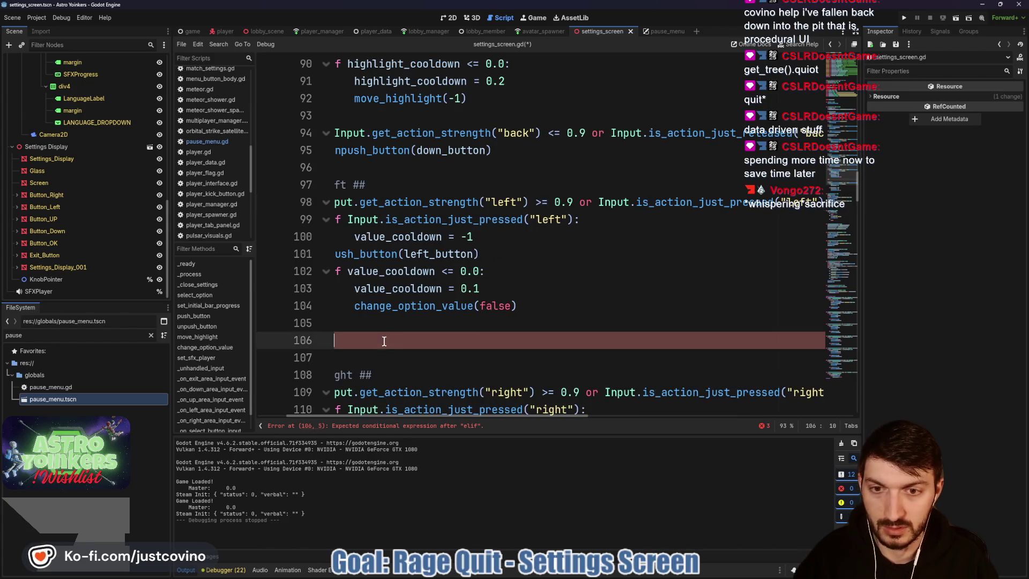
pyautogui.hotkey('ctrl', 'v')
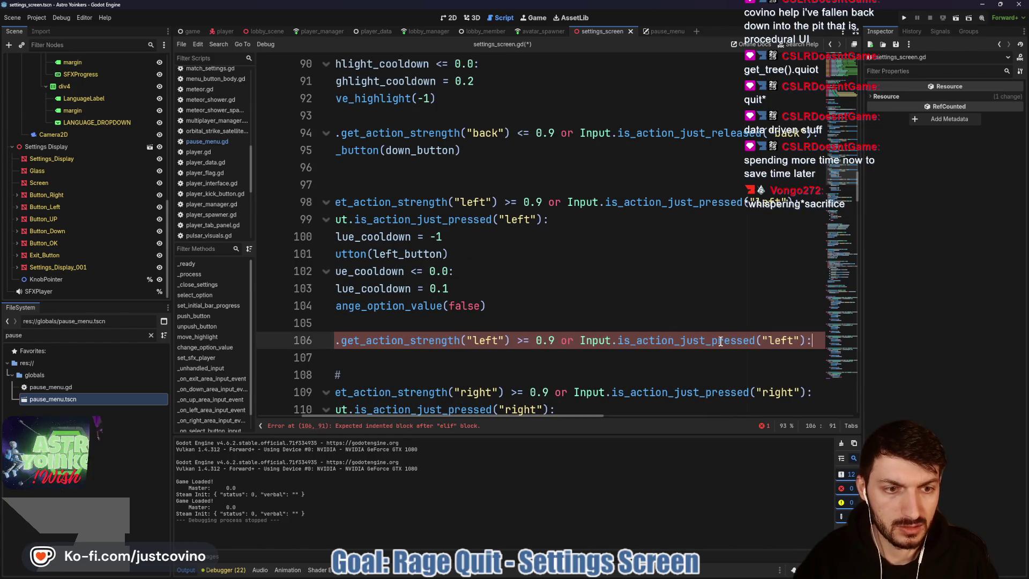
pyautogui.doubleClick(731, 342)
pyautogui.moveTo(710, 341); pyautogui.dragTo(753, 341)
pyautogui.write('rea')
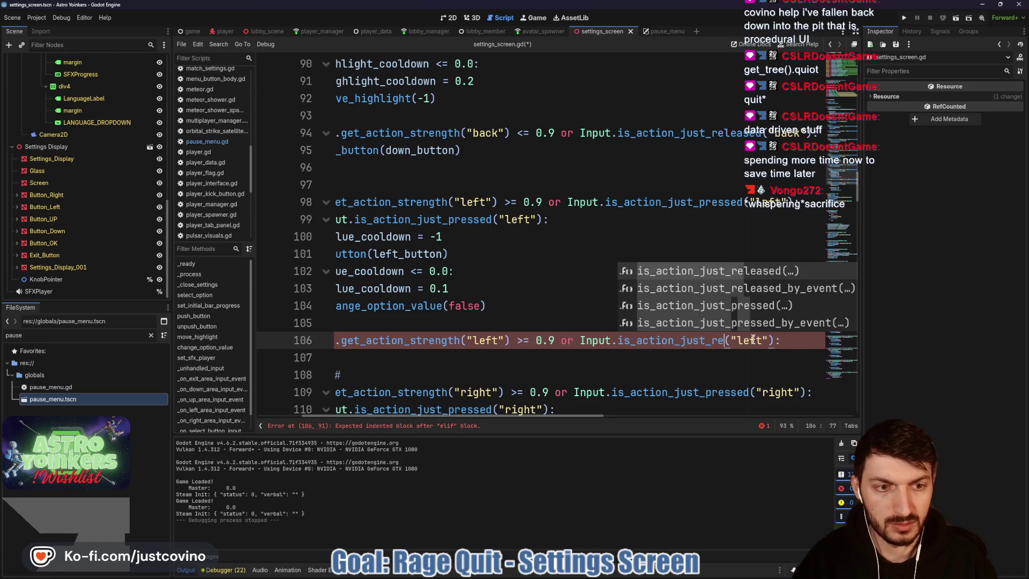
pyautogui.press('Return')
pyautogui.click(514, 341)
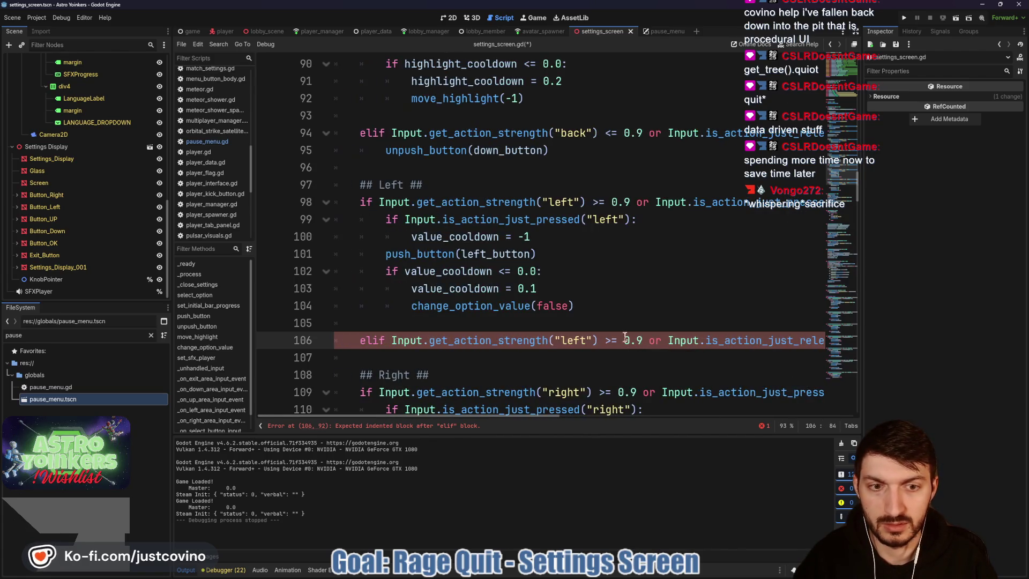
pyautogui.write('<')
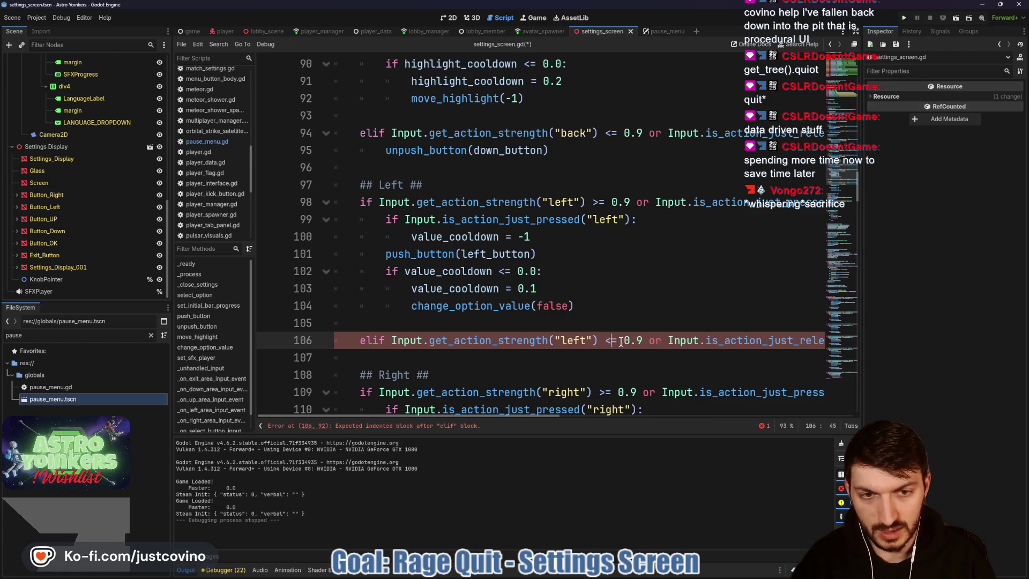
# - Call unpush_button(left_button) inside the new elif branch and save the script
pyautogui.click(435, 364)
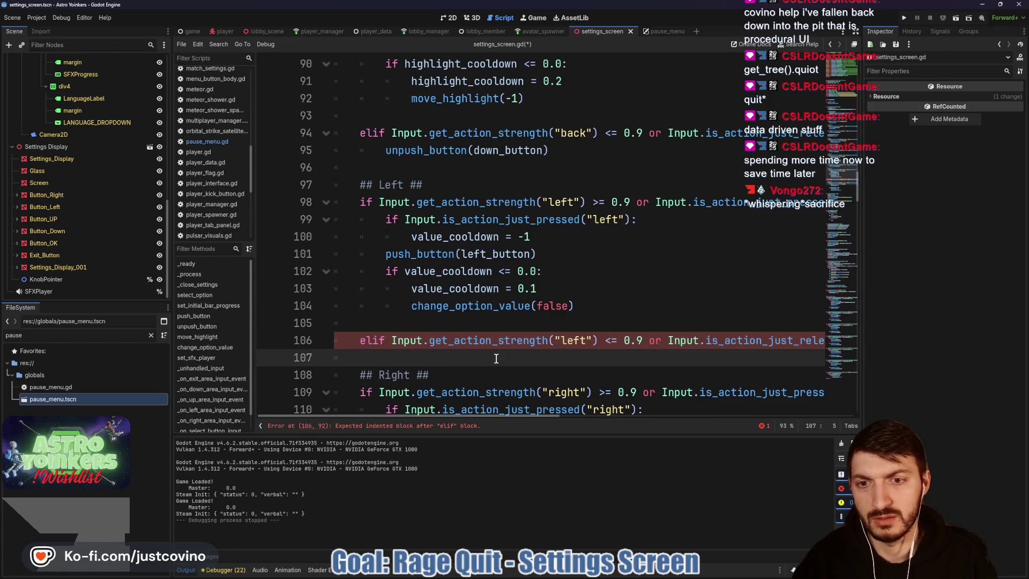
pyautogui.press('Tab')
pyautogui.write('unp')
pyautogui.press('Return')
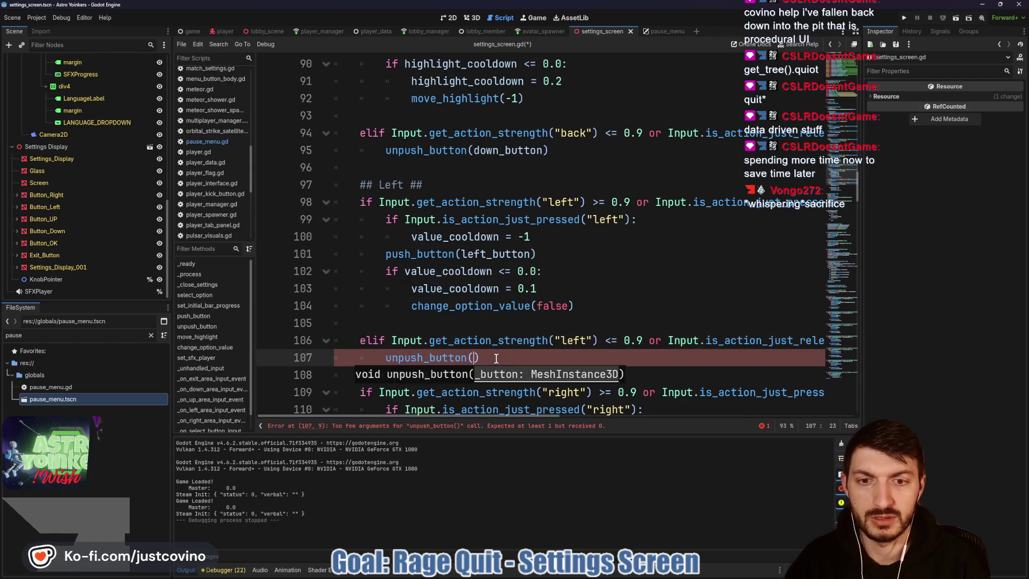
pyautogui.write('le')
pyautogui.press('Return')
pyautogui.scroll(-1, 507, 356)
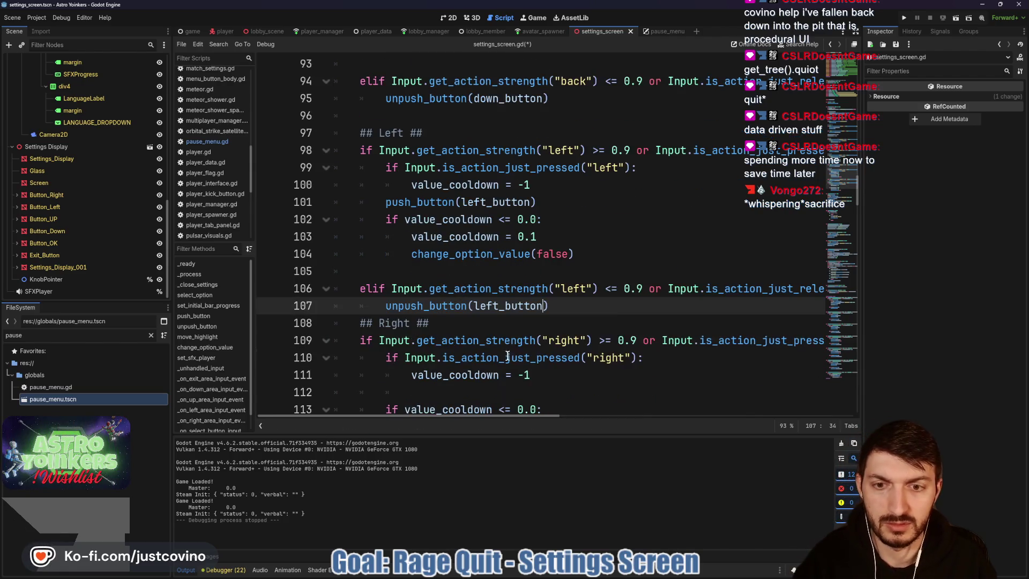
pyautogui.press('Return')
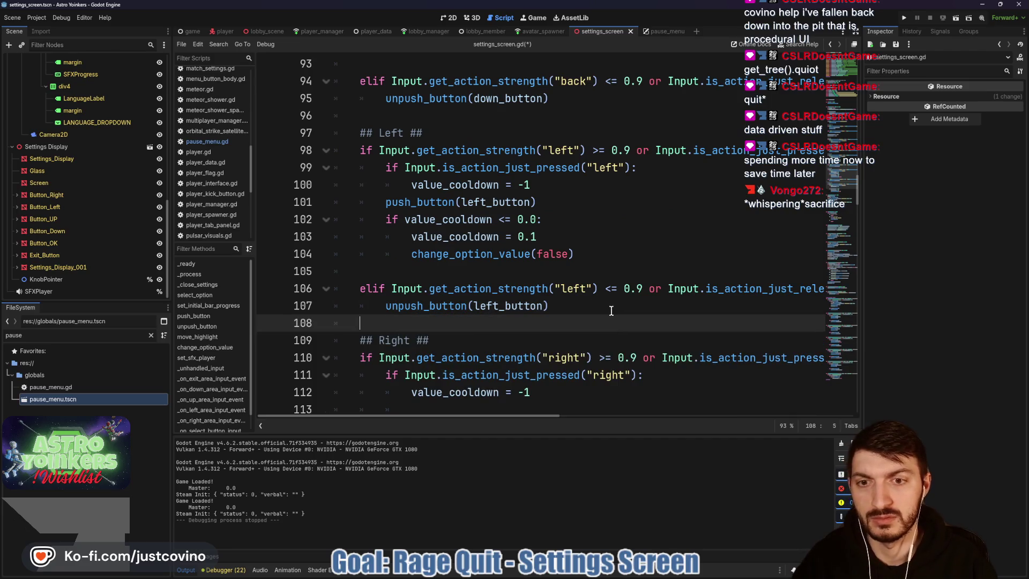
pyautogui.hotkey('ctrl', 's')
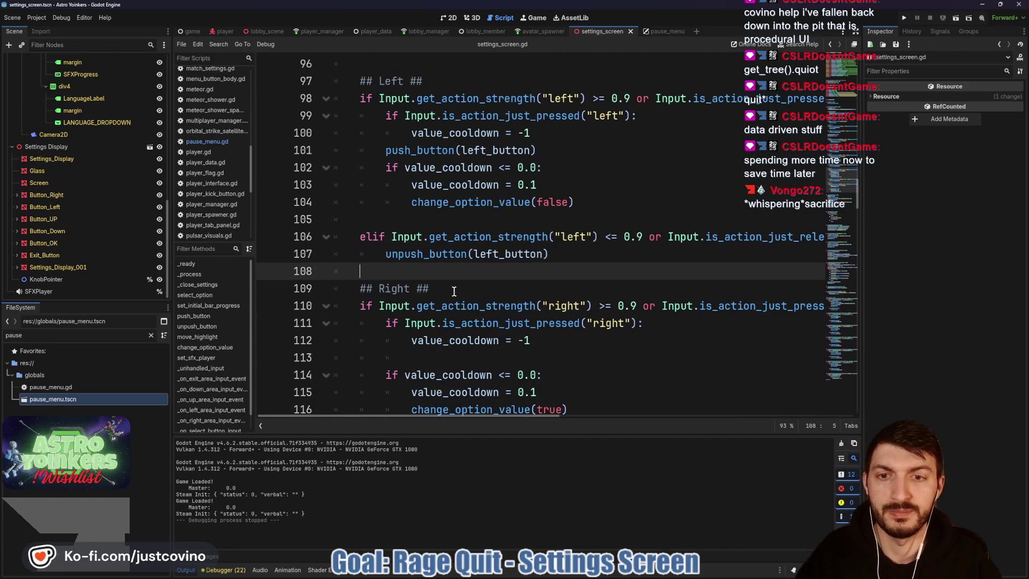
pyautogui.scroll(4, 474, 272)
pyautogui.scroll(-6, 474, 265)
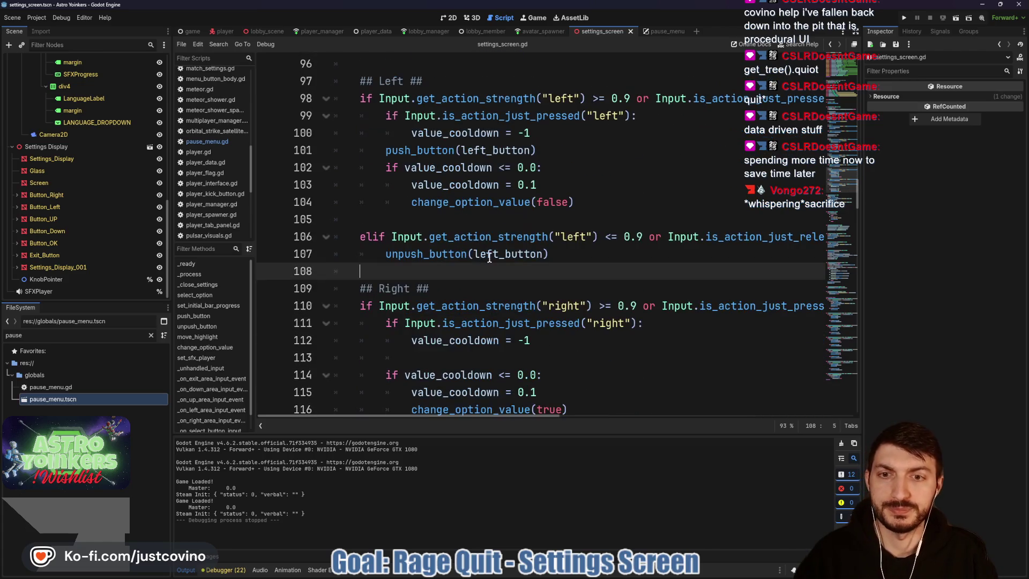
pyautogui.scroll(-1, 474, 258)
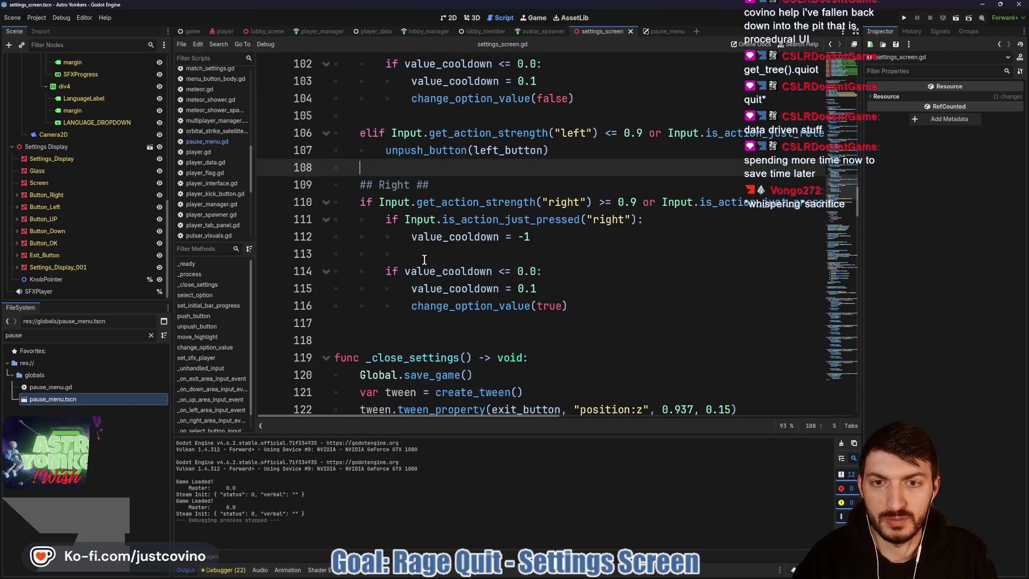
# - Call push_button(right_button) in the right input press block
pyautogui.click(517, 250)
pyautogui.write('push')
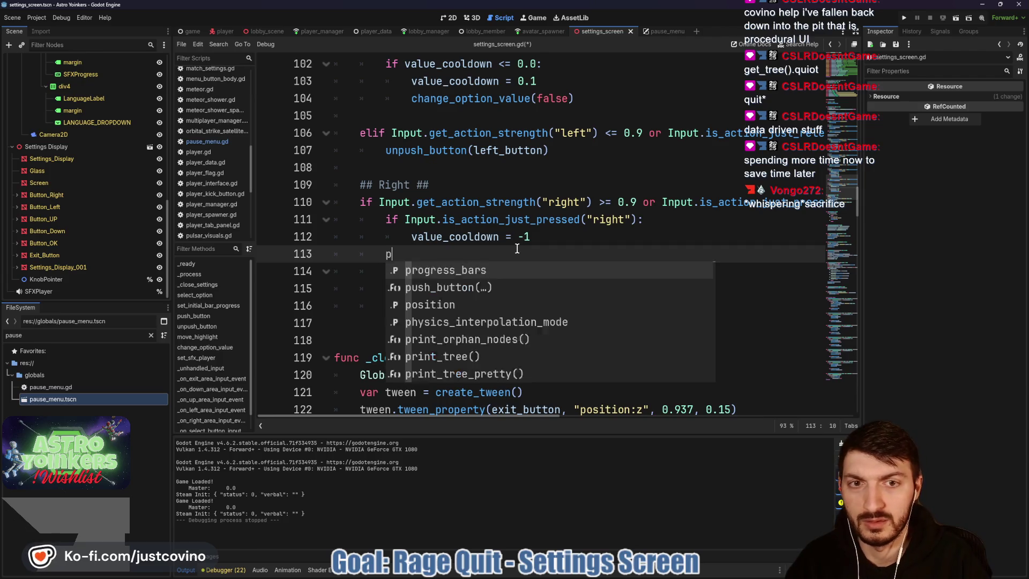
pyautogui.press('Return')
pyautogui.press('Return')
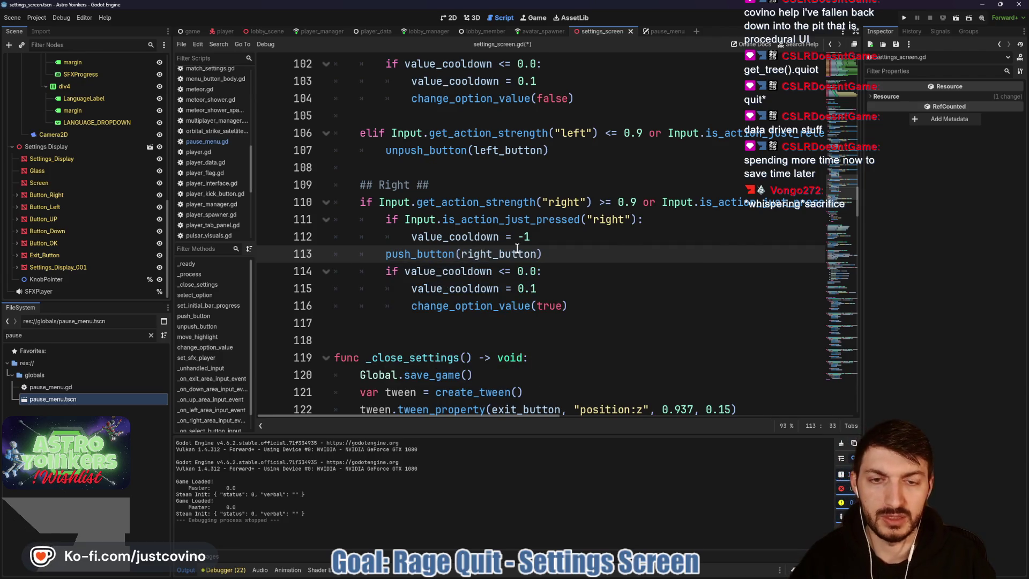
pyautogui.click(633, 236)
pyautogui.press('Return')
# - Add blank lines around push_button(left_button) and below push_button(right_button)
pyautogui.scroll(3, 563, 230)
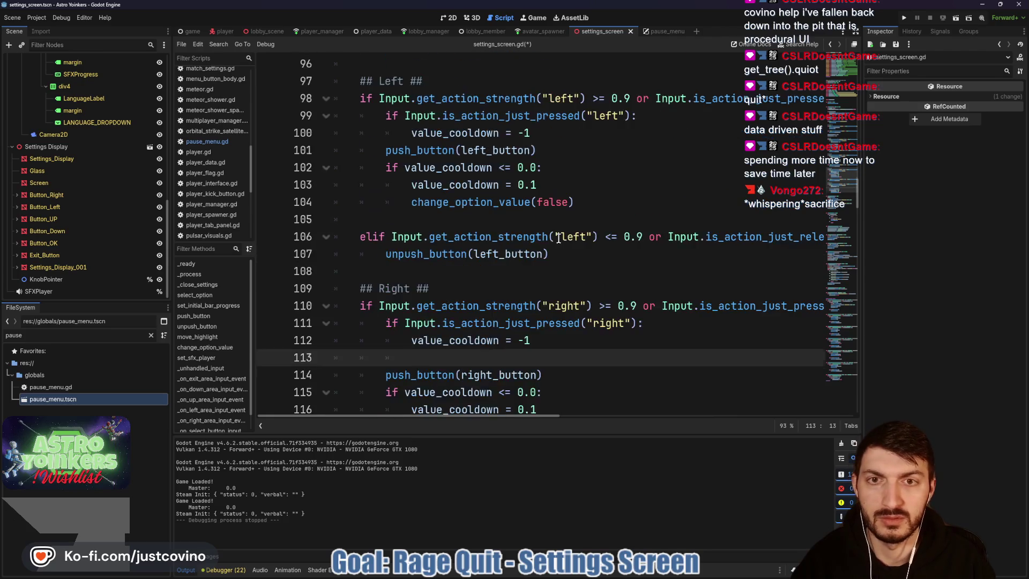
pyautogui.click(553, 185)
pyautogui.press('Return')
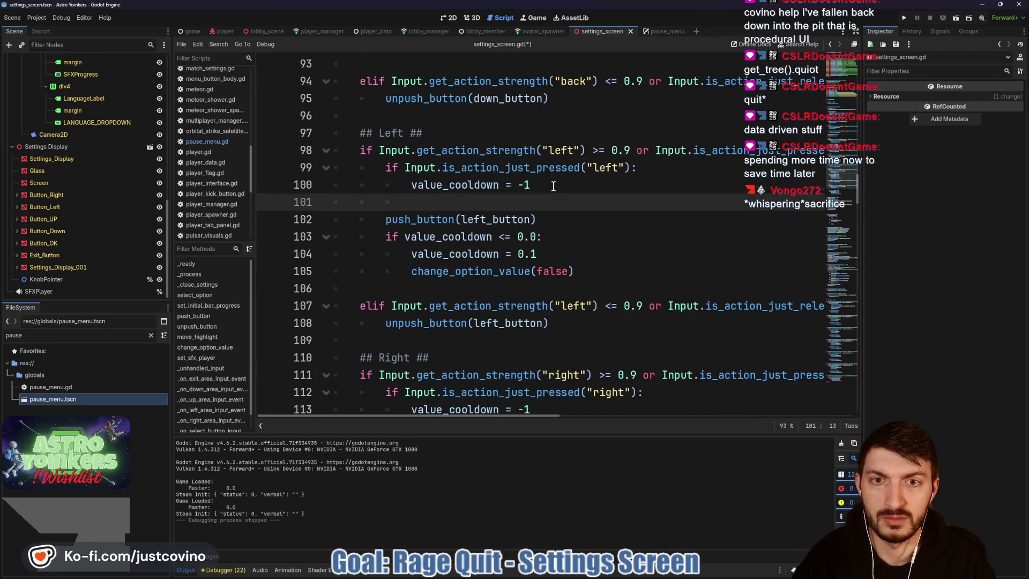
pyautogui.click(571, 221)
pyautogui.press('Return')
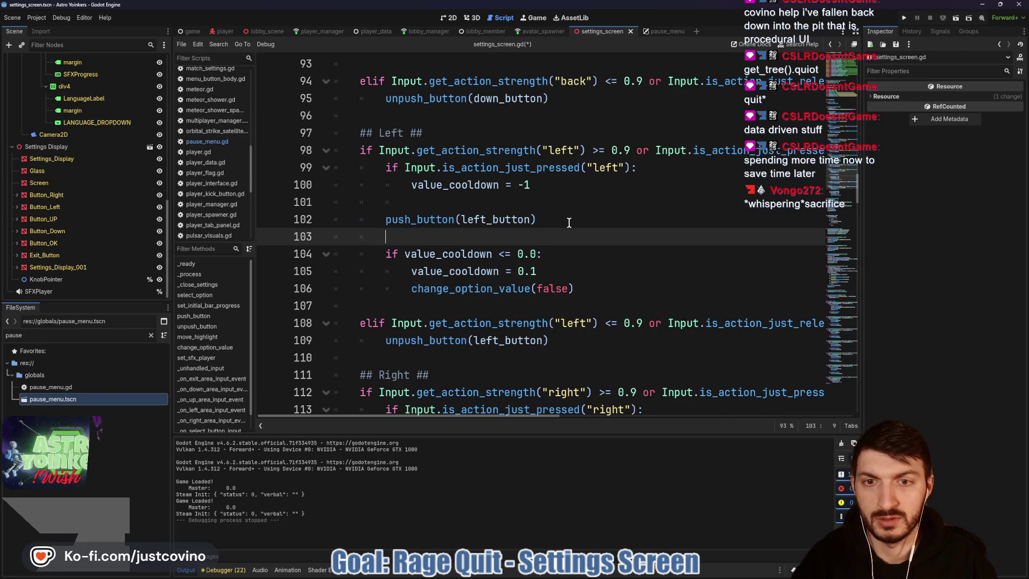
pyautogui.scroll(-3, 563, 227)
pyautogui.click(552, 307)
pyautogui.press('Return')
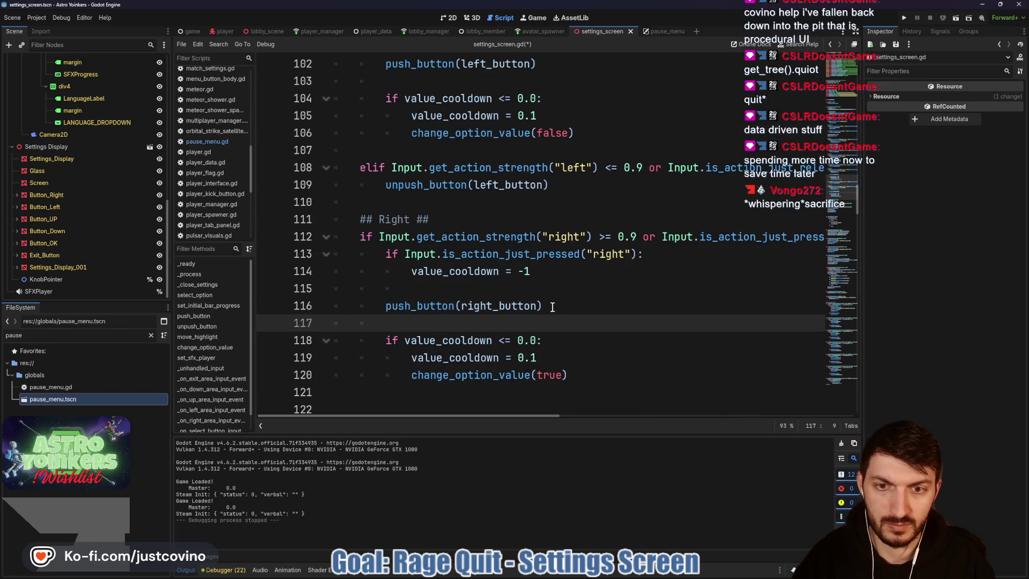
# - Save, then add an elif copying the right input condition, switched to just_released and <=
pyautogui.hotkey('ctrl', 's')
pyautogui.scroll(-2, 364, 312)
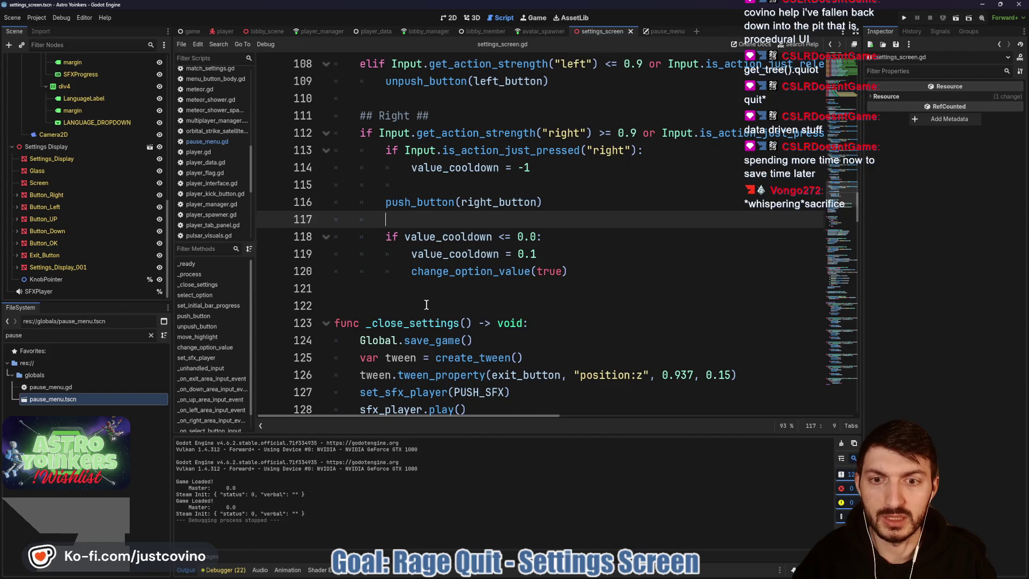
pyautogui.scroll(4, 425, 305)
pyautogui.scroll(-3, 429, 308)
pyautogui.click(509, 333)
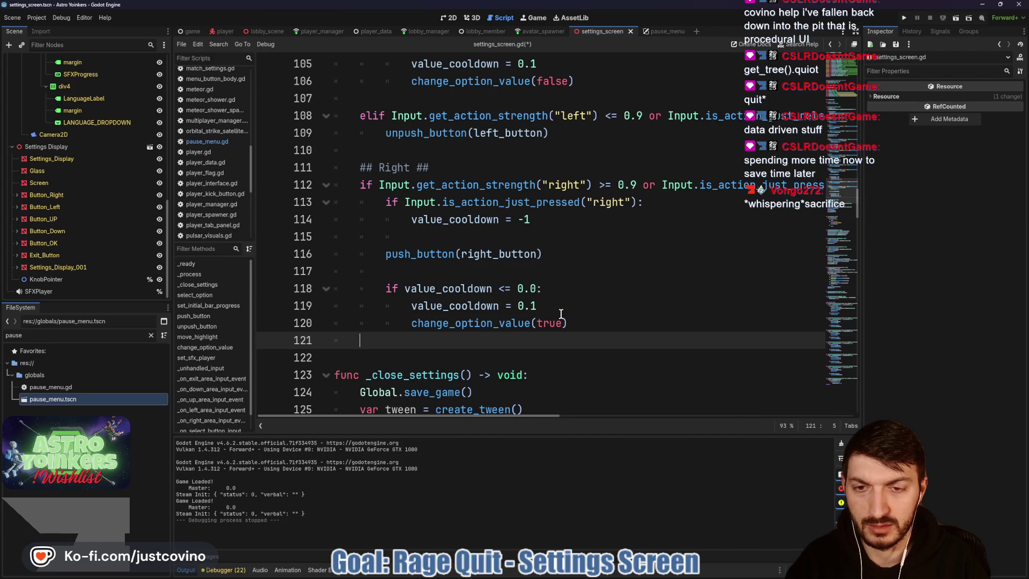
pyautogui.write('elif')
pyautogui.moveTo(380, 183); pyautogui.dragTo(818, 186)
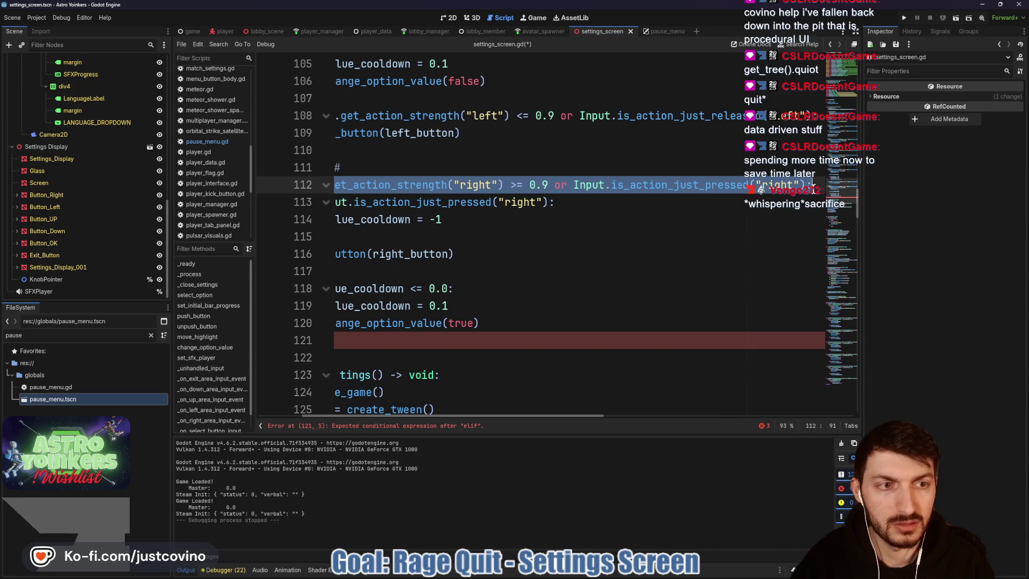
pyautogui.hotkey('ctrl', 'c')
pyautogui.click(432, 336)
pyautogui.hotkey('ctrl', 'v')
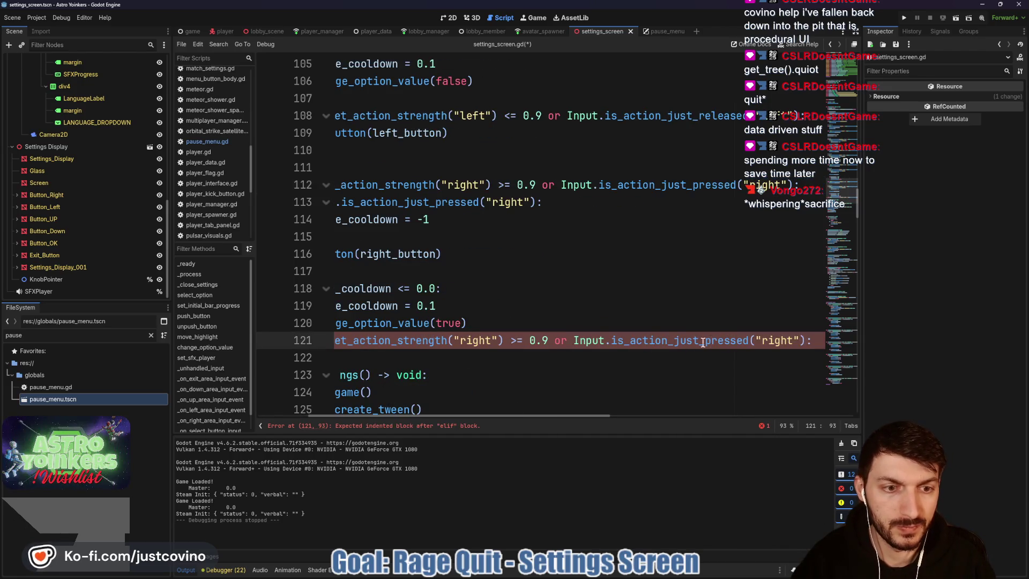
pyautogui.write('rel')
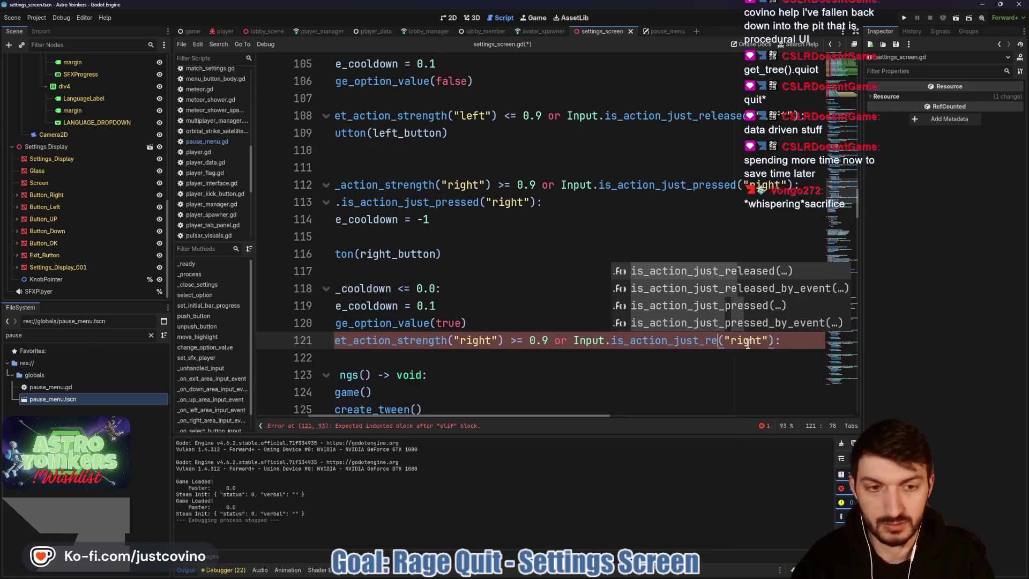
pyautogui.press('Return')
pyautogui.hscroll(-3, 620, 339)
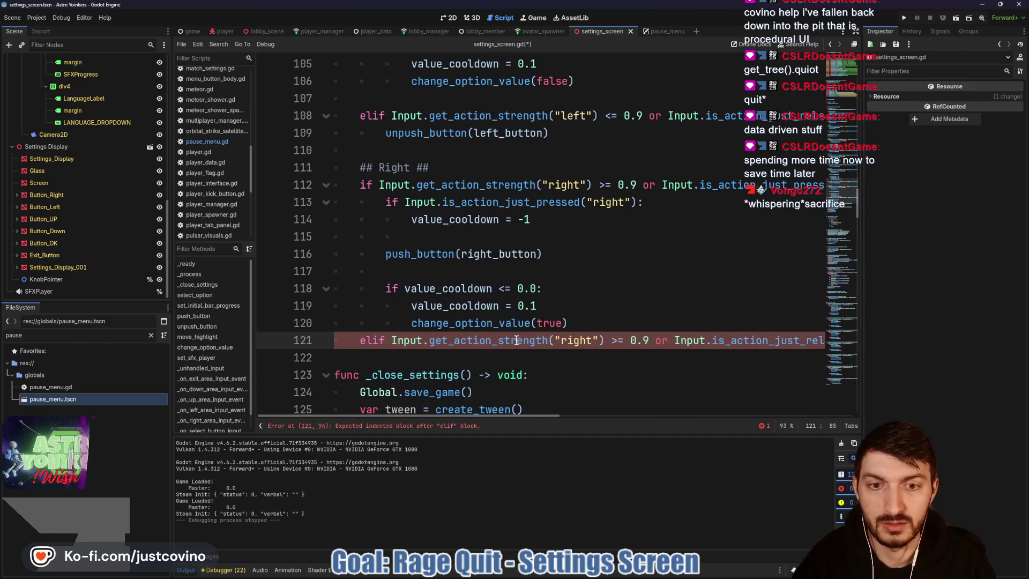
pyautogui.press('BackSpace')
pyautogui.write('<')
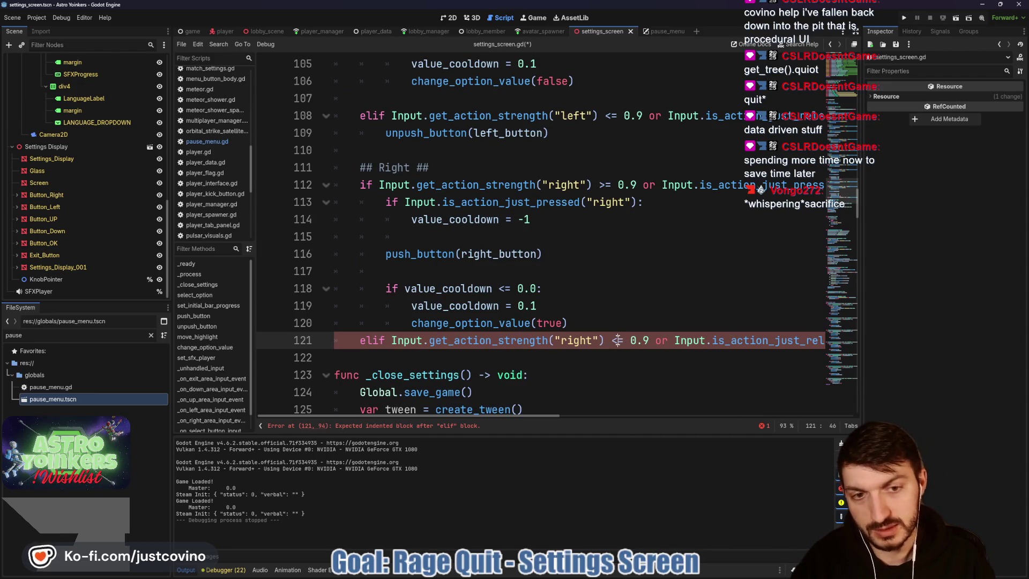
# - Call unpush_button(right_button) inside the new elif branch
pyautogui.click(439, 359)
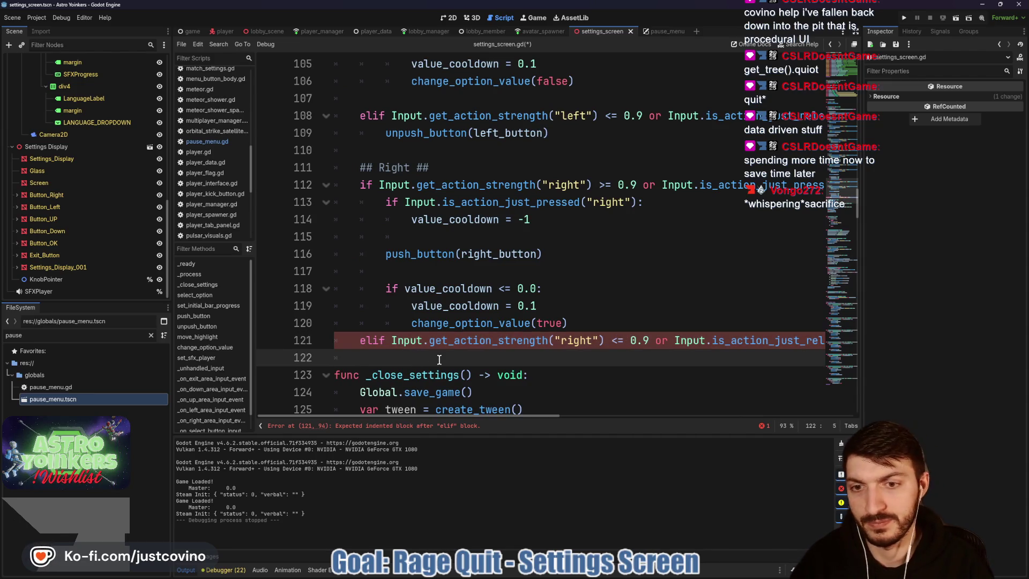
pyautogui.press('Tab')
pyautogui.write('unp')
pyautogui.press('Return')
pyautogui.write('ri')
pyautogui.press('Return')
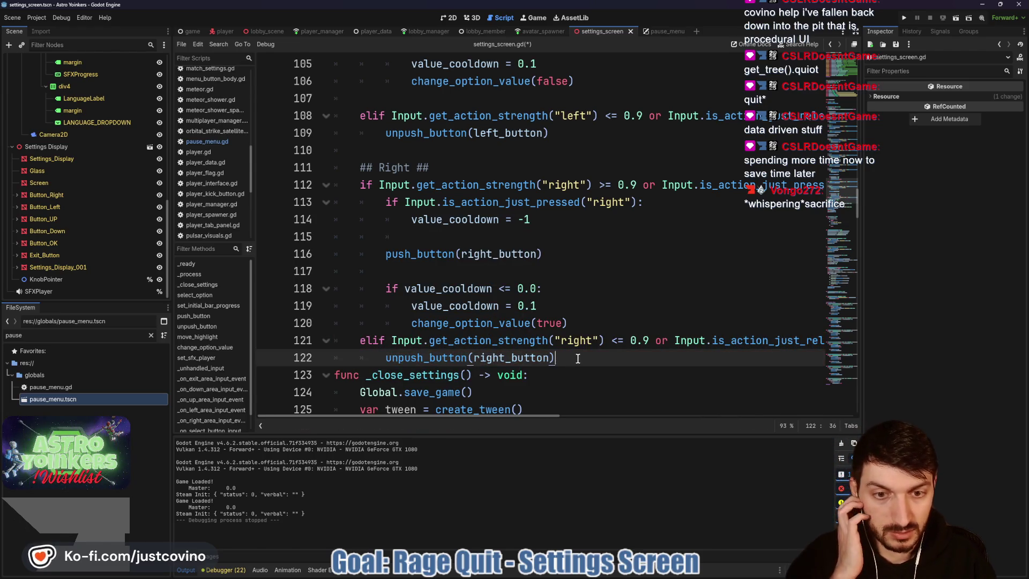
pyautogui.press('Return')
pyautogui.press('Return')
pyautogui.press('Return')
# - Trim blank lines before _close_settings and add one after change_option_value(true)
pyautogui.scroll(-2, 533, 368)
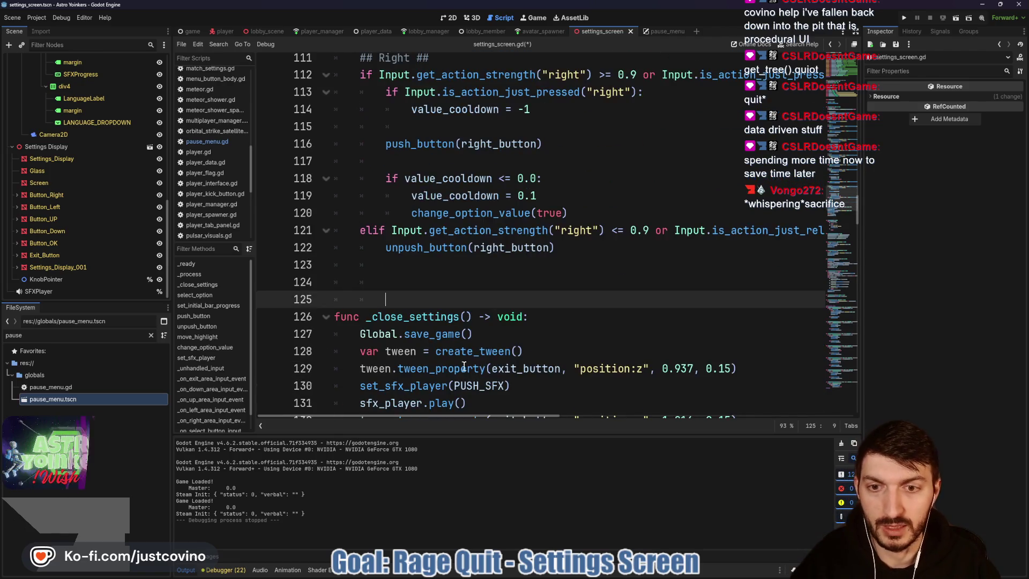
pyautogui.moveTo(407, 299); pyautogui.dragTo(294, 268)
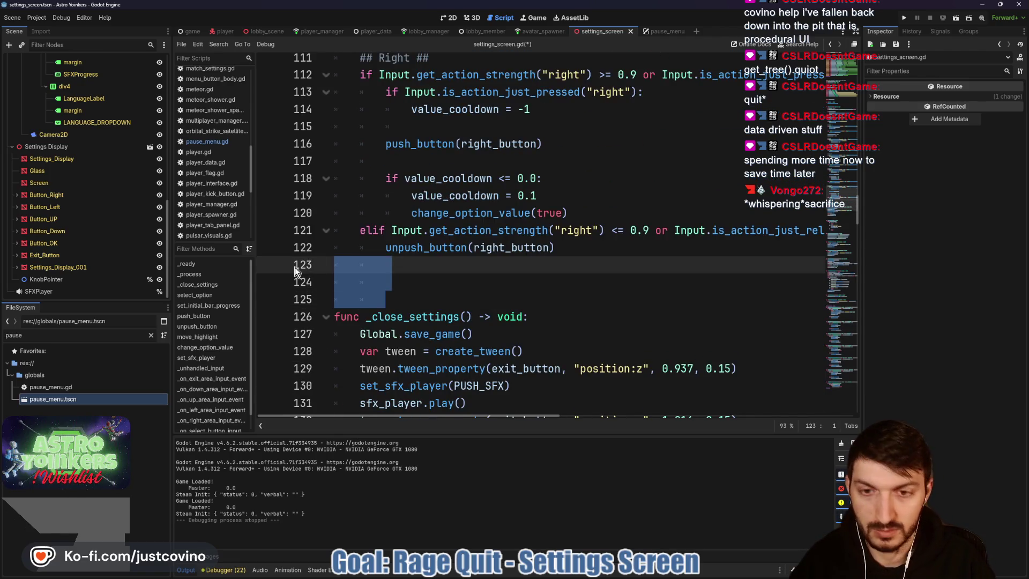
pyautogui.press('BackSpace')
pyautogui.press('Return')
pyautogui.press('Return')
pyautogui.press('Return')
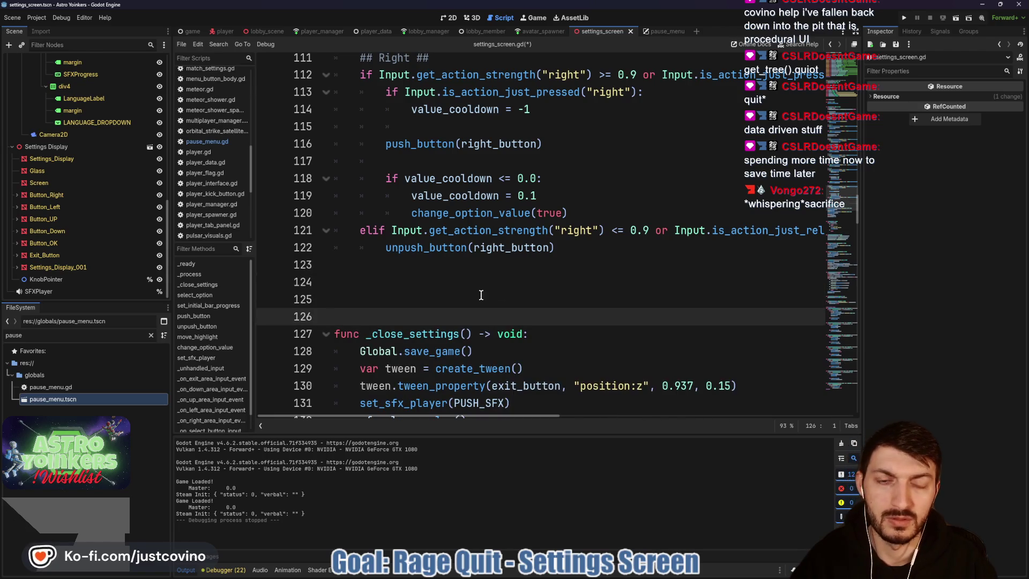
pyautogui.press('BackSpace')
pyautogui.press('BackSpace')
pyautogui.scroll(3, 387, 305)
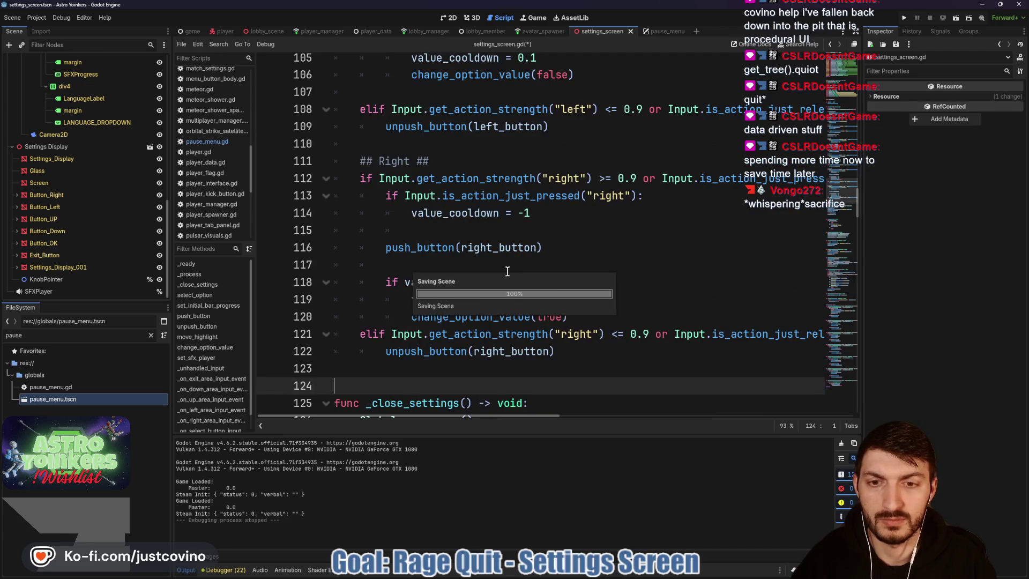
pyautogui.click(603, 313)
pyautogui.press('Return')
# - Save, then add a spaced push_button(down_button) call in the Down block
pyautogui.press('BackSpace')
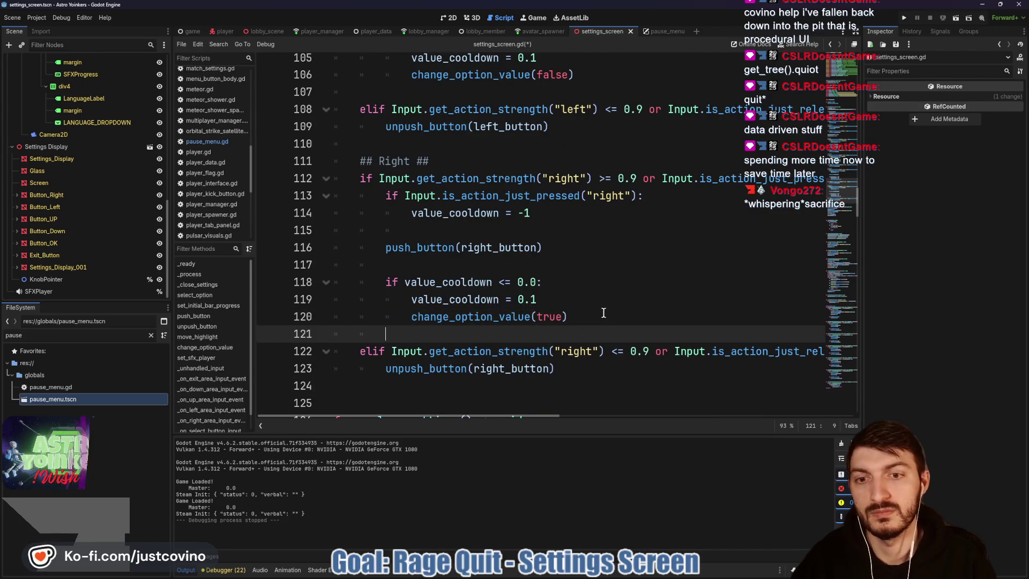
pyautogui.hotkey('ctrl', 's')
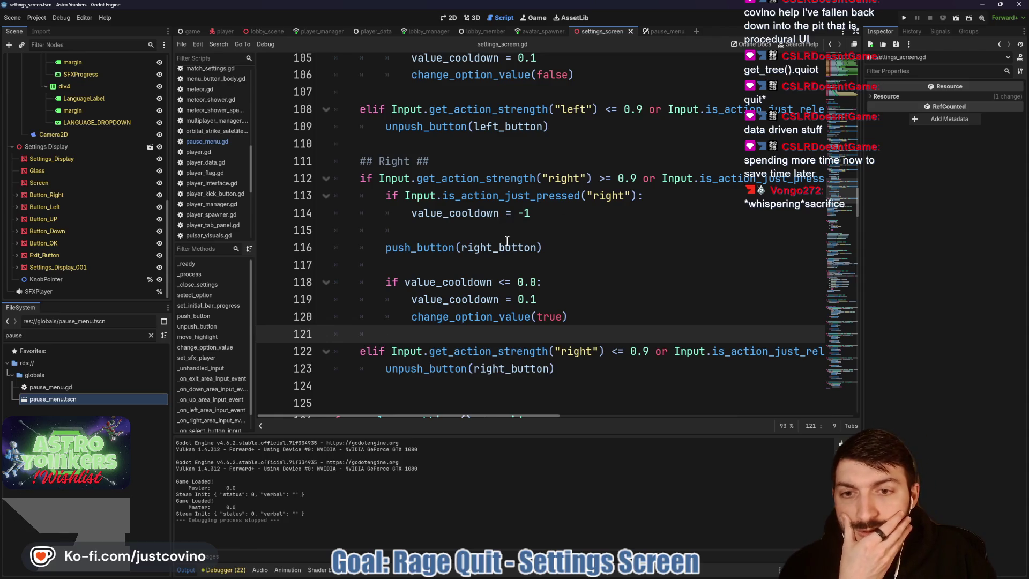
pyautogui.scroll(4, 507, 241)
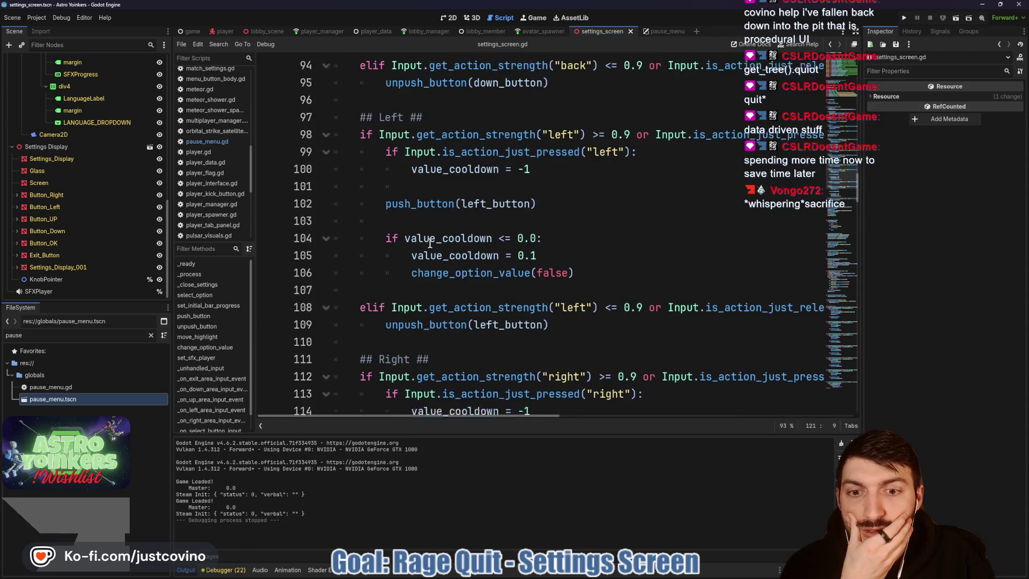
pyautogui.scroll(-3, 429, 244)
pyautogui.scroll(5, 437, 252)
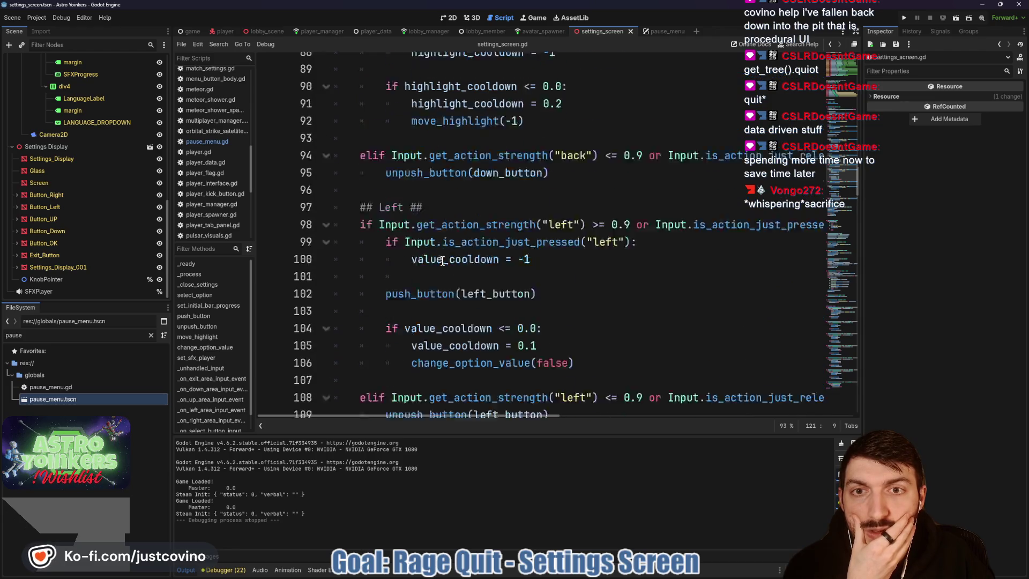
pyautogui.scroll(3, 442, 260)
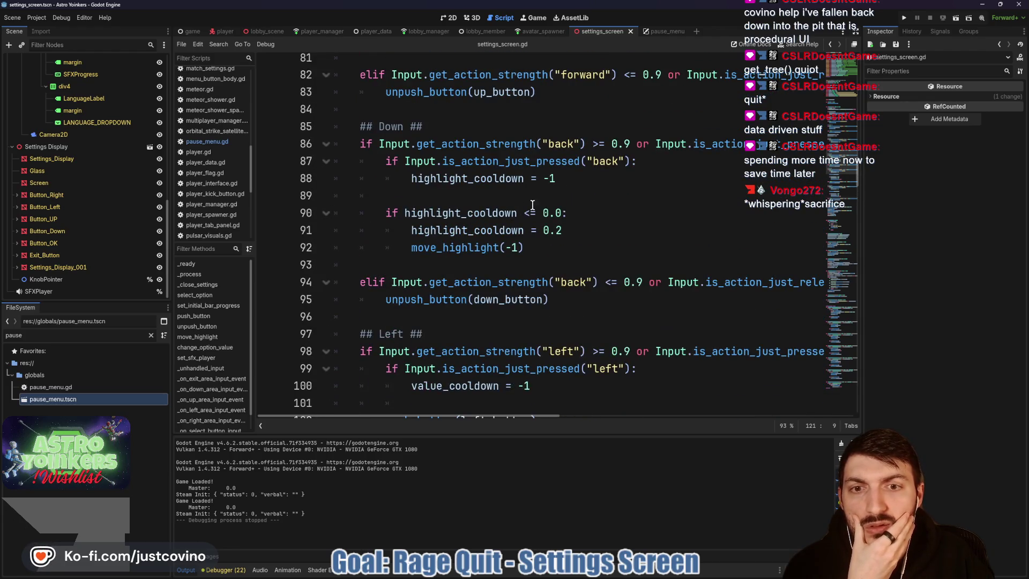
pyautogui.click(581, 195)
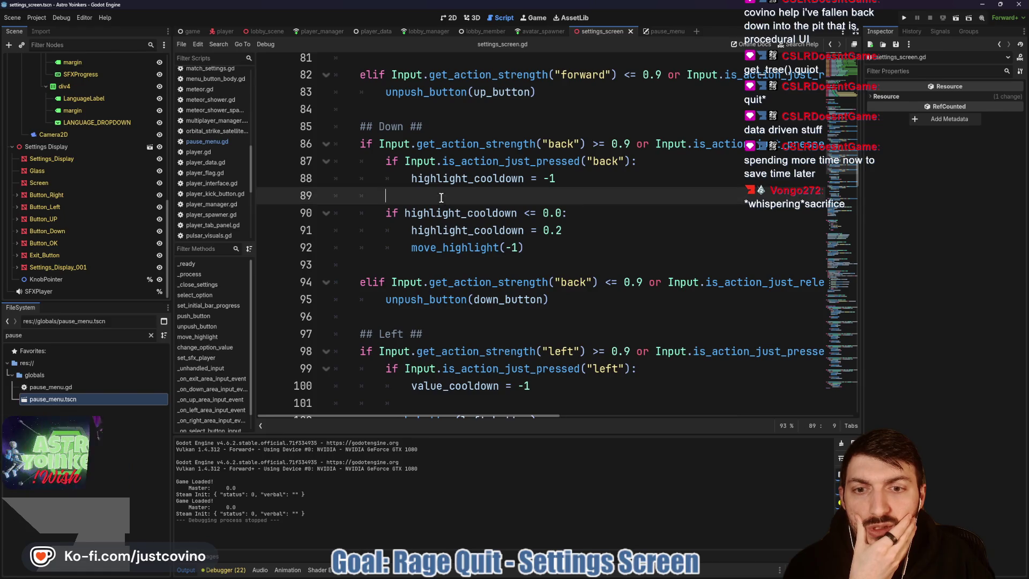
pyautogui.press('Return')
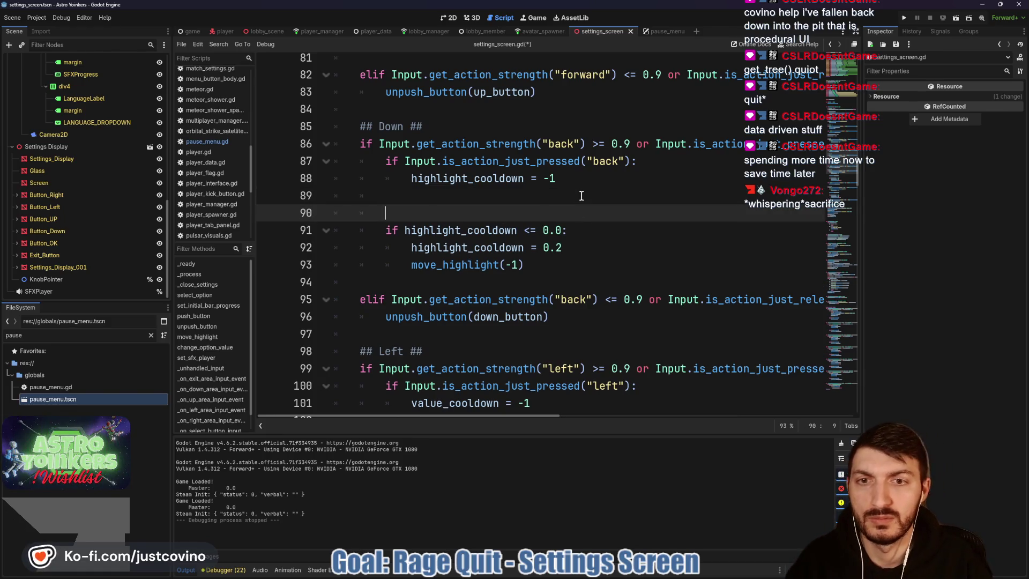
pyautogui.press('Return')
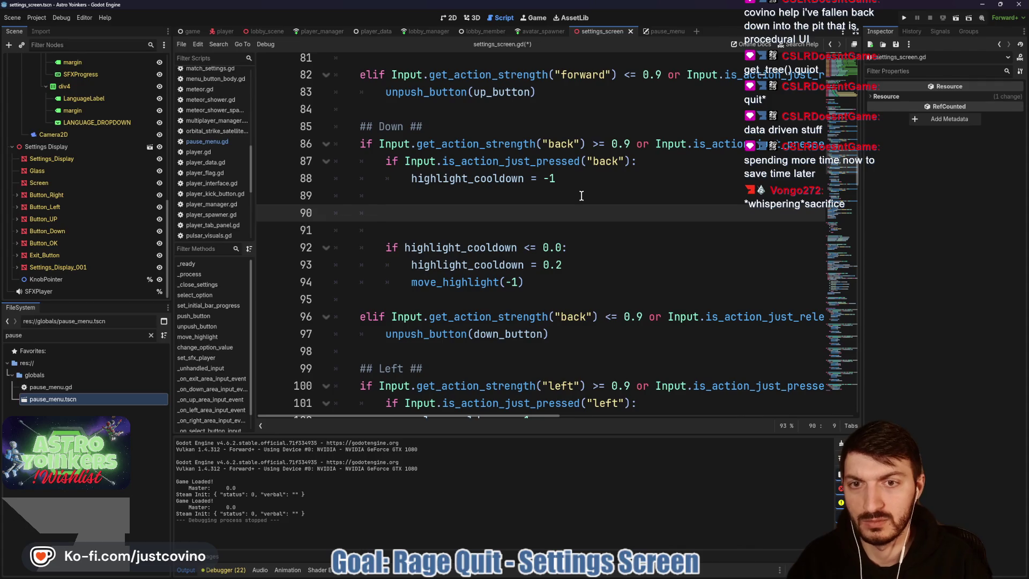
pyautogui.write('push')
pyautogui.press('Return')
pyautogui.write('d')
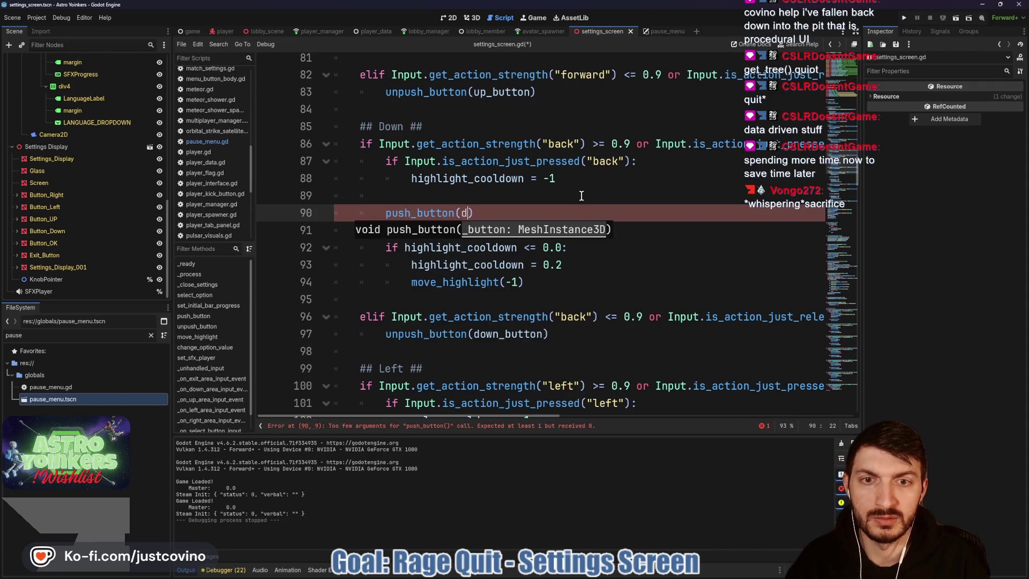
pyautogui.write('own')
pyautogui.press('Return')
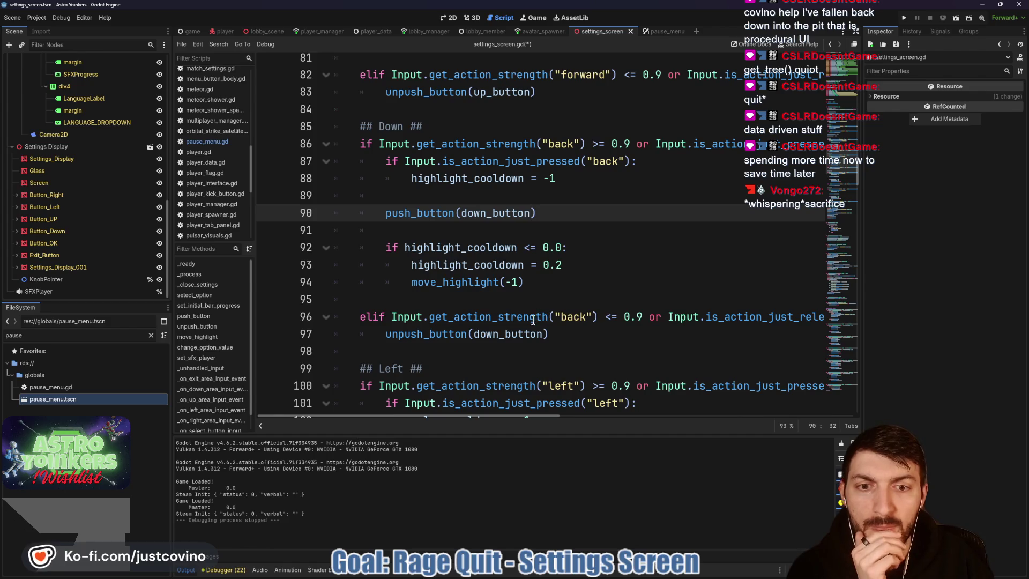
# - Insert a blank line below push_button(up_button) in the Up block
pyautogui.scroll(3, 528, 305)
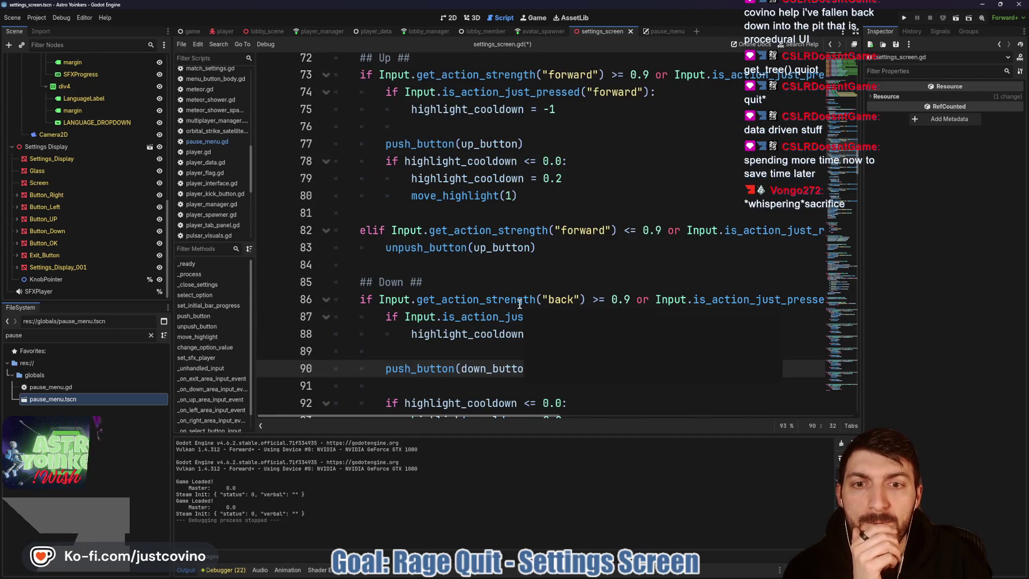
pyautogui.scroll(2, 432, 266)
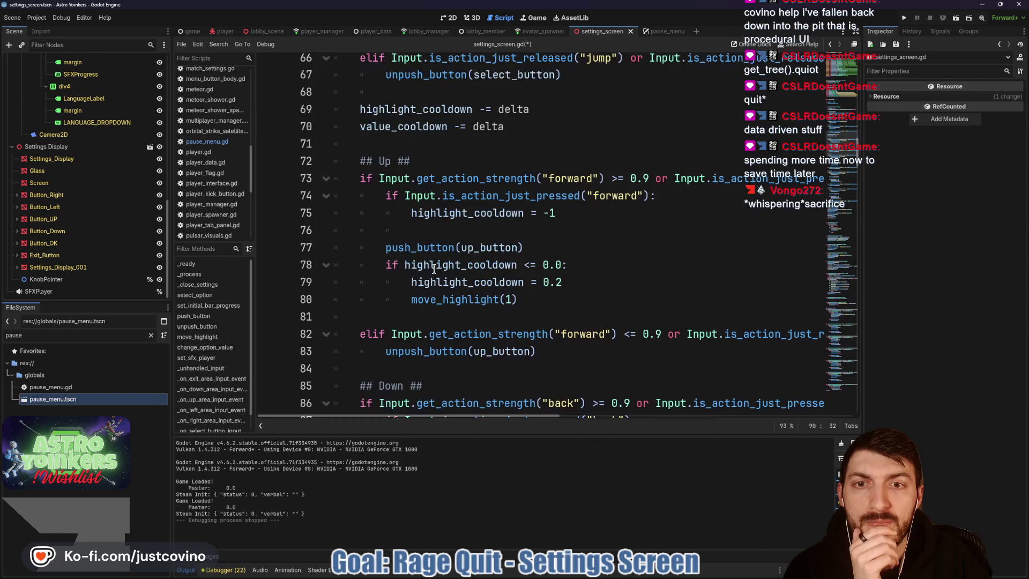
pyautogui.click(545, 247)
pyautogui.press('Return')
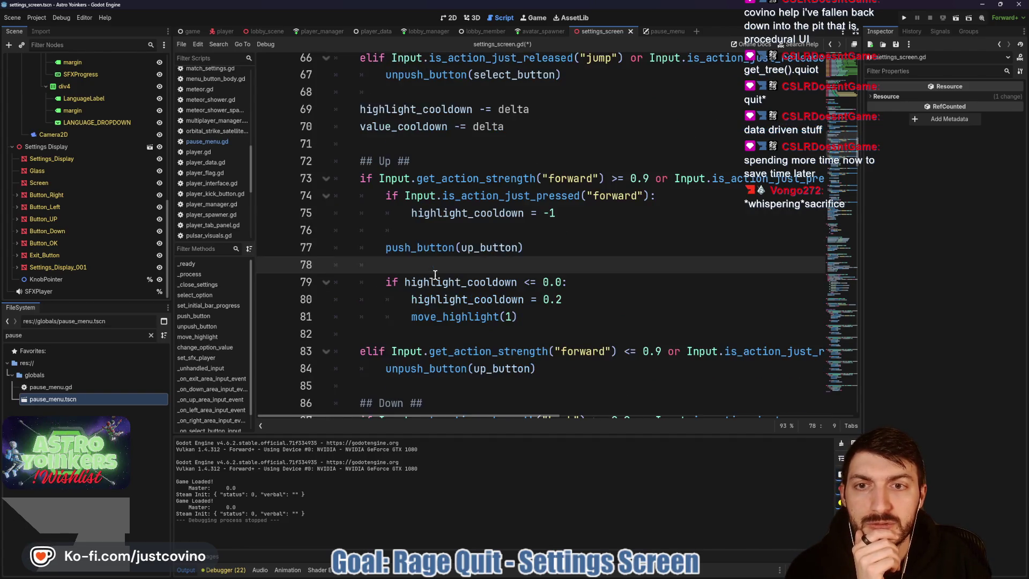
pyautogui.scroll(3, 434, 273)
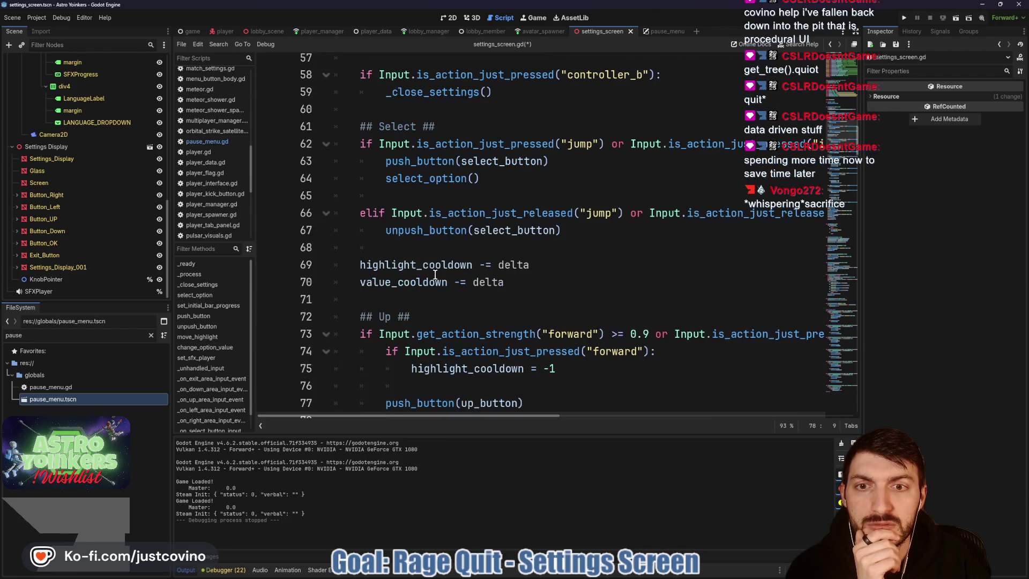
pyautogui.scroll(2, 496, 259)
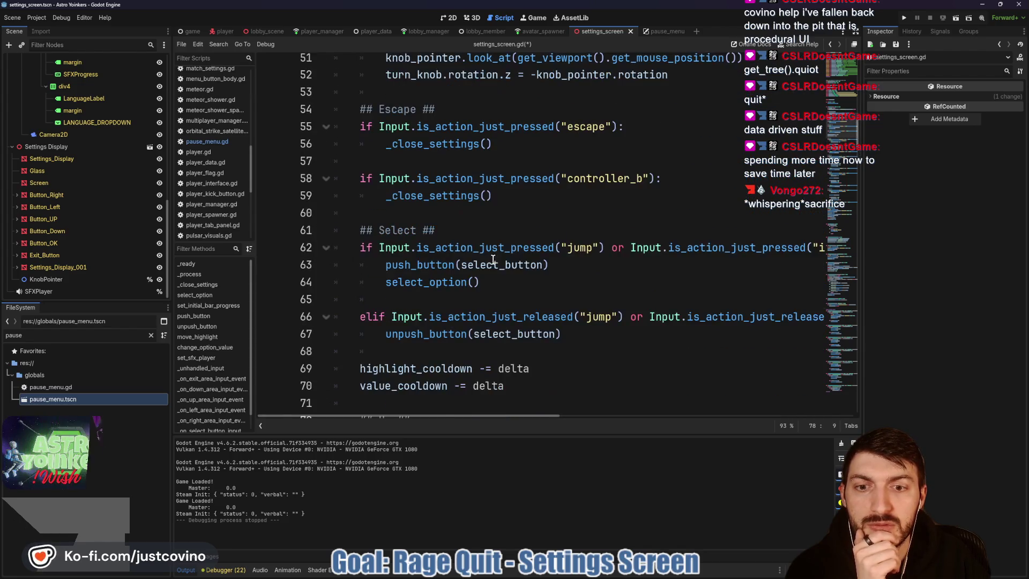
pyautogui.scroll(-2, 514, 267)
pyautogui.scroll(2, 536, 278)
pyautogui.scroll(2, 536, 278)
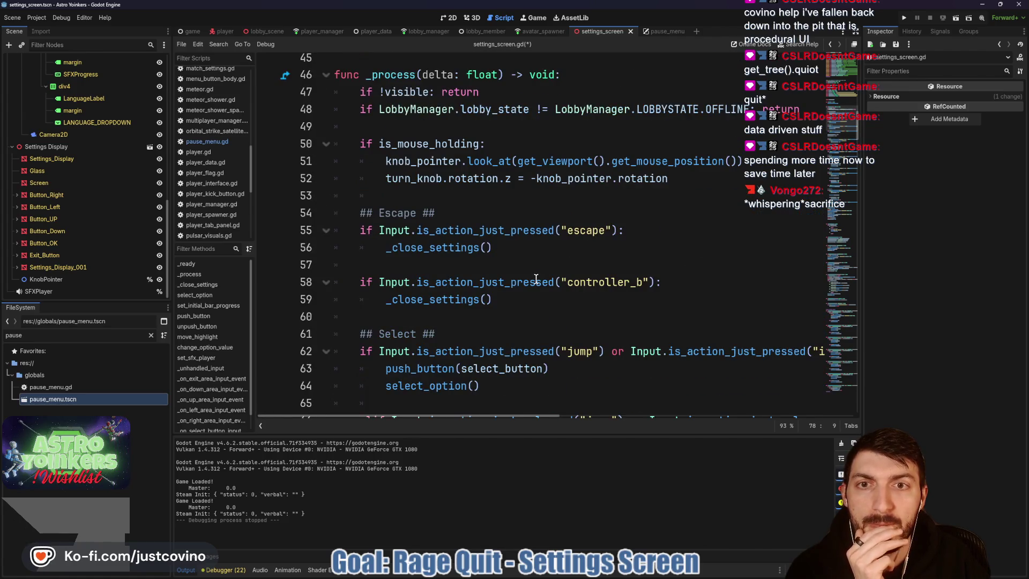
pyautogui.scroll(-3, 536, 279)
pyautogui.click(498, 332)
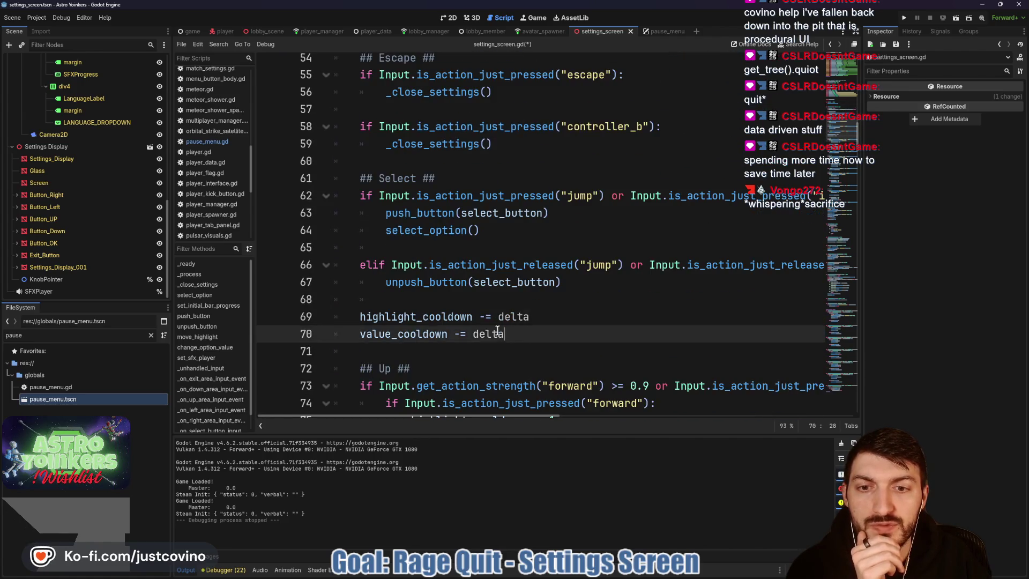
# - Move the highlight_cooldown and value_cooldown decrements to the top of _process
pyautogui.keyDown('shift'); pyautogui.click(335, 316); pyautogui.keyUp('shift')
pyautogui.scroll(1, 639, 259)
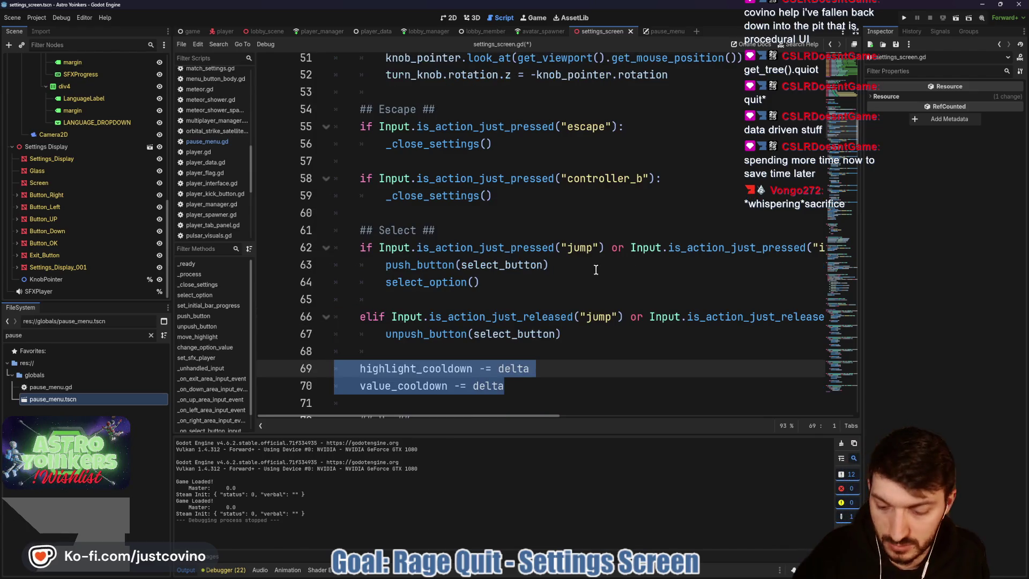
pyautogui.hotkey('ctrl', 'x')
pyautogui.scroll(3, 496, 274)
pyautogui.click(378, 179)
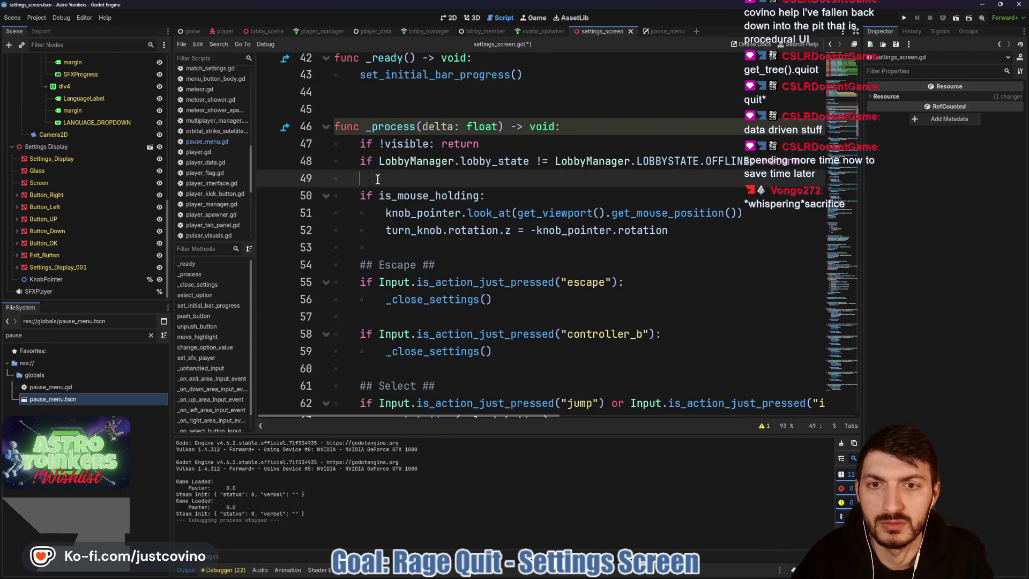
pyautogui.hotkey('ctrl', 'v')
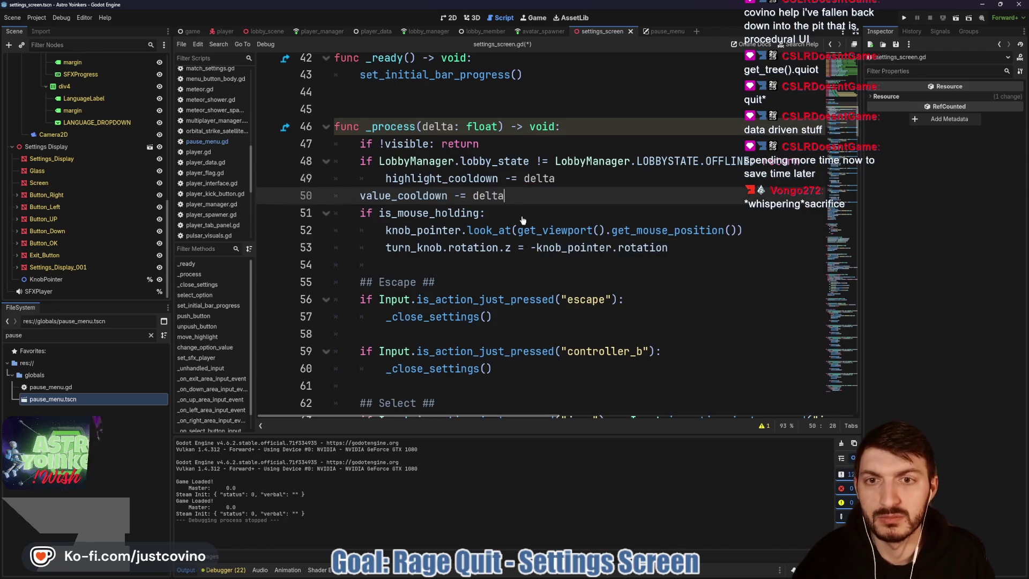
pyautogui.click(383, 177)
pyautogui.press('BackSpace')
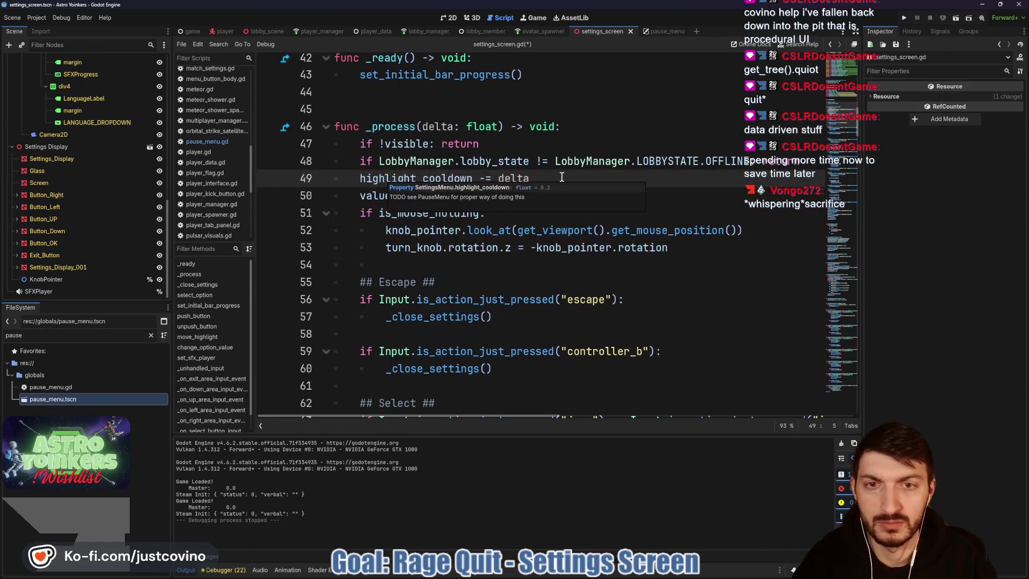
# - Add a '## Mouse ##' comment after the cooldown lines, save, and space the lobby check
pyautogui.click(804, 162)
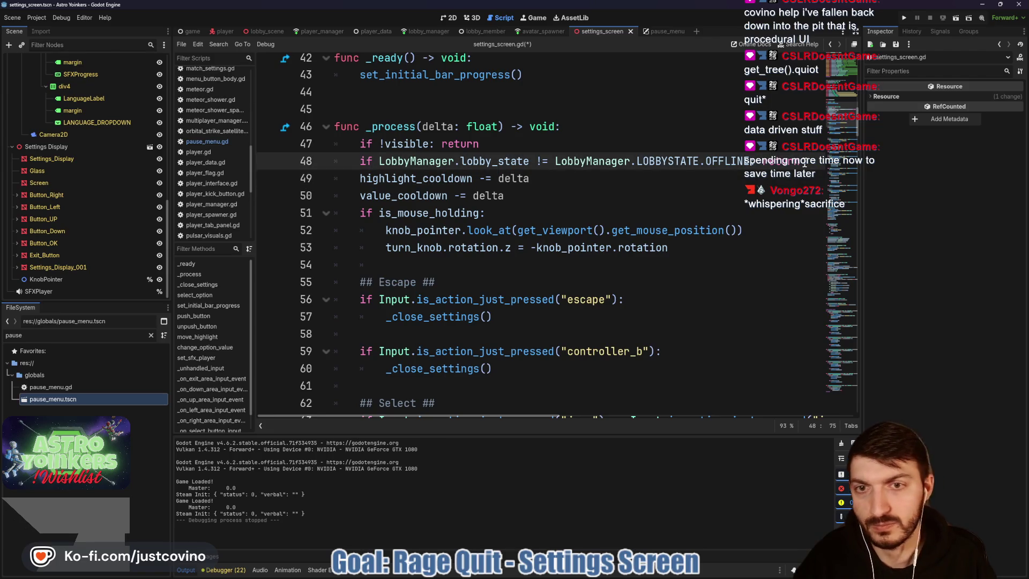
pyautogui.click(528, 195)
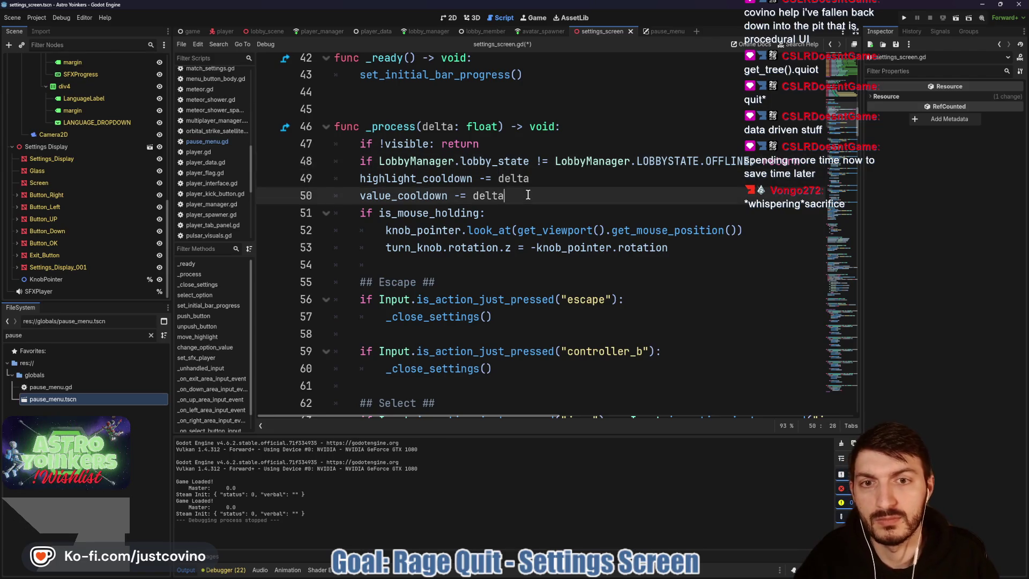
pyautogui.press('Return')
pyautogui.press('Return')
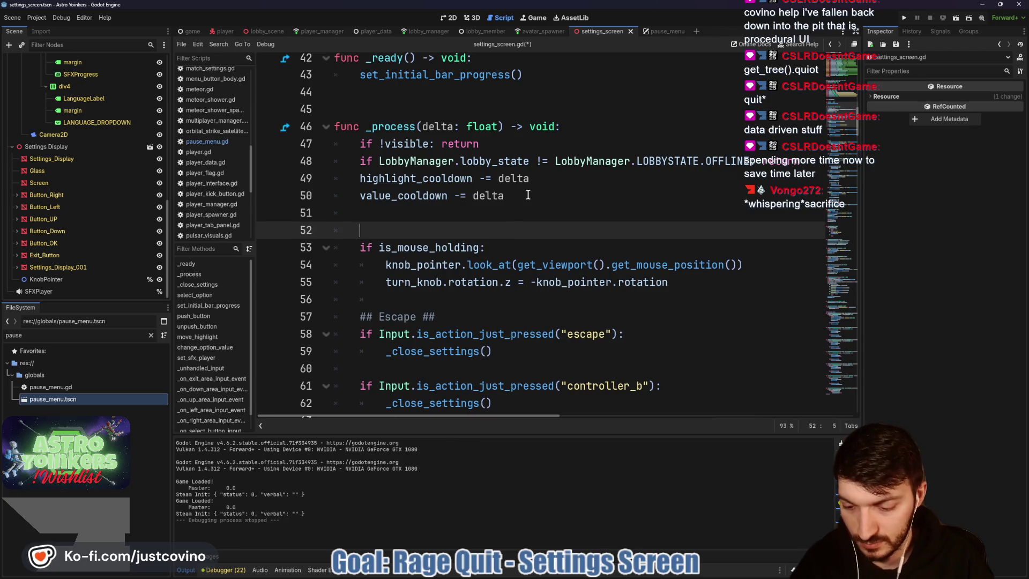
pyautogui.write('## Mouse ##')
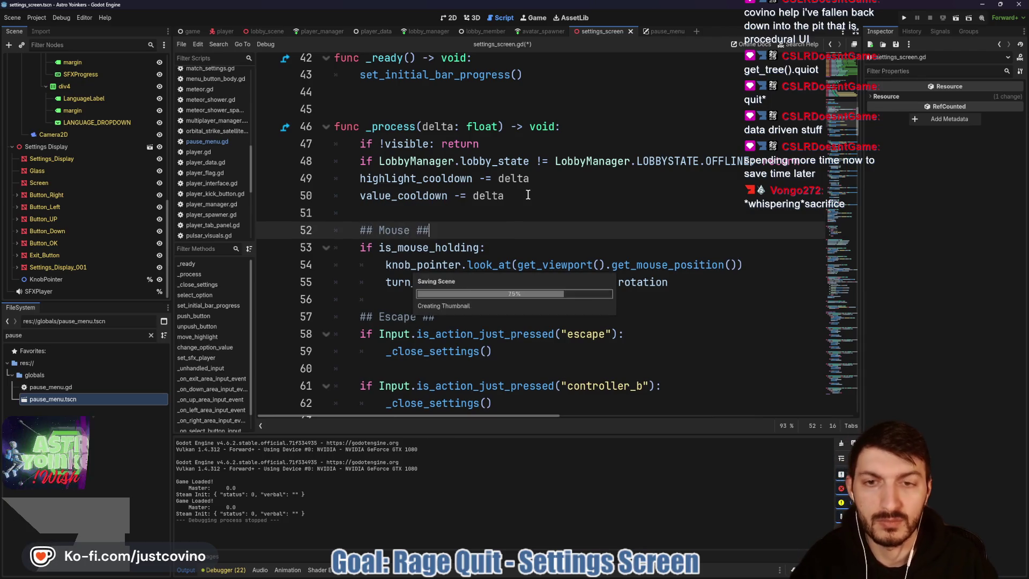
pyautogui.hotkey('ctrl', 's')
pyautogui.click(806, 166)
pyautogui.press('Return')
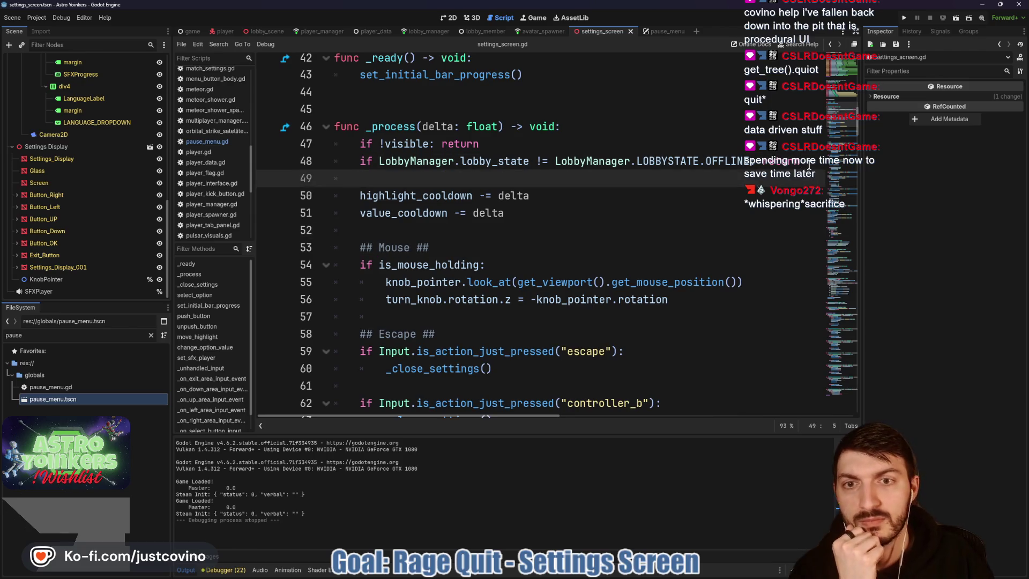
# - Delete the stray blank lines left after the unpush_button call
pyautogui.scroll(-7, 559, 198)
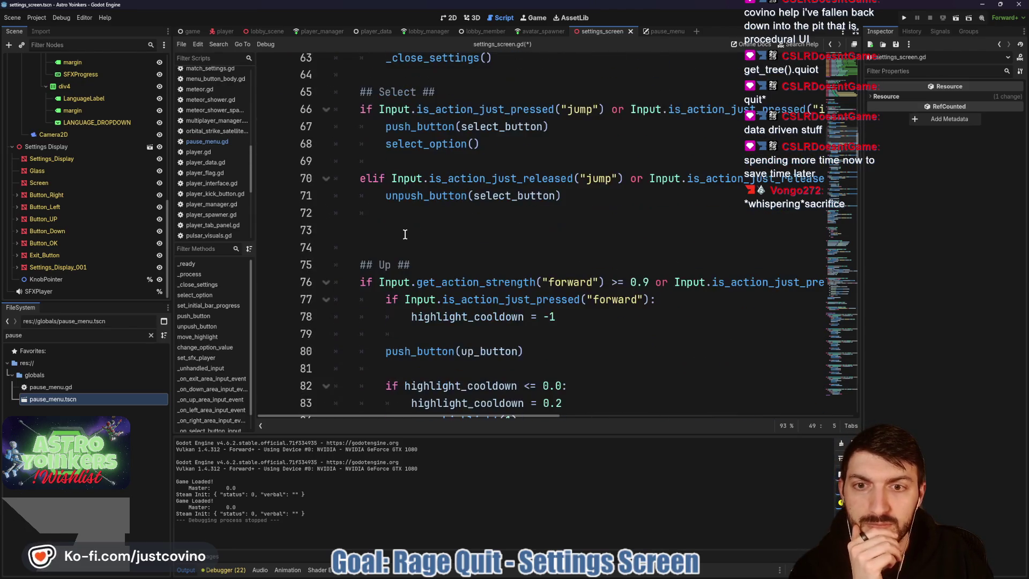
pyautogui.click(397, 219)
pyautogui.press('BackSpace')
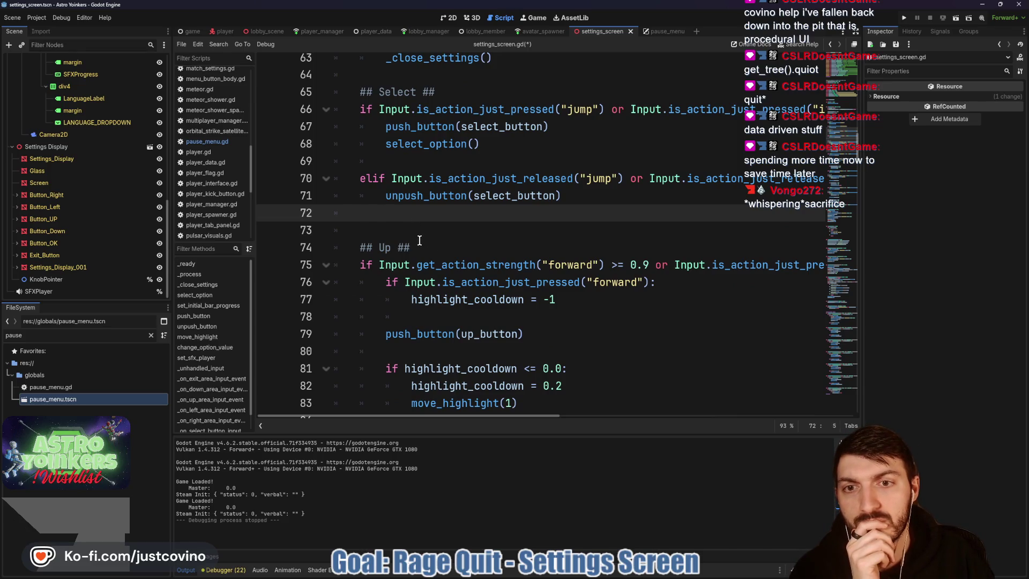
pyautogui.press('BackSpace')
pyautogui.press('BackSpace')
pyautogui.scroll(-5, 427, 241)
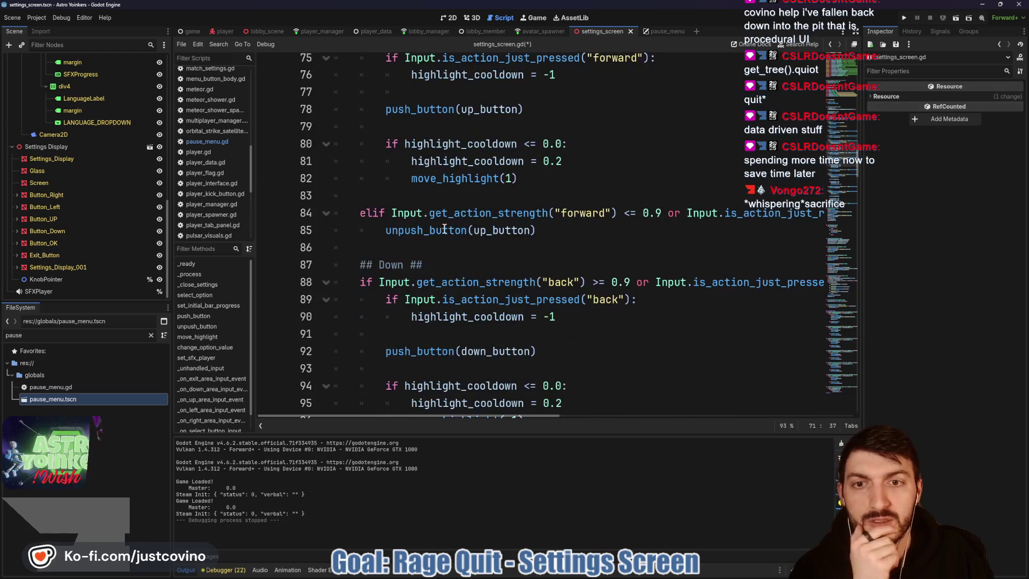
pyautogui.scroll(-17, 441, 227)
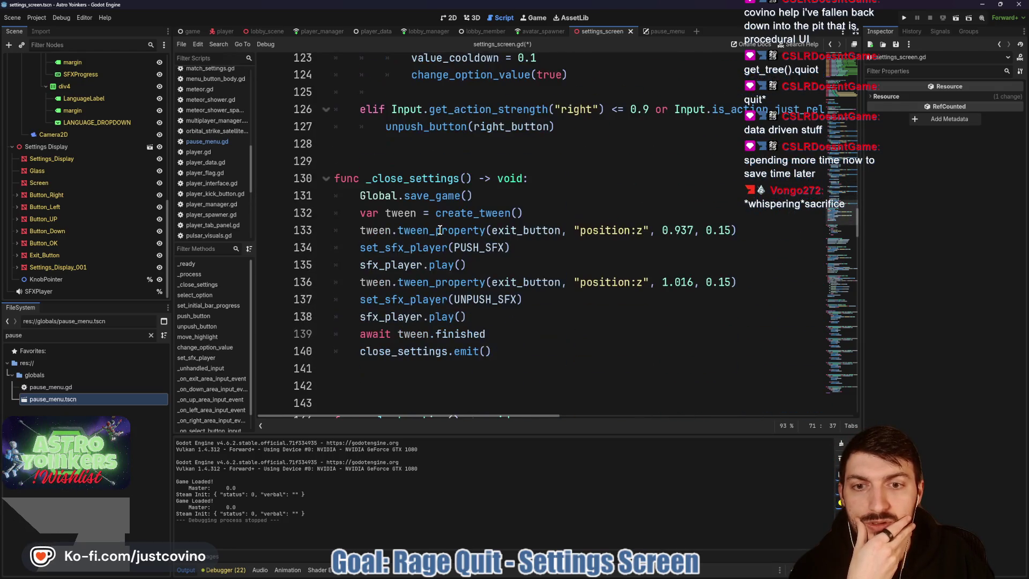
pyautogui.scroll(10, 453, 249)
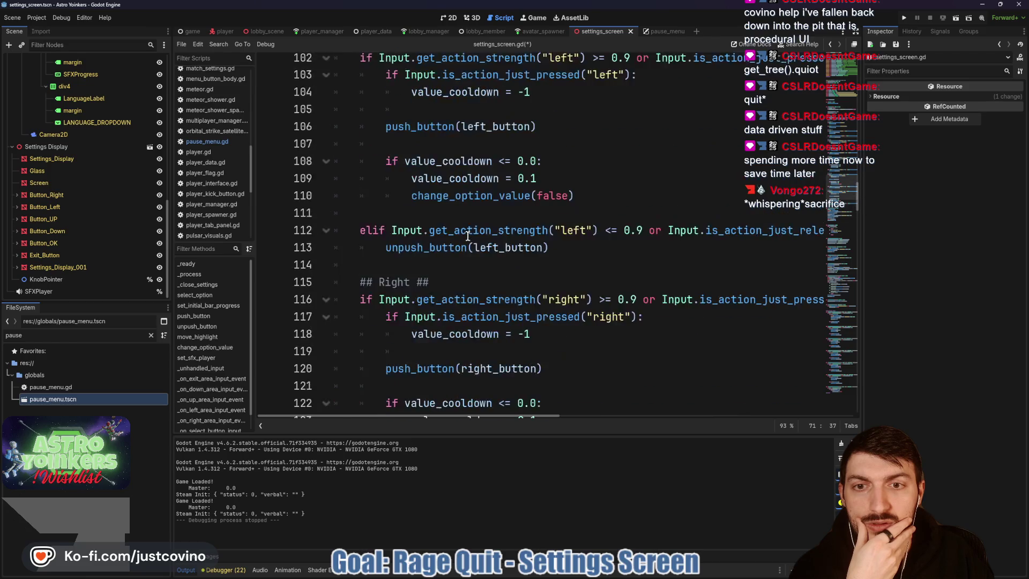
pyautogui.scroll(-7, 416, 174)
pyautogui.scroll(-1, 416, 174)
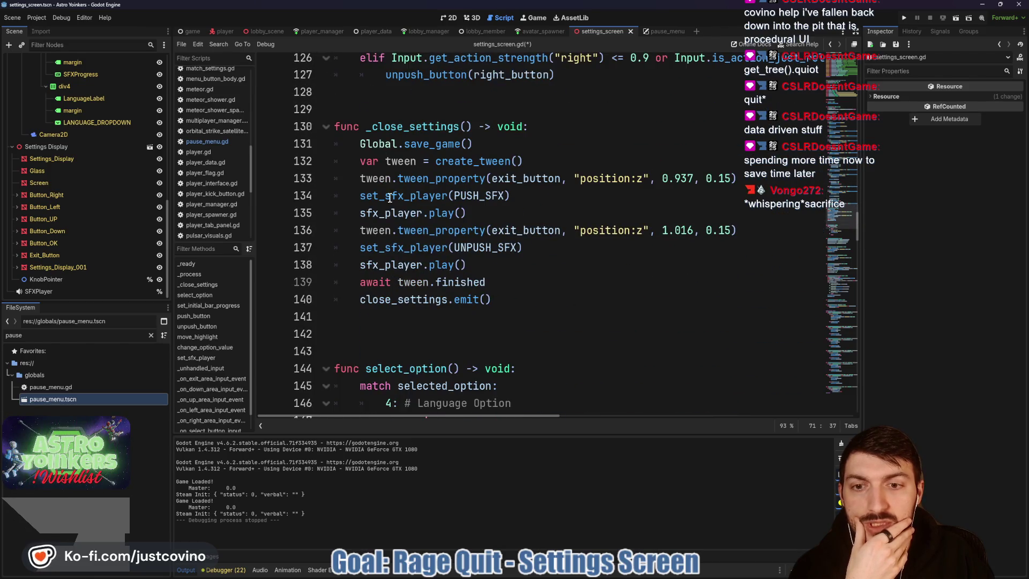
# - Remove the blank line above select_option and review spacing through the rest of the script
pyautogui.click(358, 343)
pyautogui.press('BackSpace')
pyautogui.scroll(-4, 442, 291)
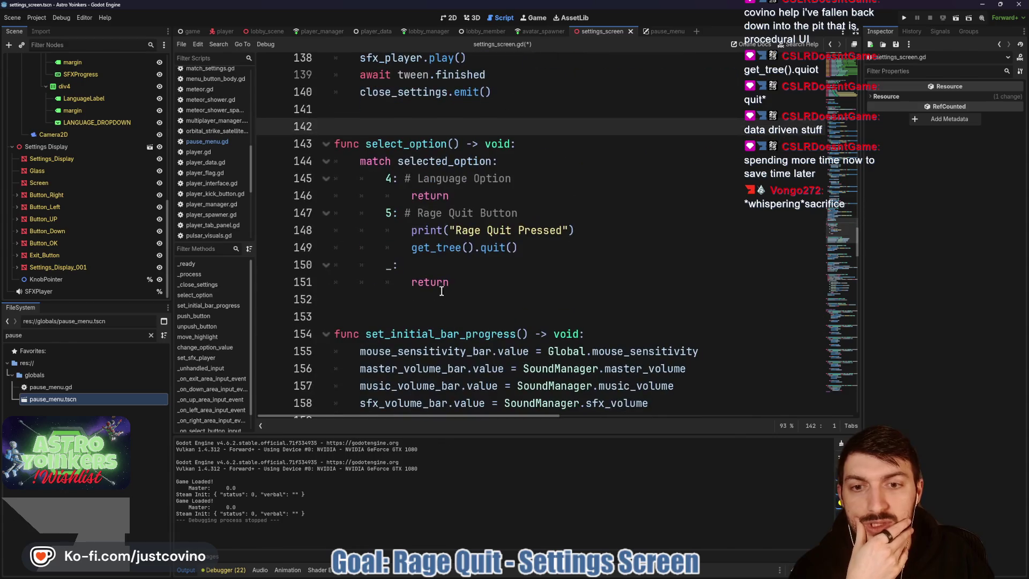
pyautogui.click(391, 306)
pyautogui.scroll(-3, 432, 305)
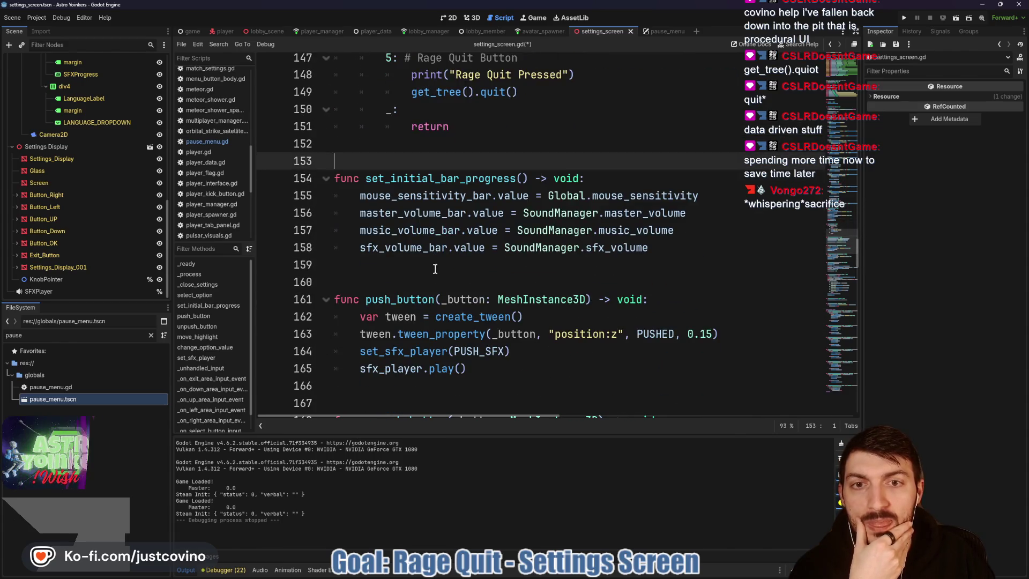
pyautogui.scroll(-2, 434, 268)
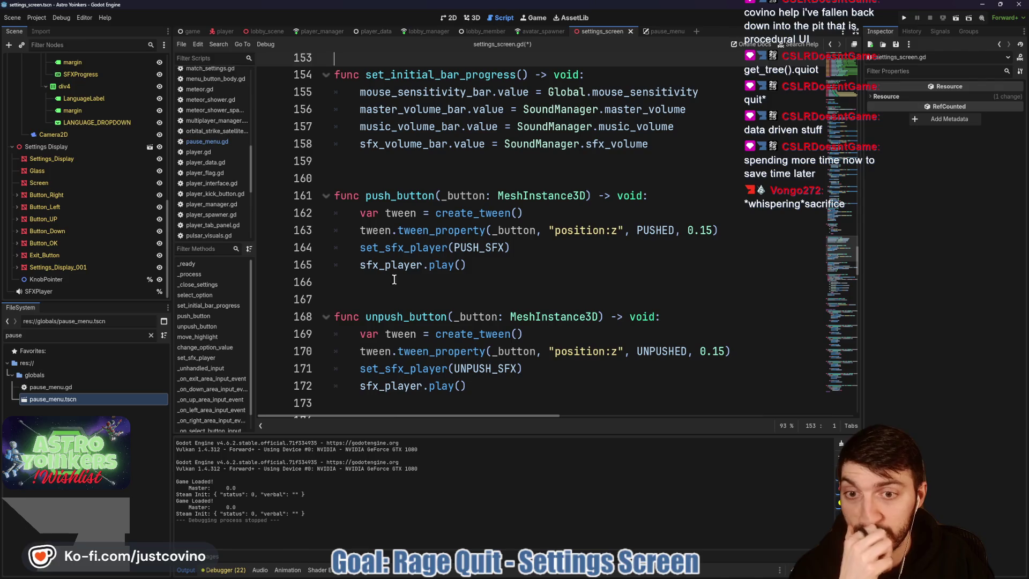
pyautogui.click(391, 295)
pyautogui.click(386, 163)
pyautogui.scroll(-3, 411, 249)
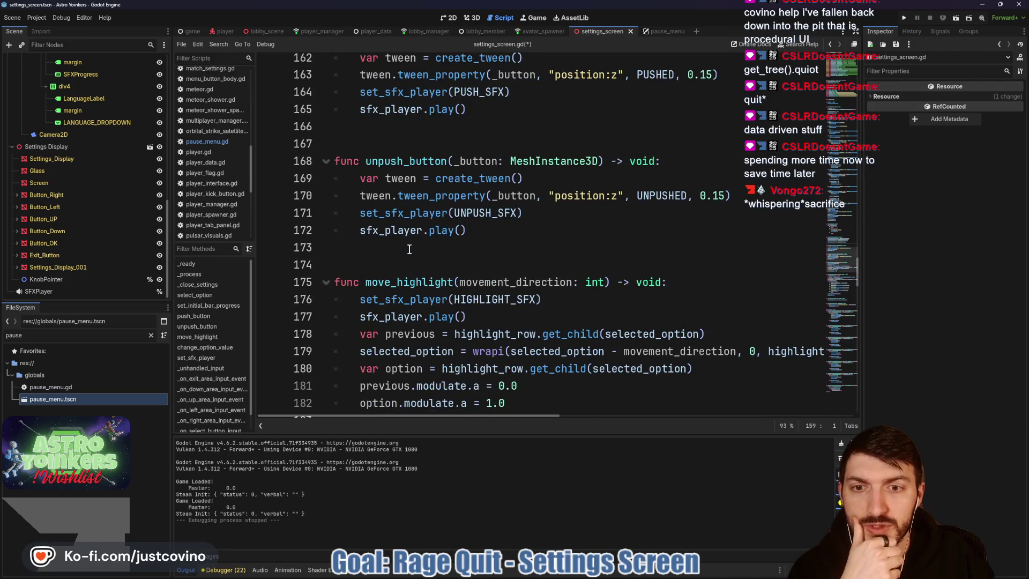
pyautogui.scroll(-3, 410, 249)
pyautogui.scroll(-2, 390, 269)
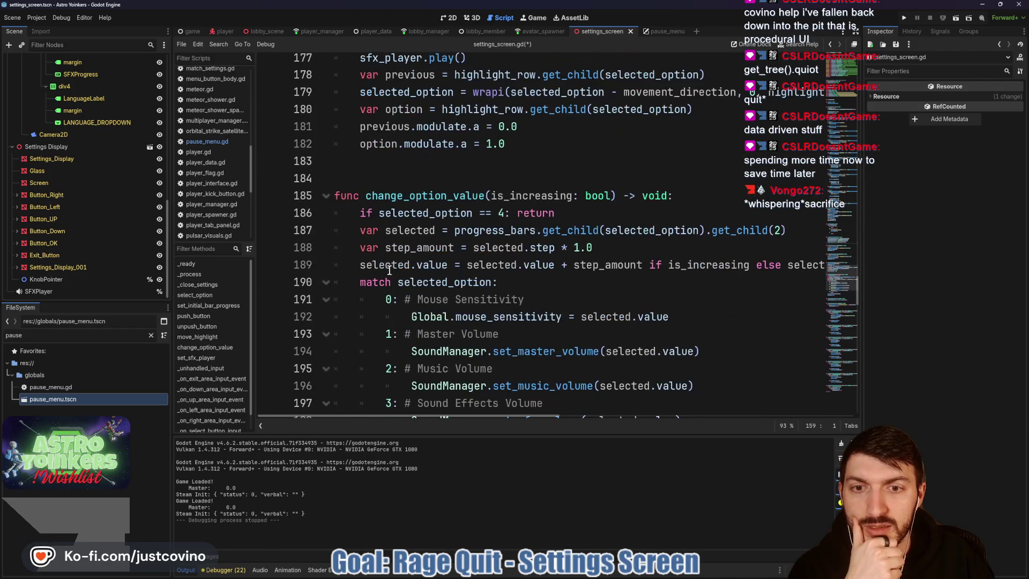
pyautogui.scroll(-3, 389, 269)
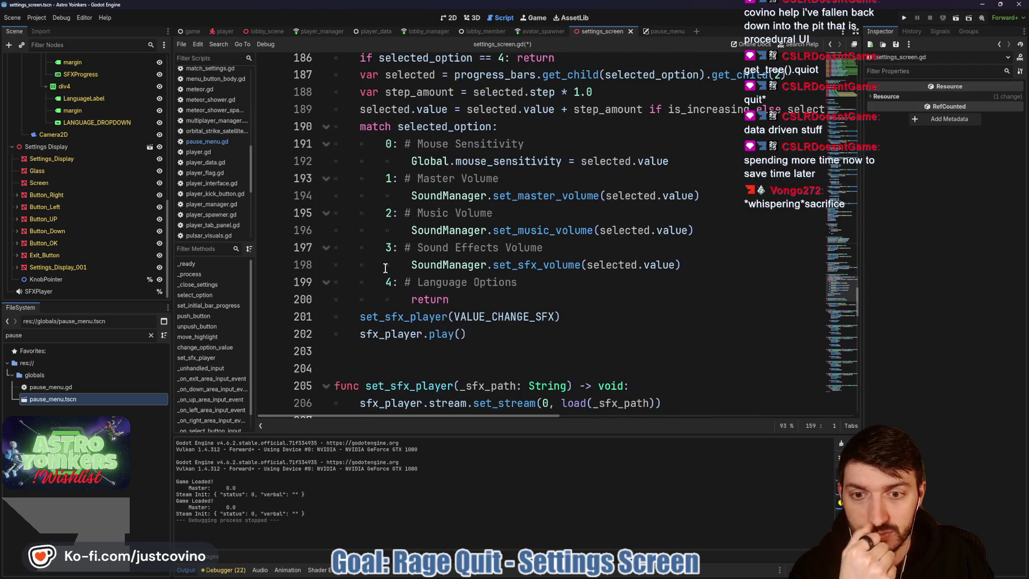
pyautogui.scroll(-2, 385, 268)
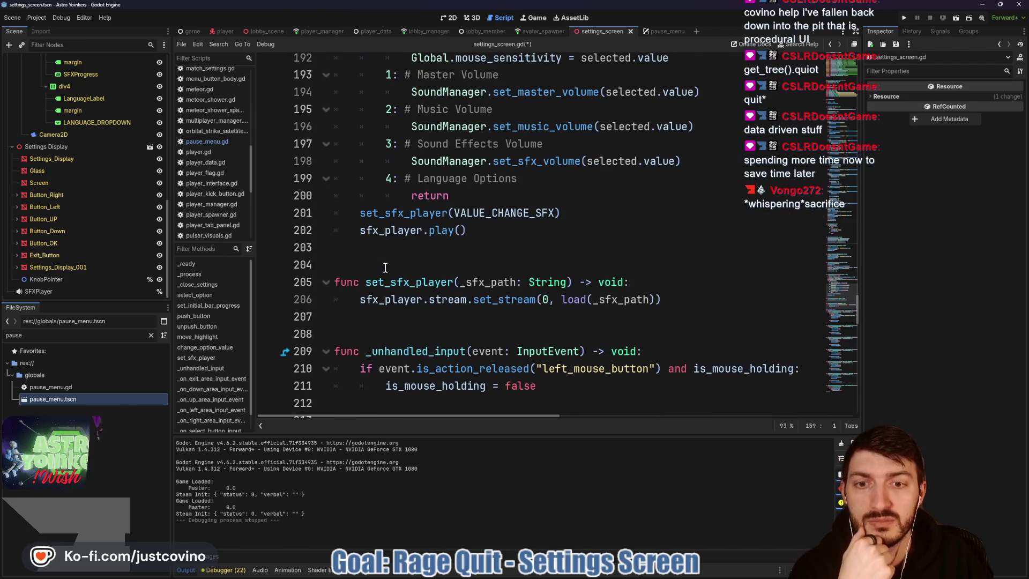
pyautogui.scroll(-2, 385, 267)
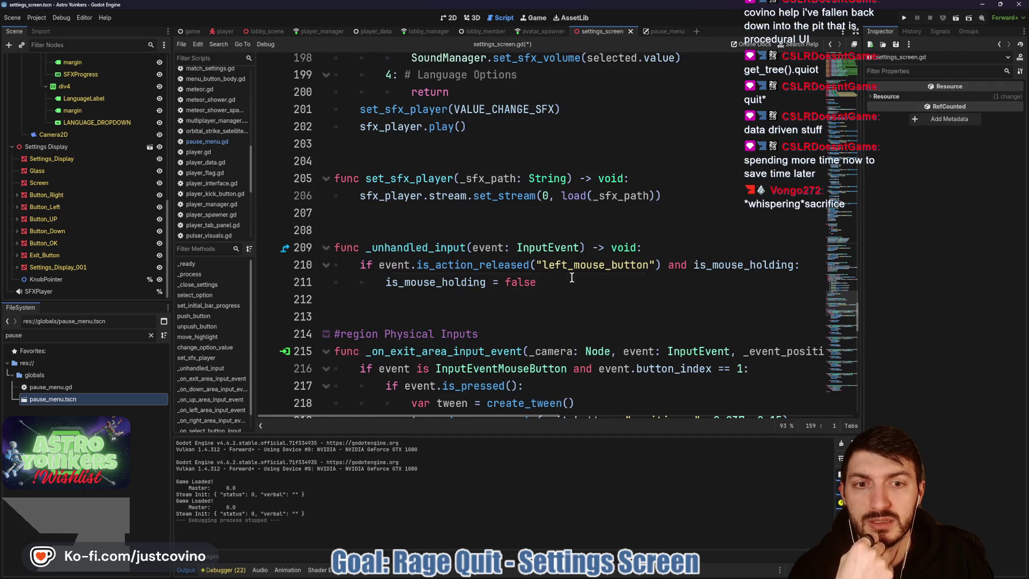
pyautogui.click(602, 274)
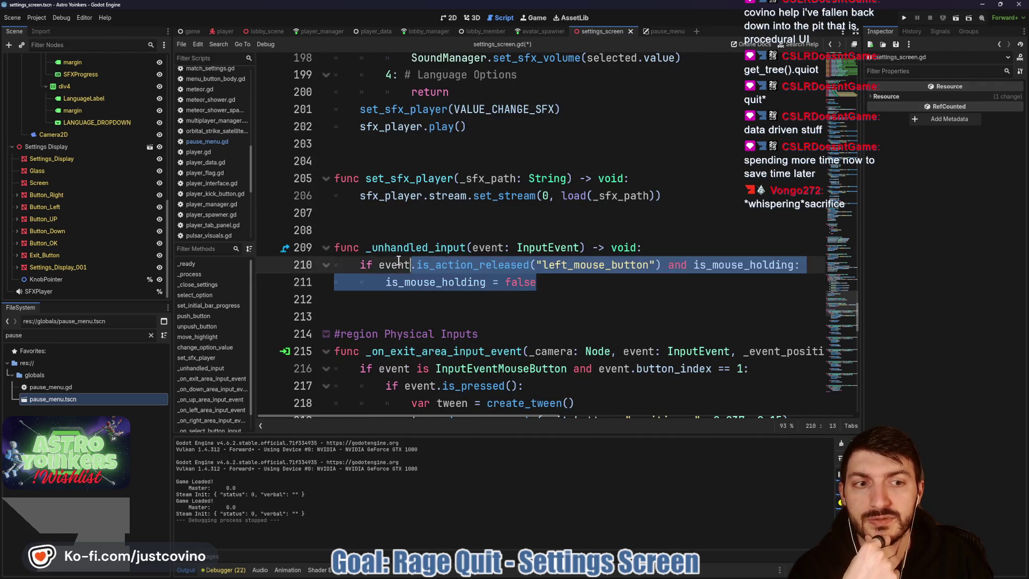
pyautogui.click(565, 282)
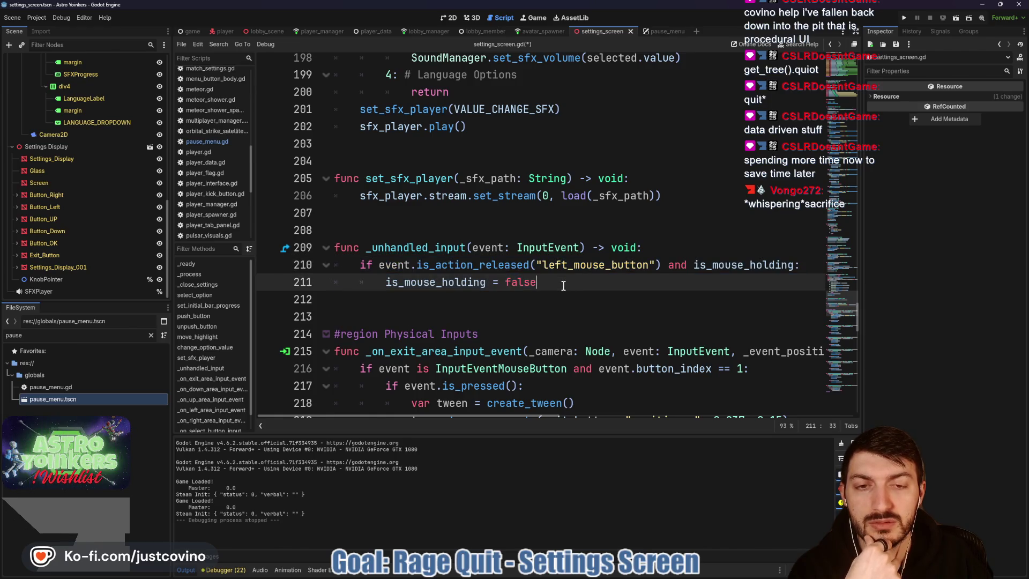
pyautogui.scroll(-2, 557, 282)
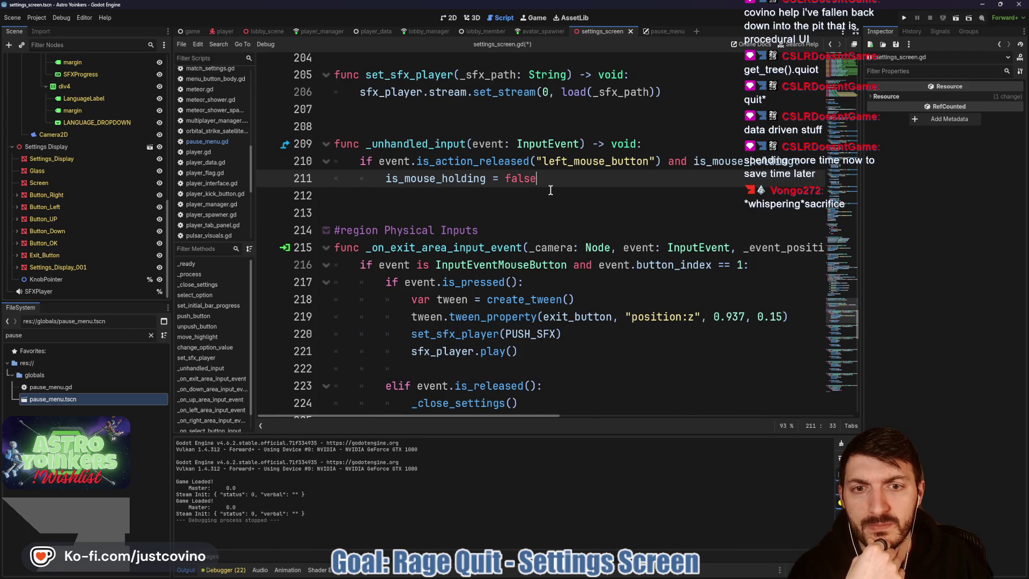
pyautogui.scroll(-1, 551, 190)
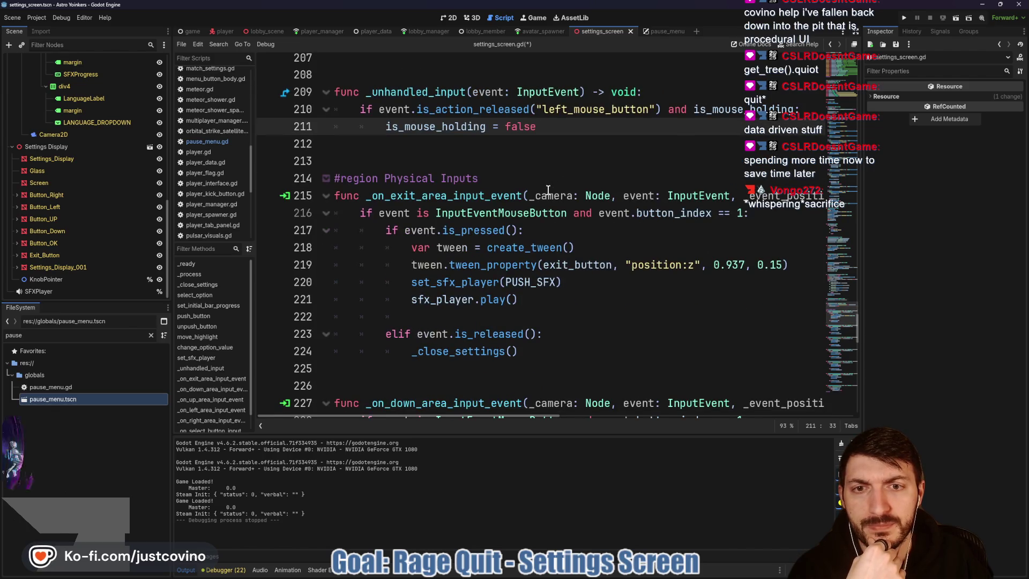
# - Collapse the #region Physical Inputs block in the editor
pyautogui.click(327, 179)
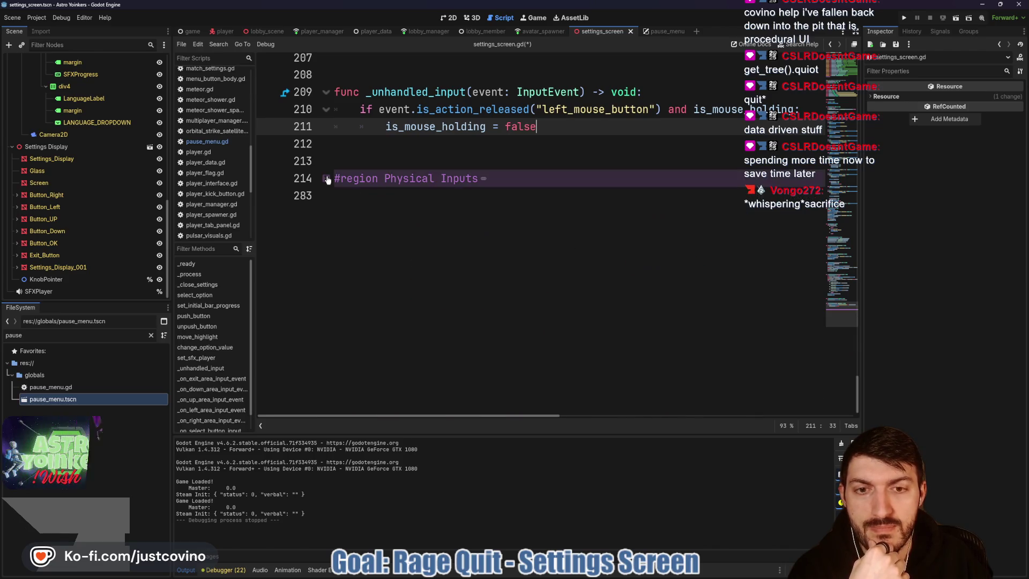
pyautogui.click(326, 179)
pyautogui.click(327, 179)
# - Run the game, open Settings, and test moving the row highlight with the on-screen d-pad
pyautogui.click(905, 18)
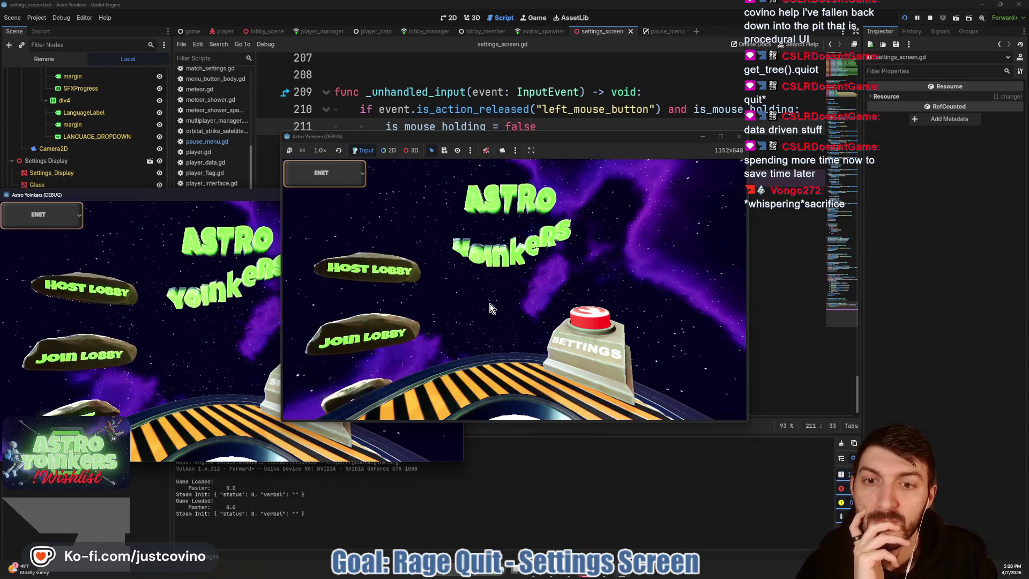
pyautogui.click(596, 316)
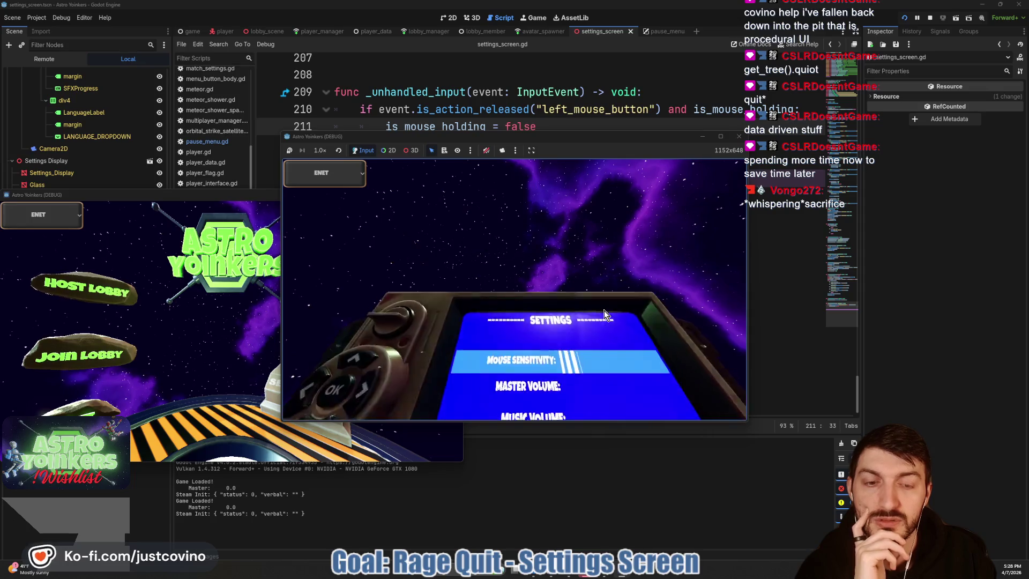
pyautogui.click(326, 318)
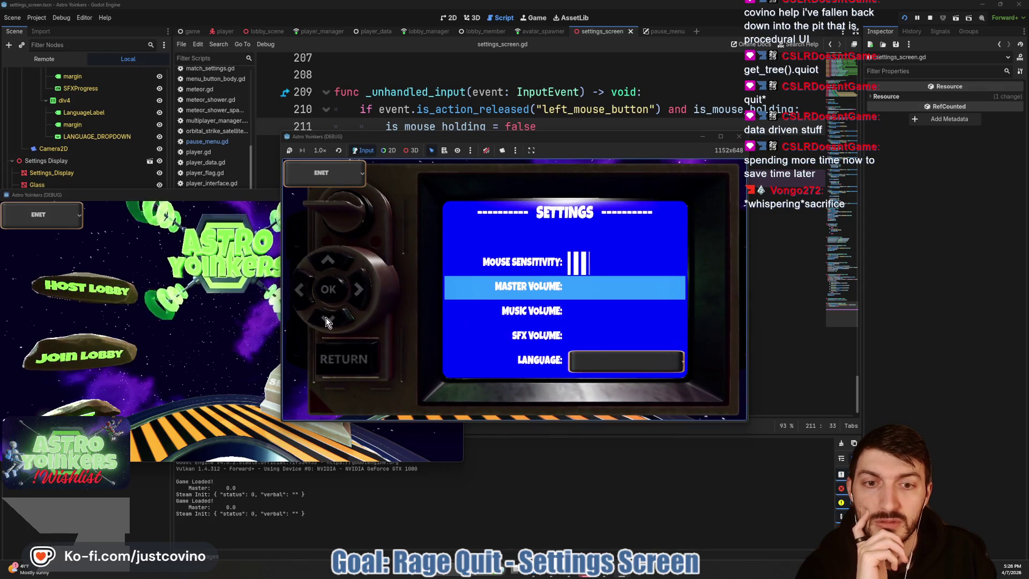
pyautogui.click(326, 318)
pyautogui.click(326, 317)
pyautogui.click(337, 252)
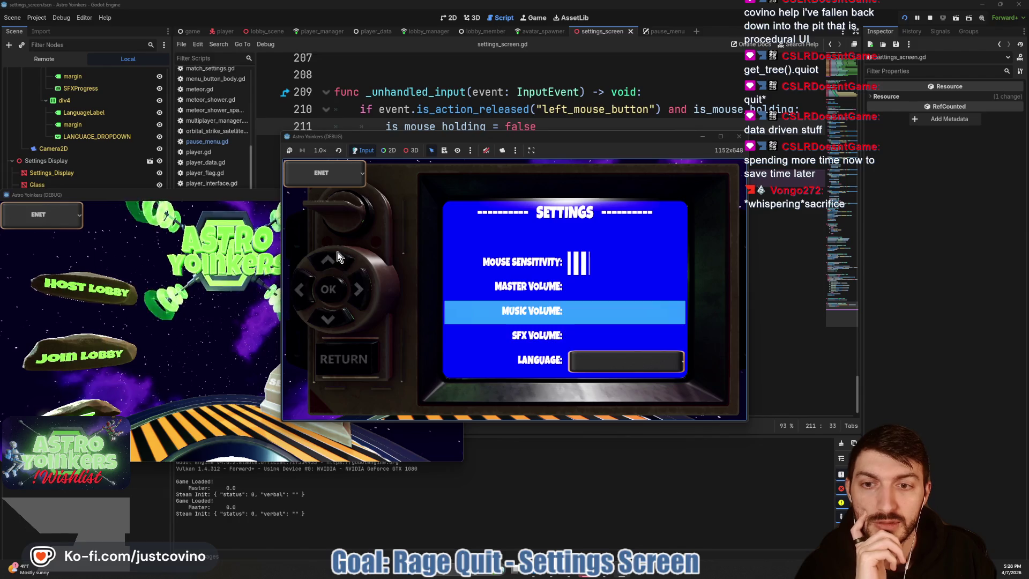
pyautogui.click(336, 256)
pyautogui.click(337, 314)
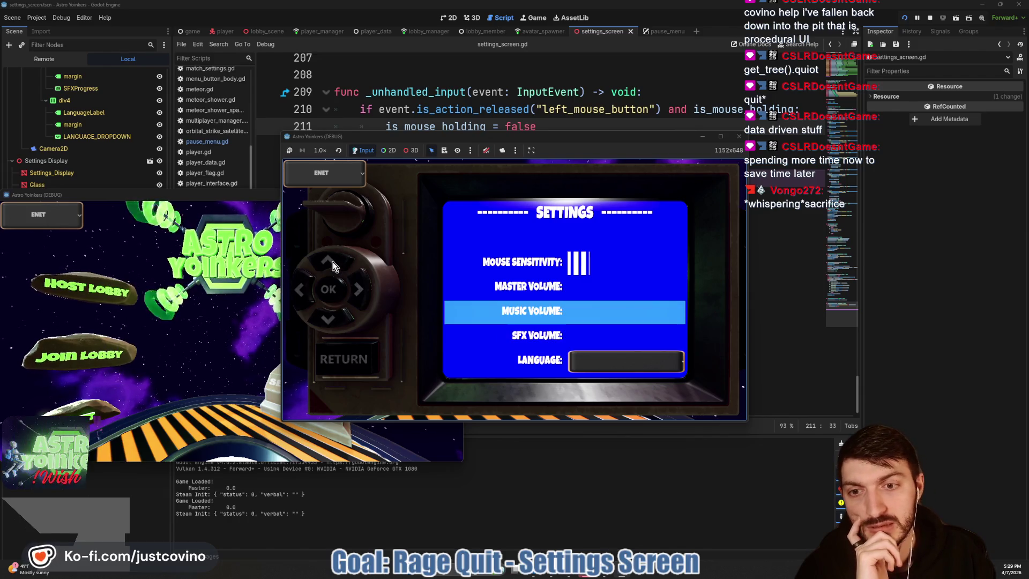
pyautogui.click(333, 262)
pyautogui.click(333, 320)
pyautogui.click(328, 261)
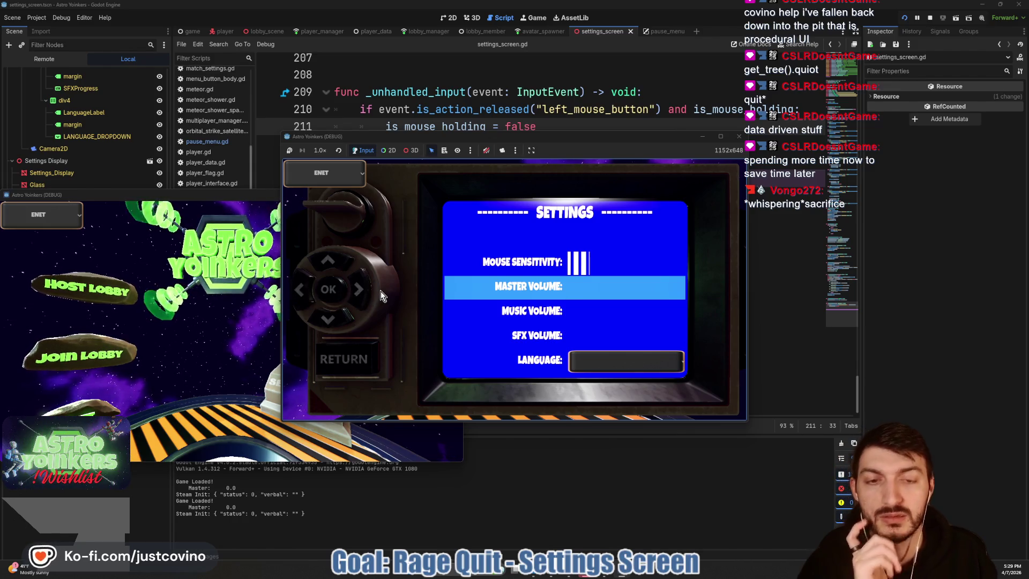
# - Test arrow-key row navigation, lower Master Volume to empty, then return to the menu and stop
pyautogui.press('Down')
pyautogui.press('Up')
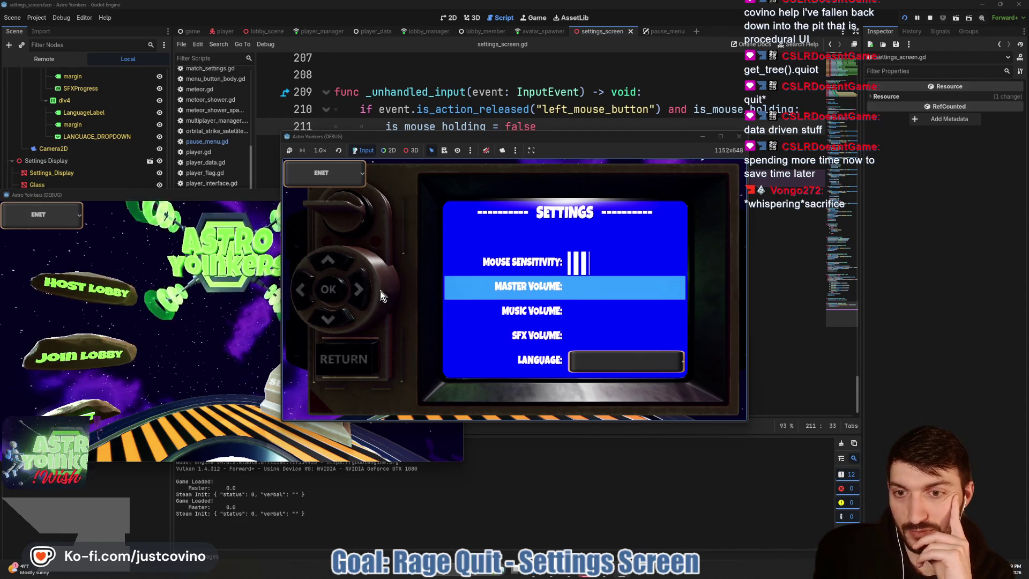
pyautogui.press('Down')
pyautogui.press('Down')
pyautogui.press('Down')
pyautogui.press('Down')
pyautogui.press('Down')
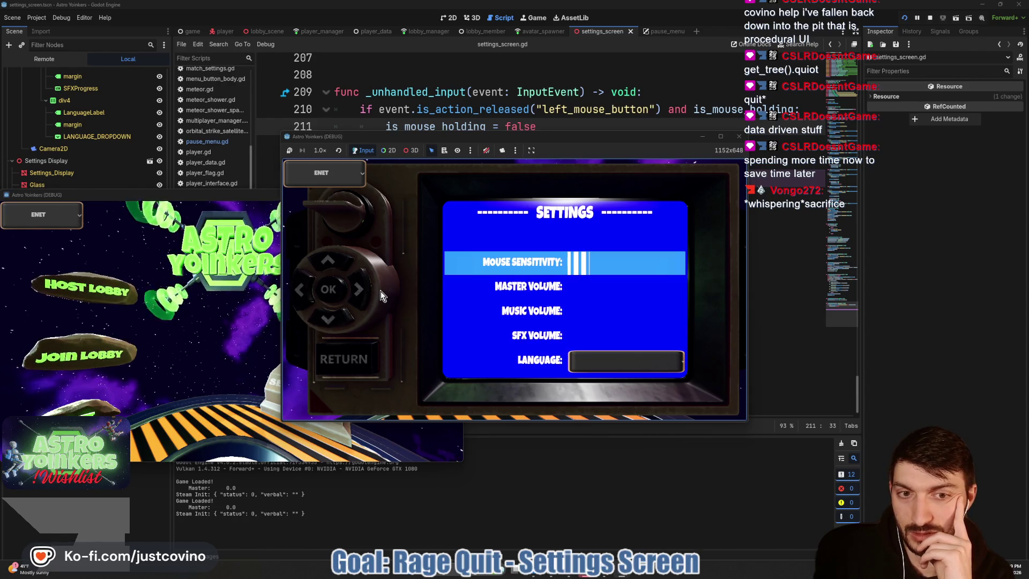
pyautogui.press('Down')
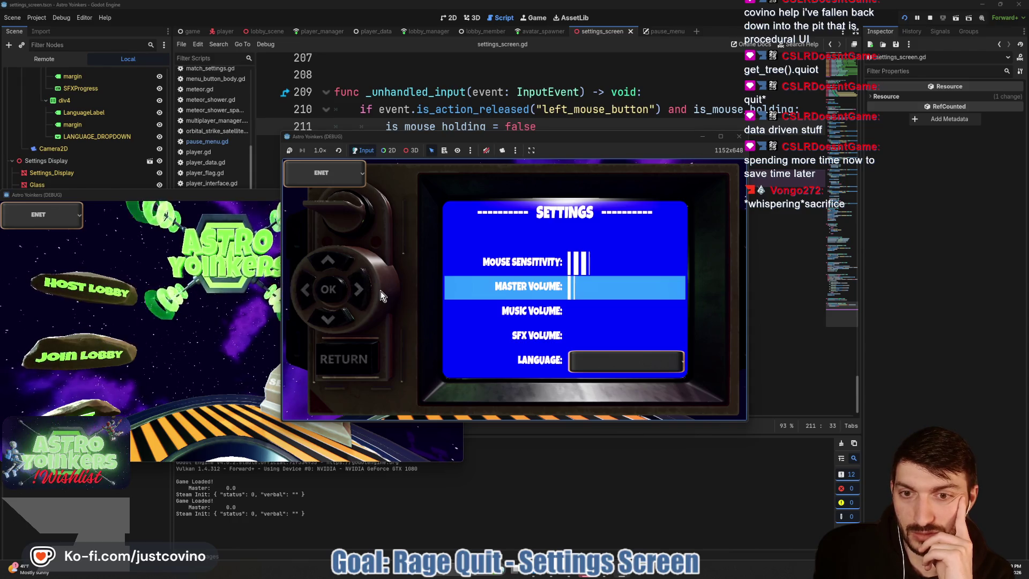
pyautogui.press('Left')
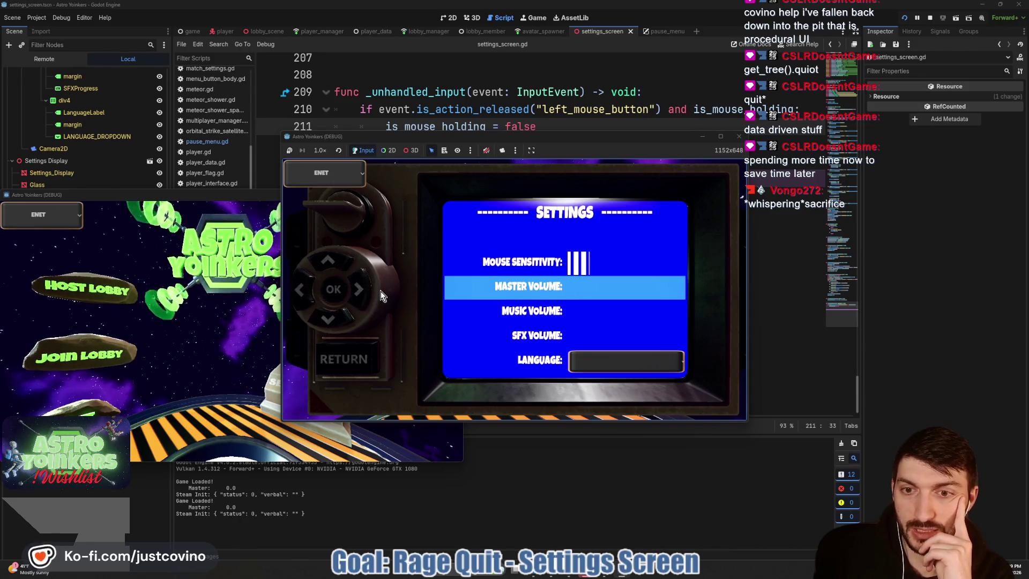
pyautogui.press('Up')
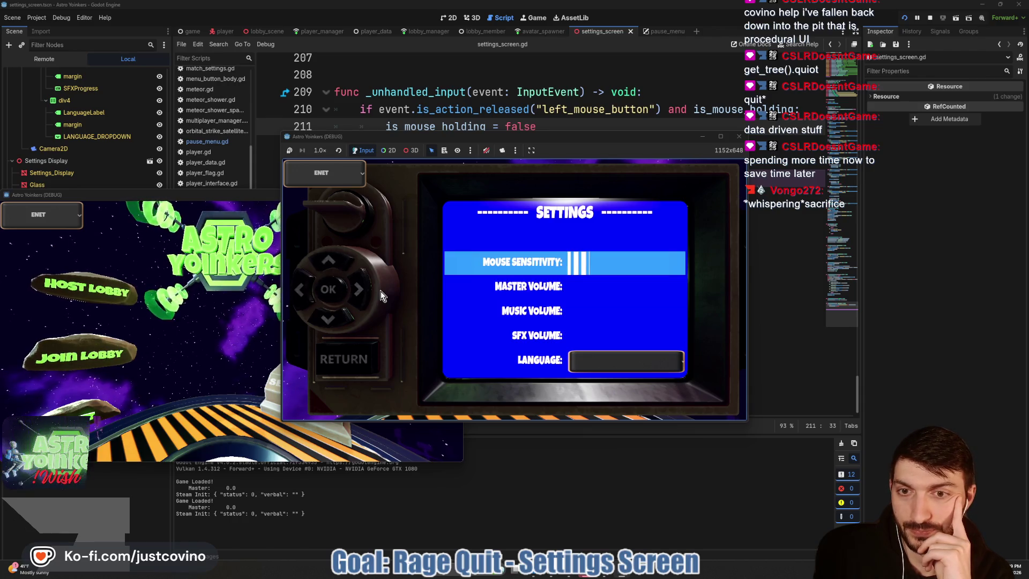
pyautogui.press('Down')
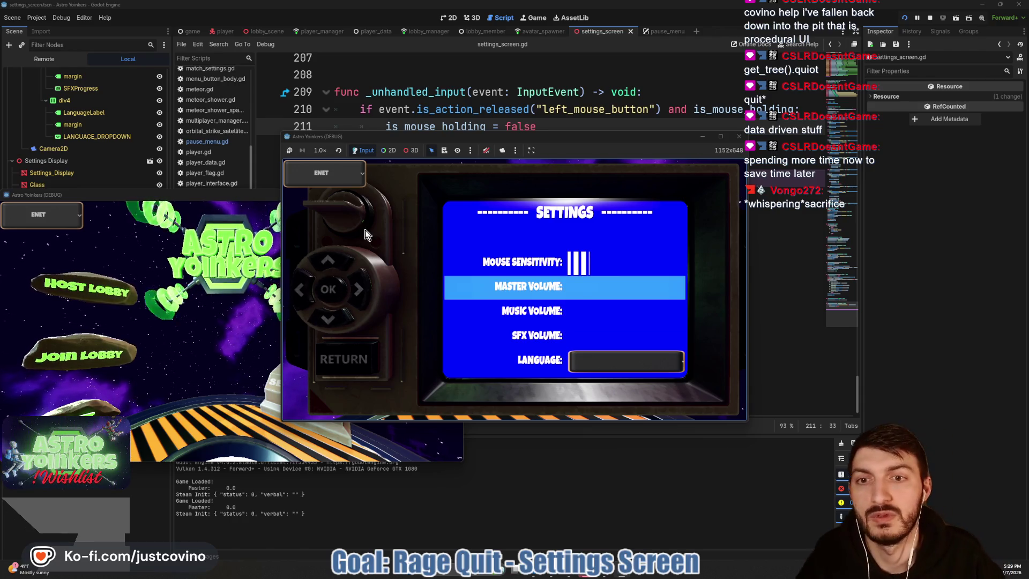
pyautogui.moveTo(358, 228)
pyautogui.mouseDown()
pyautogui.moveTo(367, 192)
pyautogui.moveTo(329, 211)
pyautogui.moveTo(348, 225)
pyautogui.mouseUp()
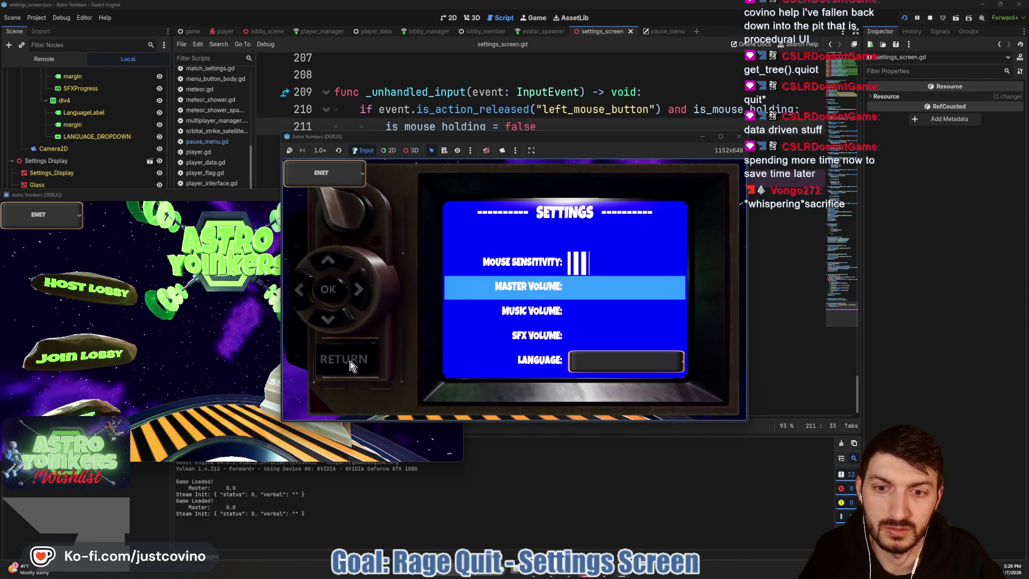
pyautogui.click(343, 359)
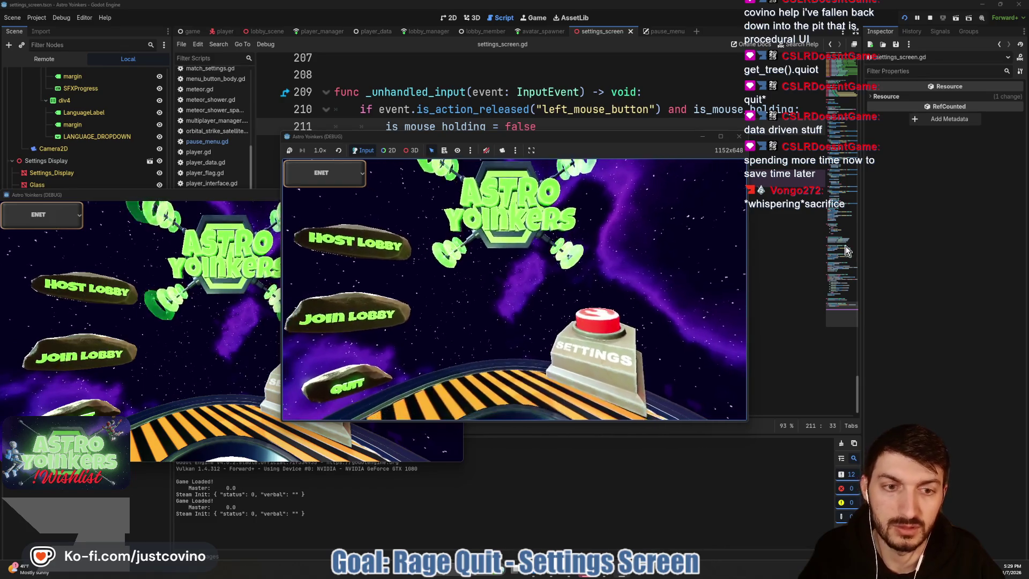
pyautogui.click(929, 18)
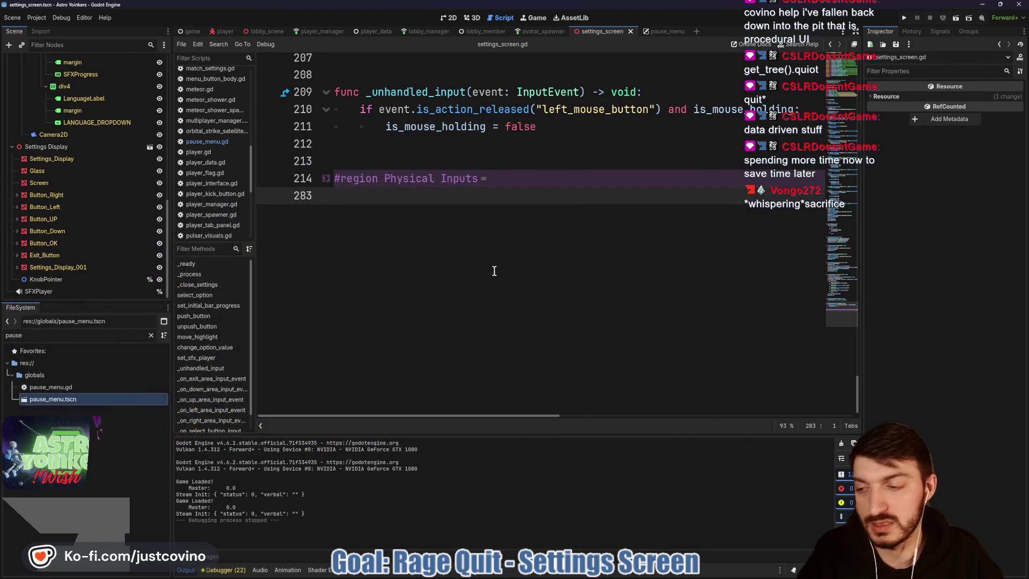
# - In GitHub Desktop, write the commit summary 'Settings Menu Inputs Fixed. Moved to _process'
pyautogui.click(572, 574)
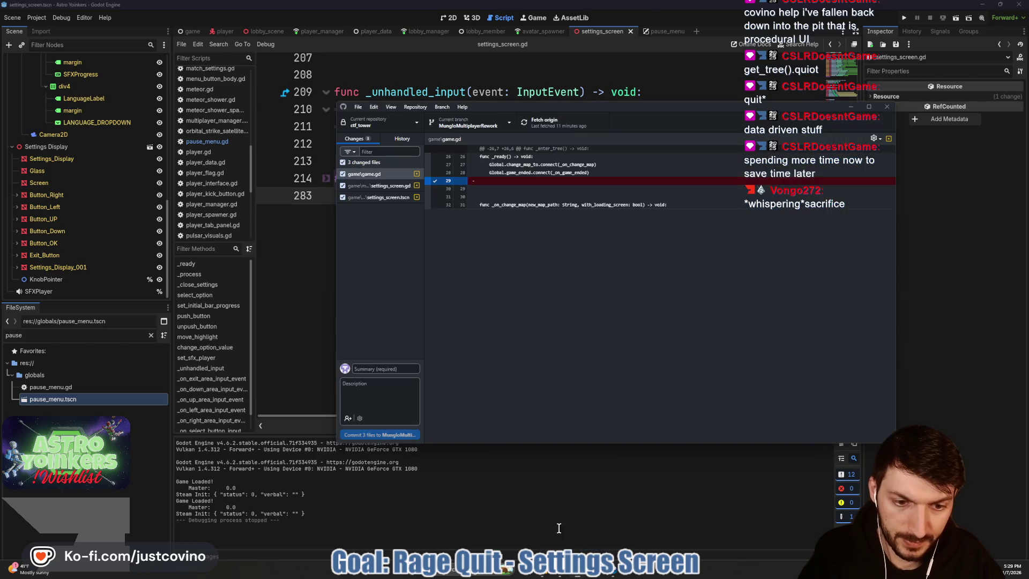
pyautogui.click(385, 369)
pyautogui.write('s')
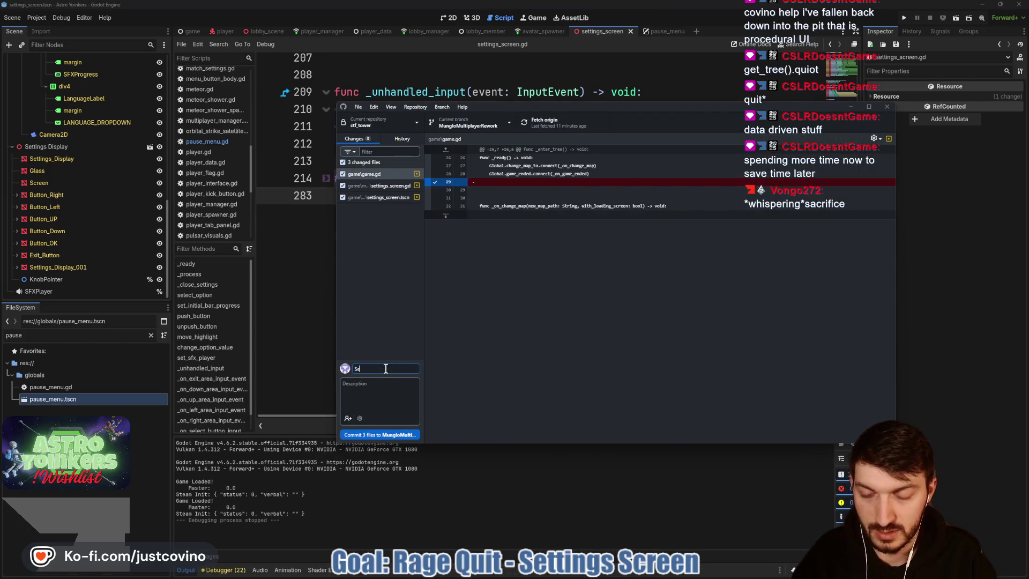
pyautogui.write('ttings Menu')
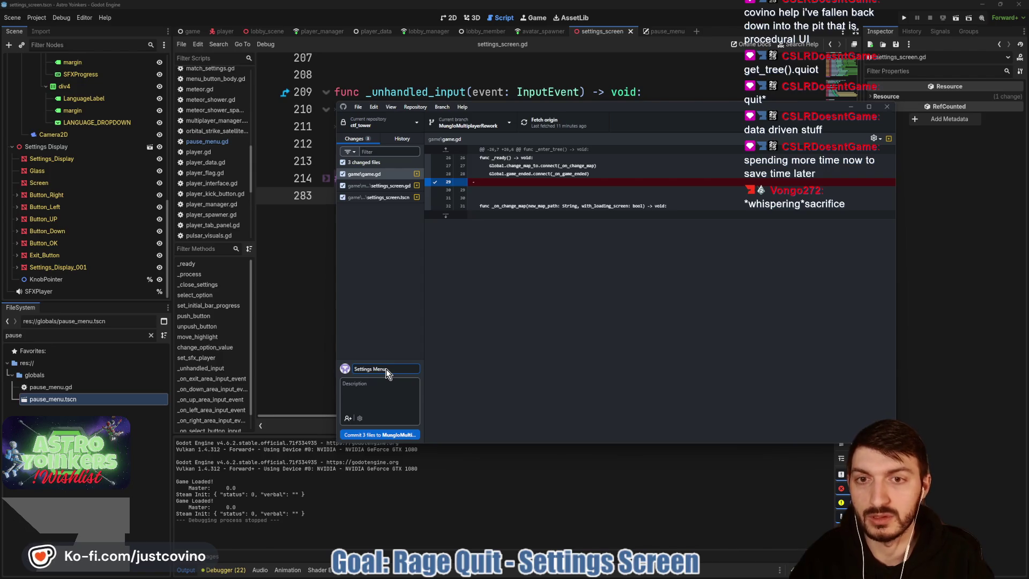
pyautogui.write(' Inputs ')
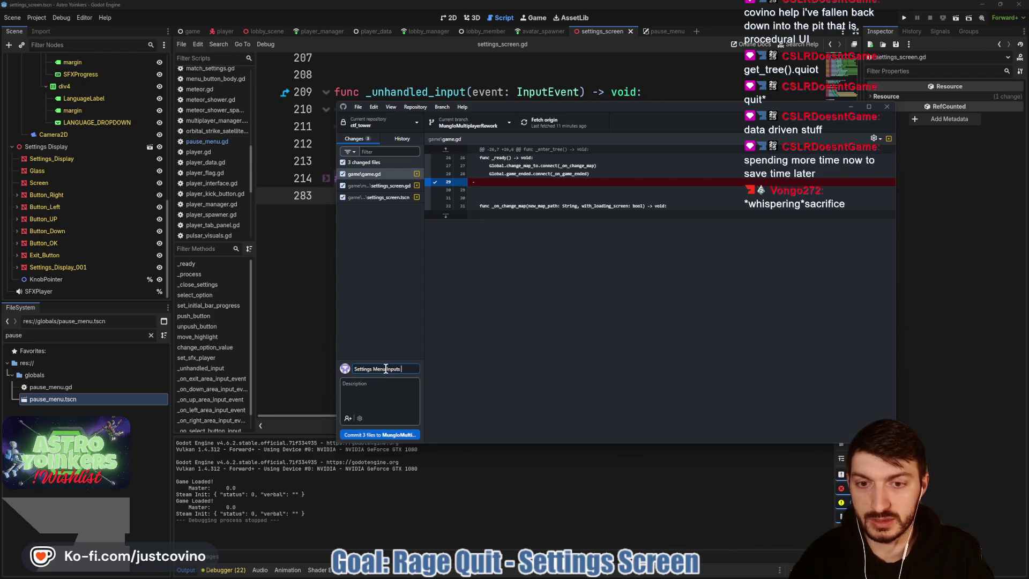
pyautogui.write('Fixed th')
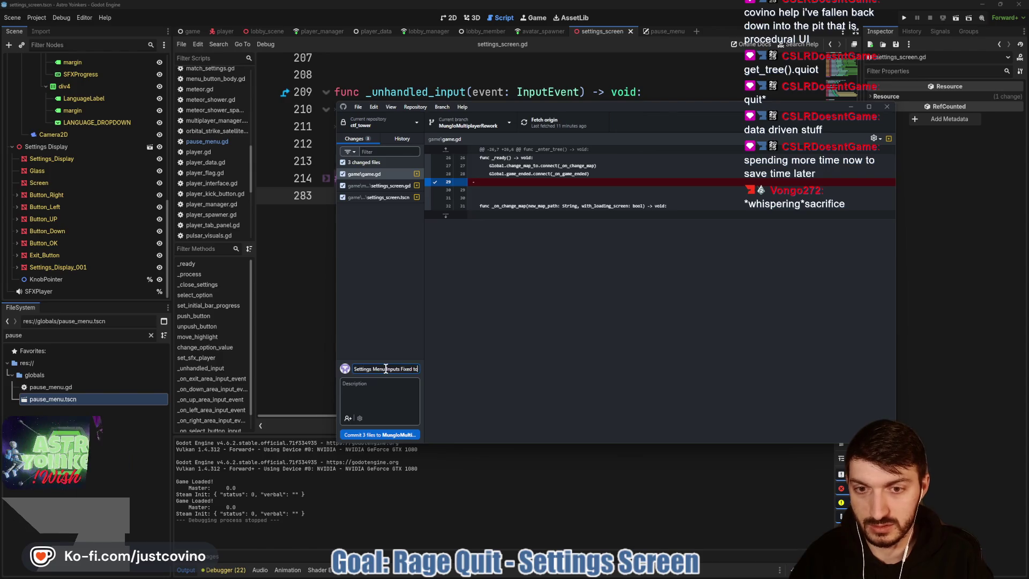
pyautogui.write('. Moved to Proce')
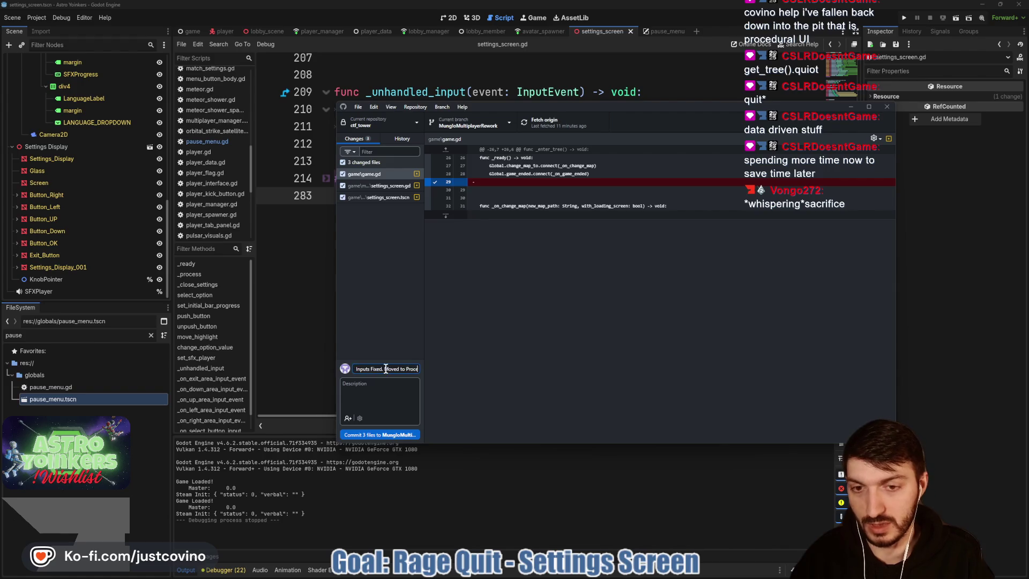
pyautogui.write('ss')
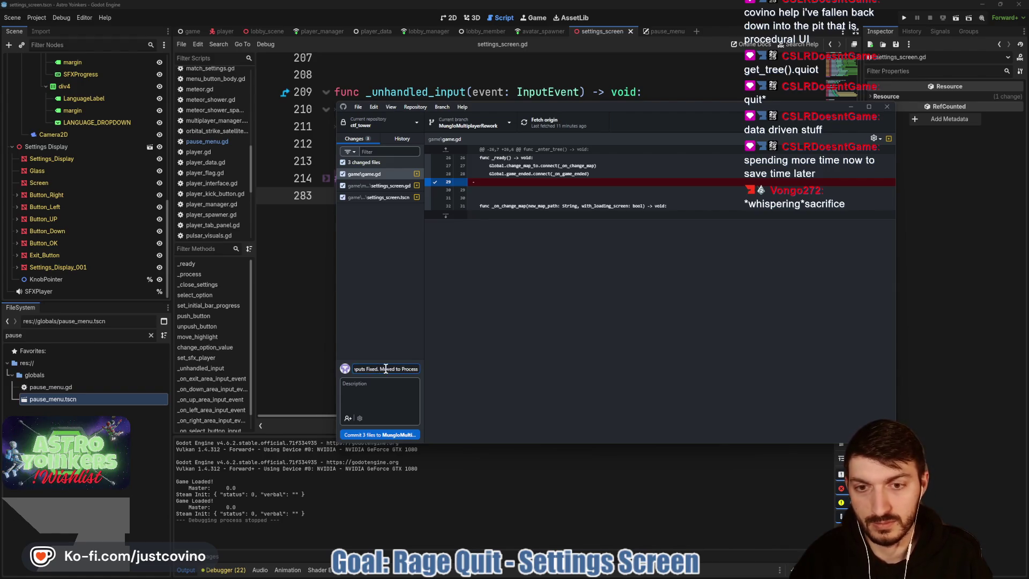
pyautogui.press('BackSpace')
pyautogui.press('BackSpace')
pyautogui.press('BackSpace')
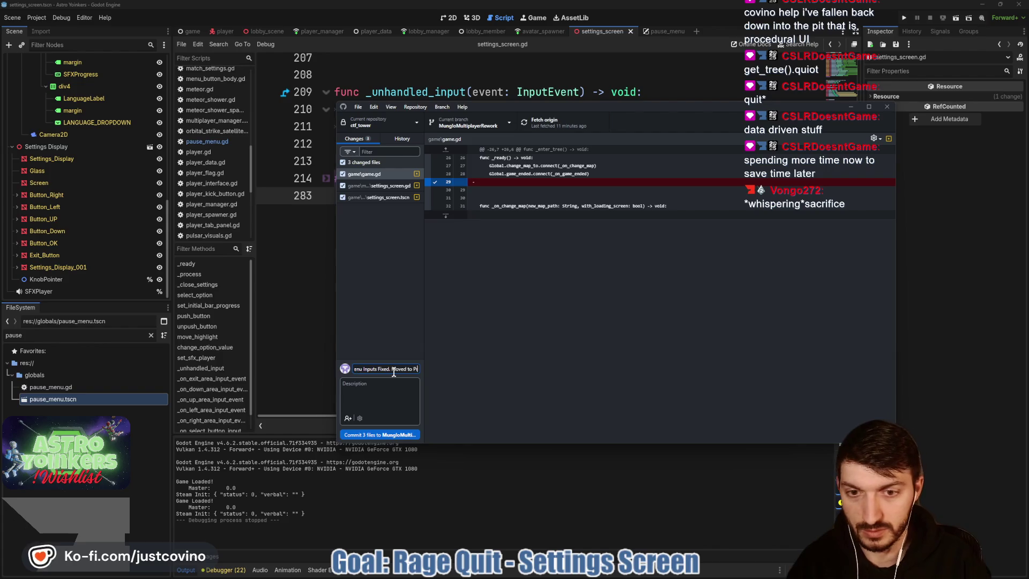
pyautogui.write('_process')
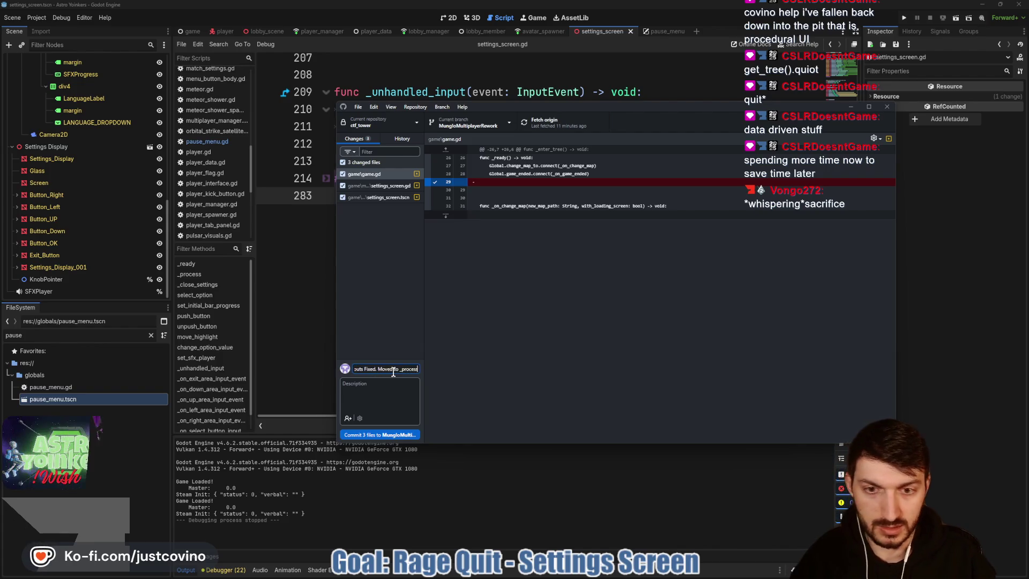
# - Commit the three changed files, push to origin, and go back to Godot
pyautogui.click(406, 438)
pyautogui.click(746, 216)
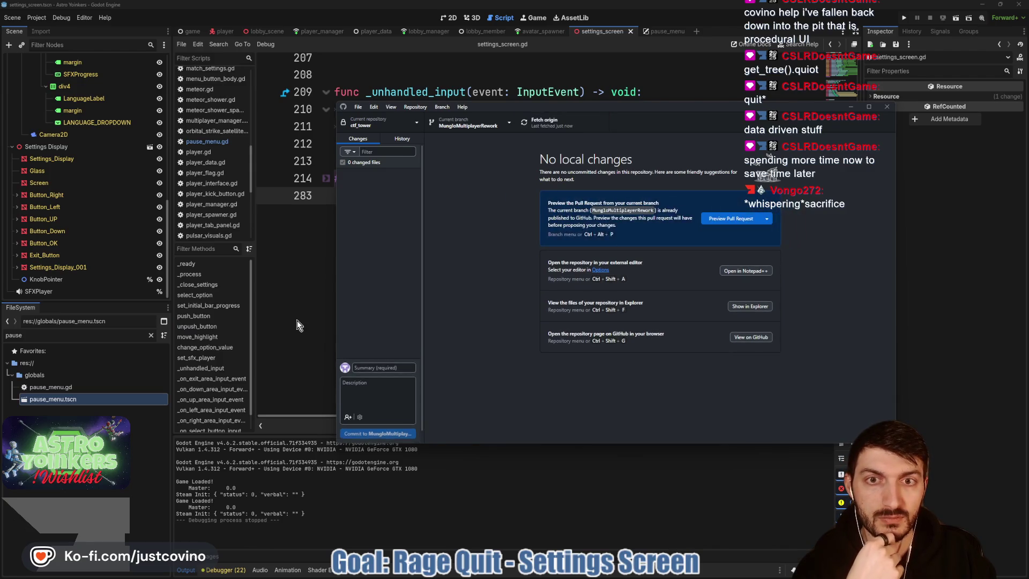
pyautogui.click(302, 291)
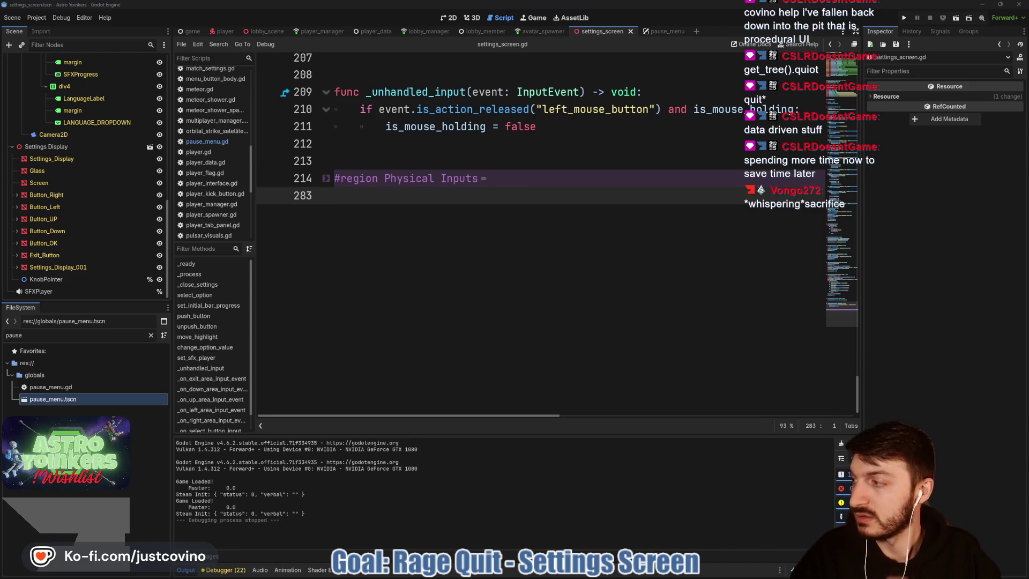
# - Scroll up to change_option_value and place the caret on empty line 184 above it
pyautogui.scroll(10, 429, 225)
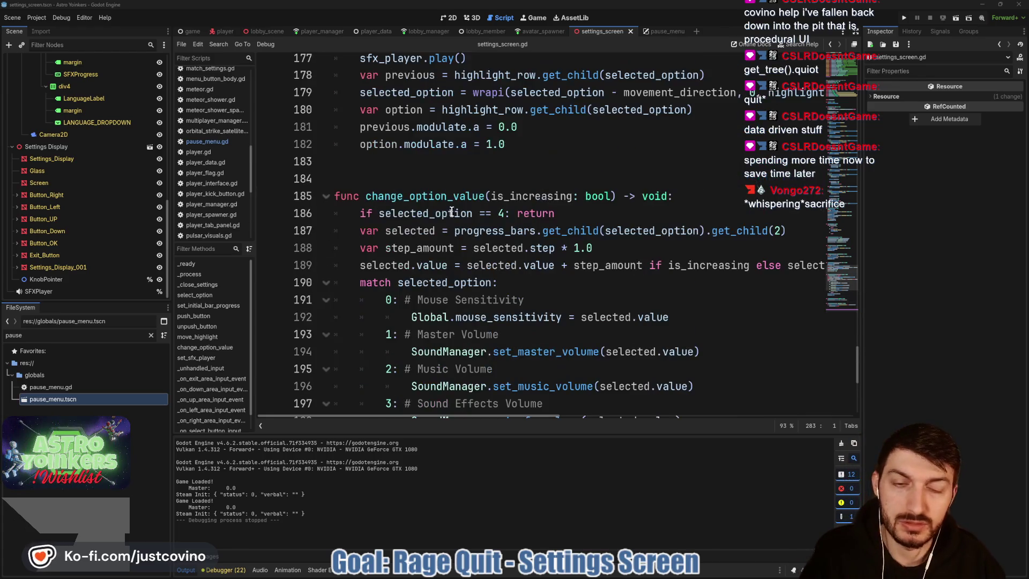
pyautogui.click(438, 178)
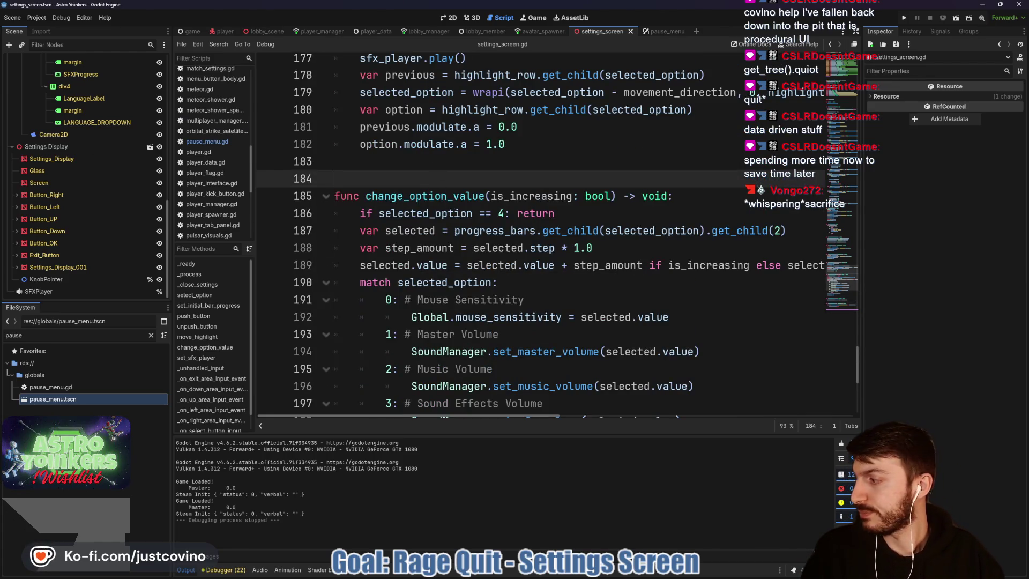